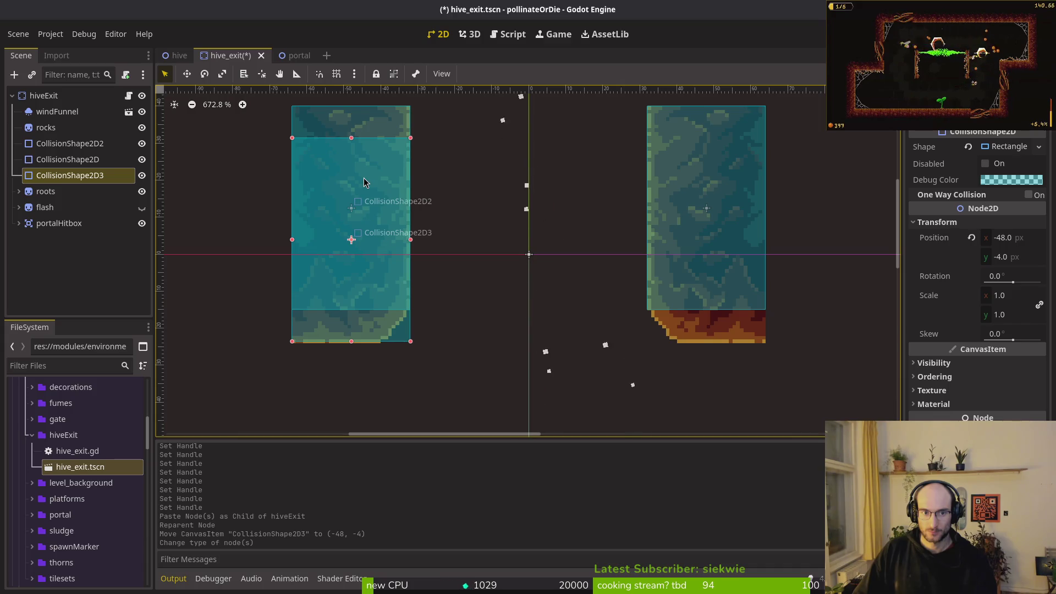
# - Try resizing the third collision shape to height 10 and moving it down, then undo it all
pyautogui.click(999, 148)
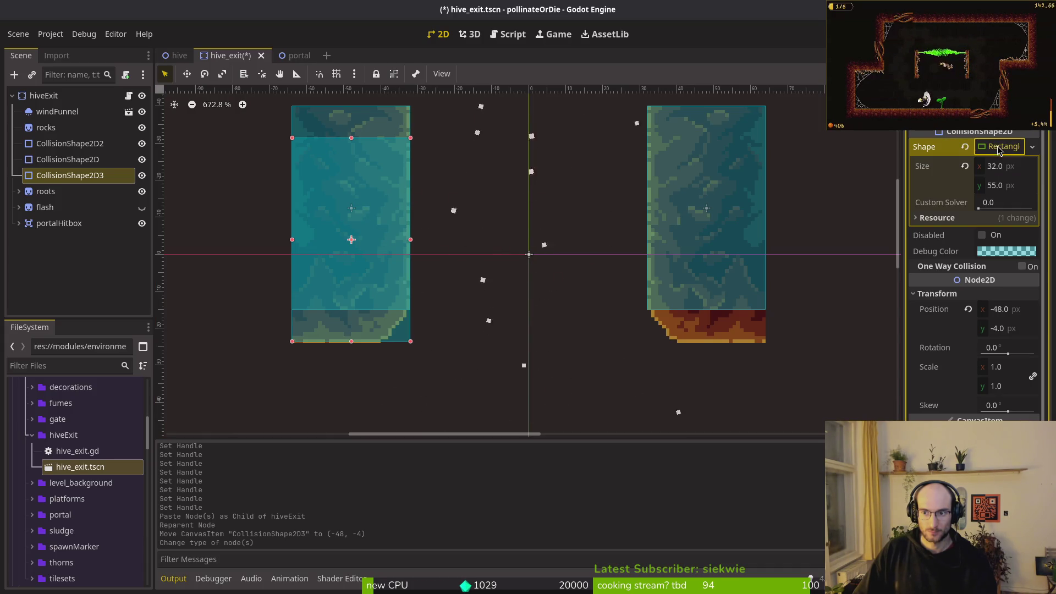
pyautogui.click(1021, 185)
pyautogui.write('10')
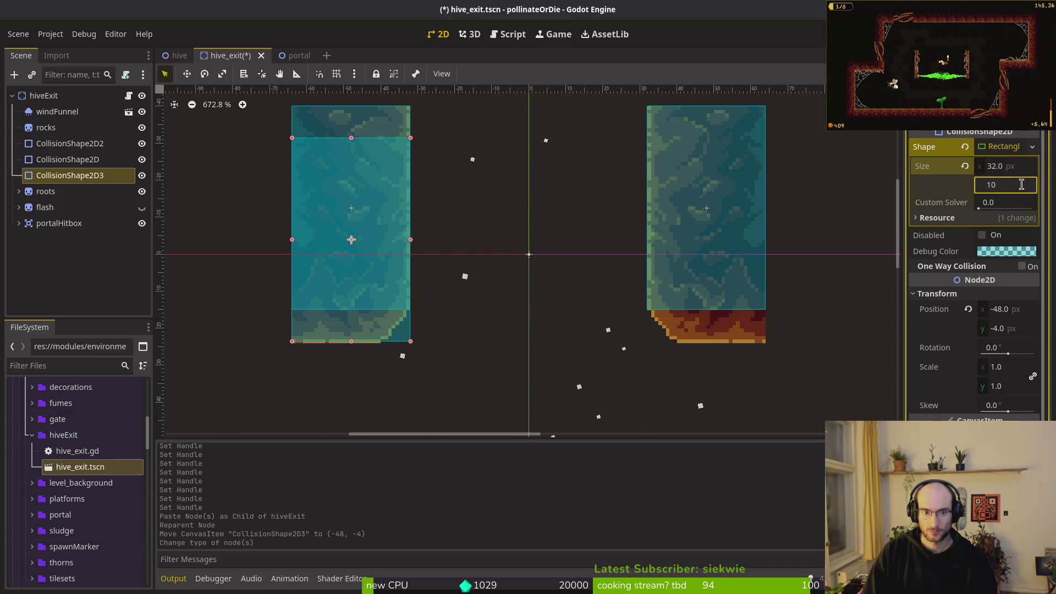
pyautogui.press('Return')
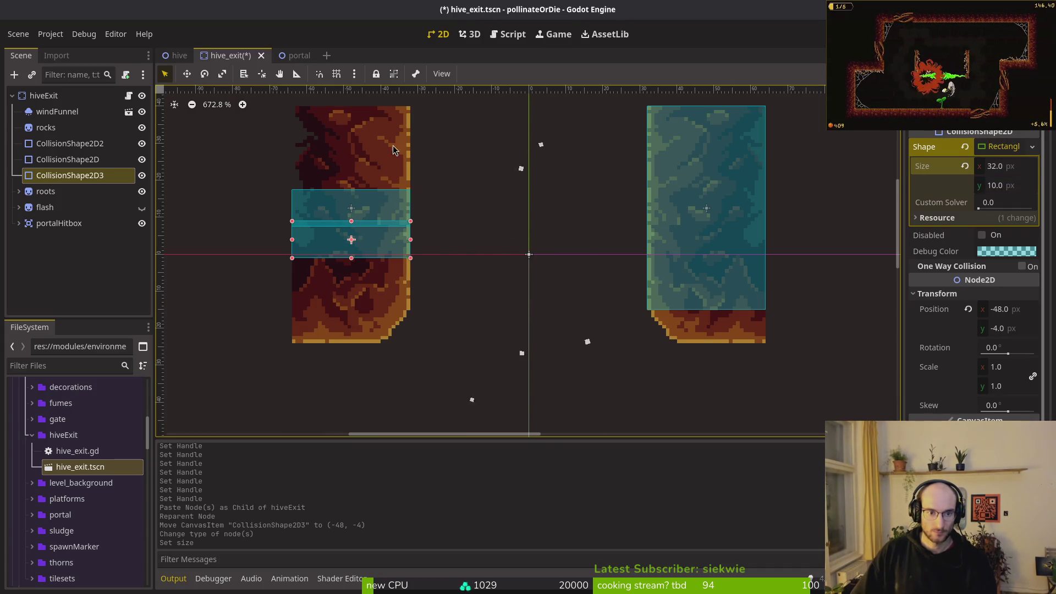
pyautogui.moveTo(372, 244); pyautogui.dragTo(368, 303)
pyautogui.hotkey('ctrl', 'z')
pyautogui.hotkey('ctrl', 'z')
pyautogui.hotkey('ctrl', 'z')
pyautogui.hotkey('ctrl', 'z')
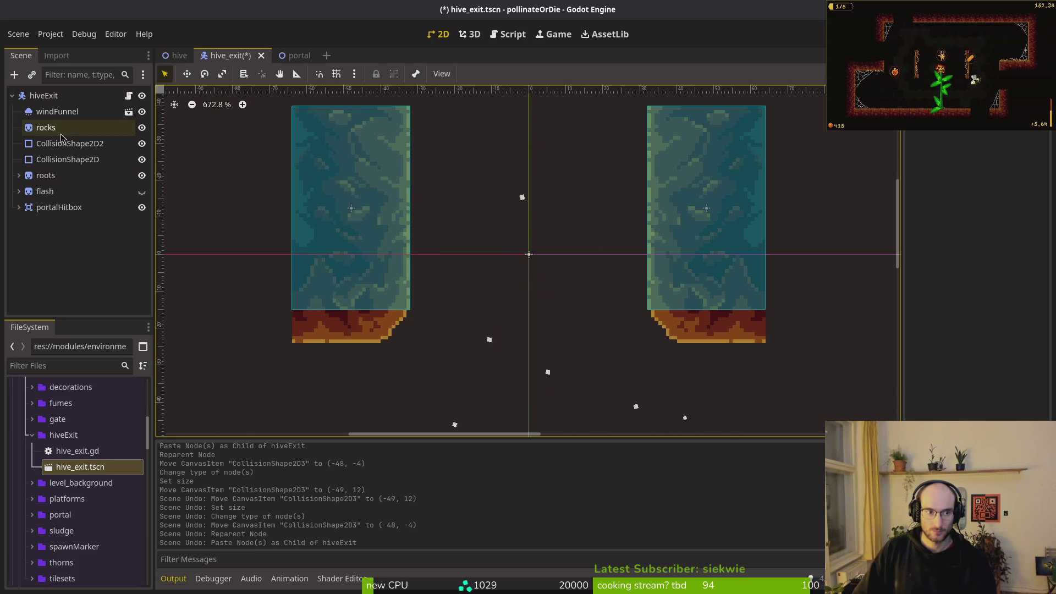
# - Add a new CollisionShape2D under hiveExit, check its shape list, then delete it
pyautogui.hotkey('ctrl', 'a')
pyautogui.write('collisi')
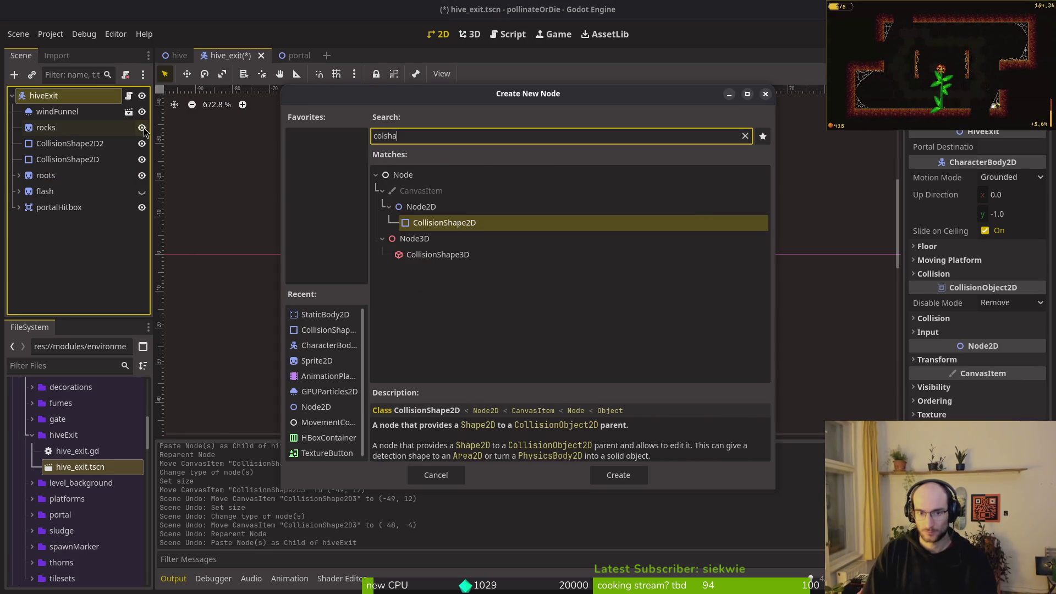
pyautogui.press('Return')
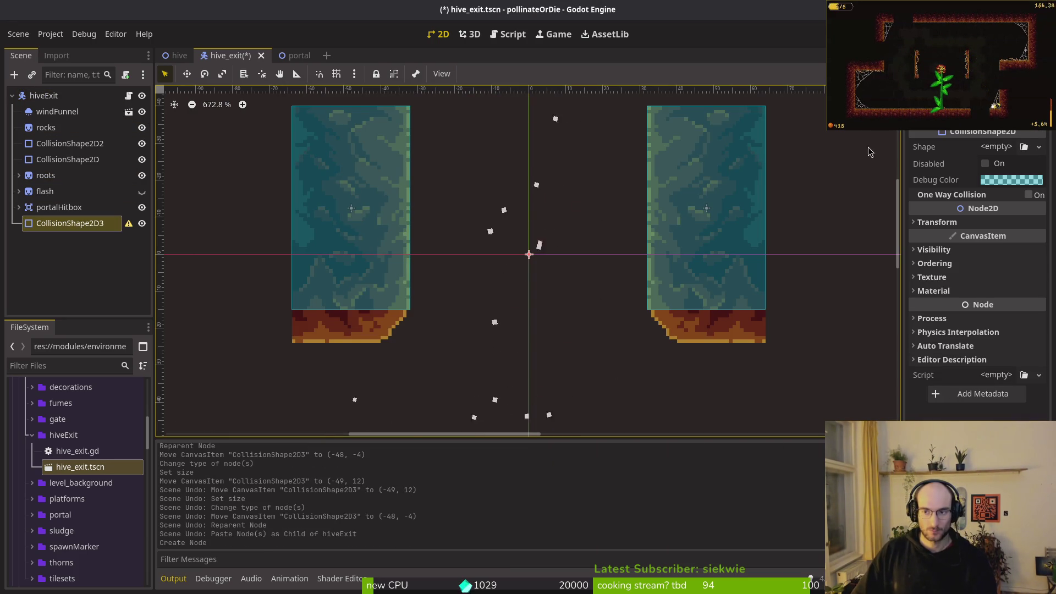
pyautogui.click(995, 148)
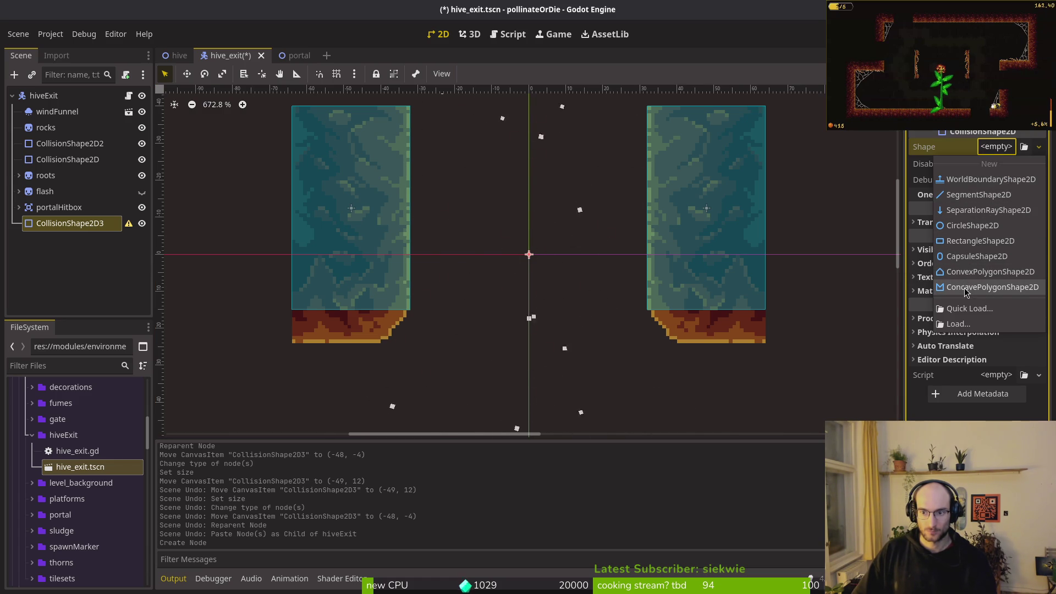
pyautogui.click(688, 306)
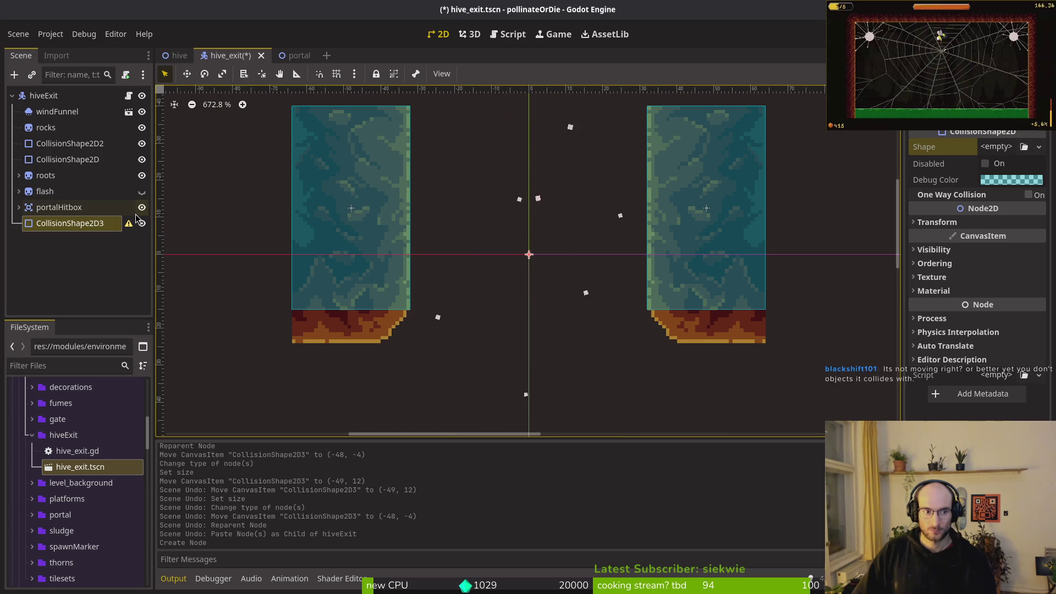
pyautogui.press('Delete')
pyautogui.press('Return')
# - Delete both CollisionShape2D and CollisionShape2D2, then reselect the hiveExit root
pyautogui.click(70, 143)
pyautogui.keyDown('shift'); pyautogui.click(110, 160); pyautogui.keyUp('shift')
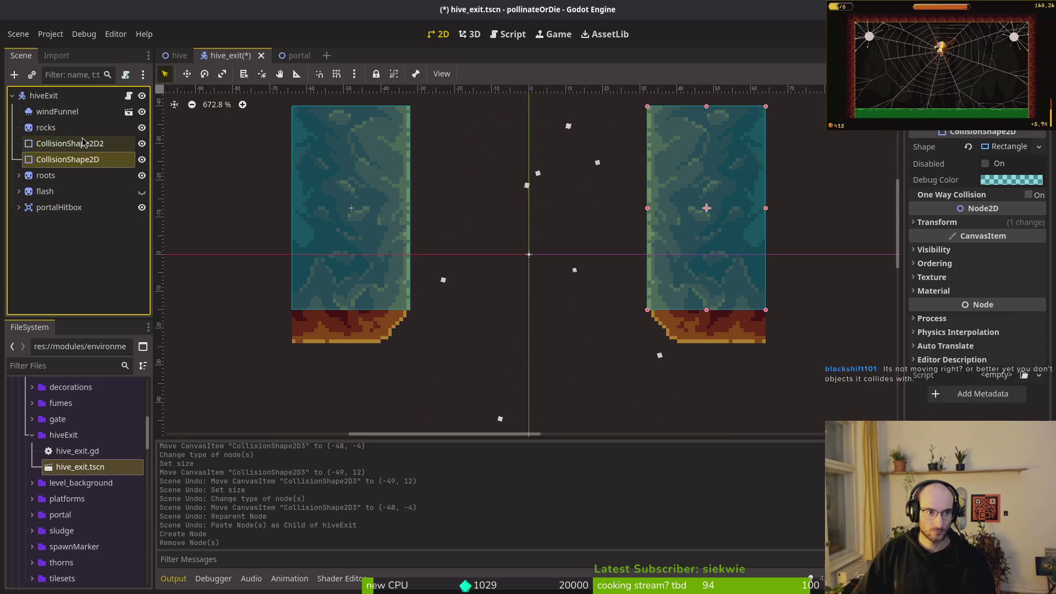
pyautogui.press('Delete')
pyautogui.press('Return')
pyautogui.click(57, 96)
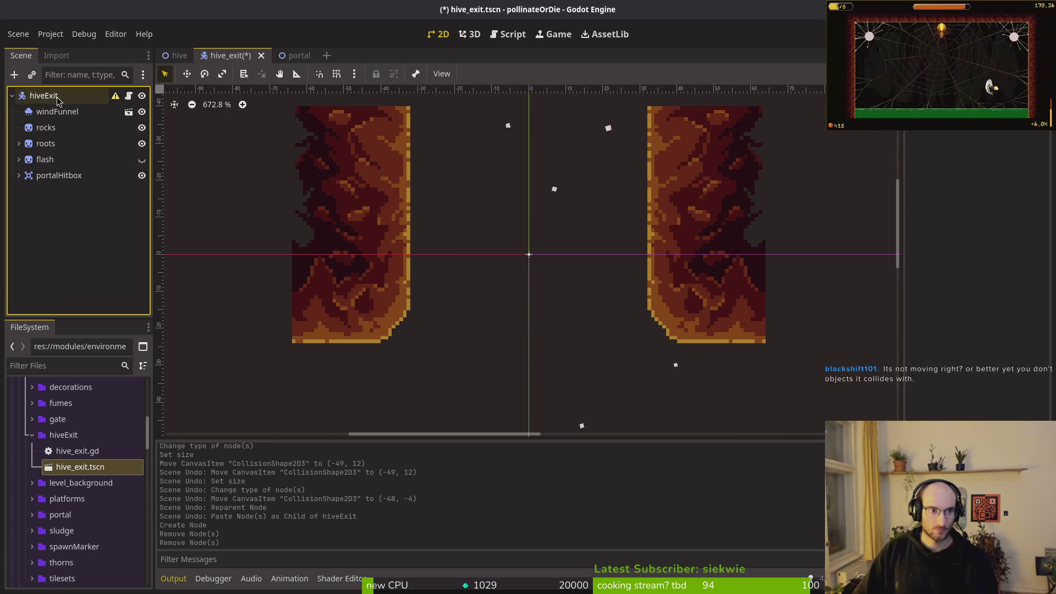
pyautogui.hotkey('ctrl', 'a')
pyautogui.press('BackSpace')
pyautogui.press('BackSpace')
pyautogui.press('BackSpace')
pyautogui.write('pol')
pyautogui.press('Return')
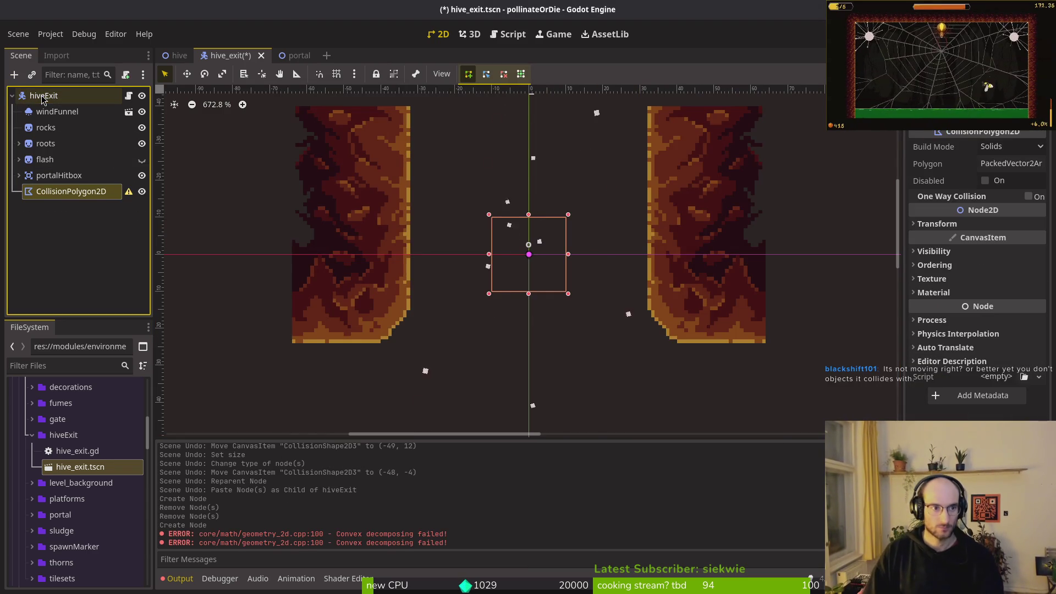
pyautogui.click(67, 97)
pyautogui.hotkey('ctrl', 'a')
pyautogui.write('c')
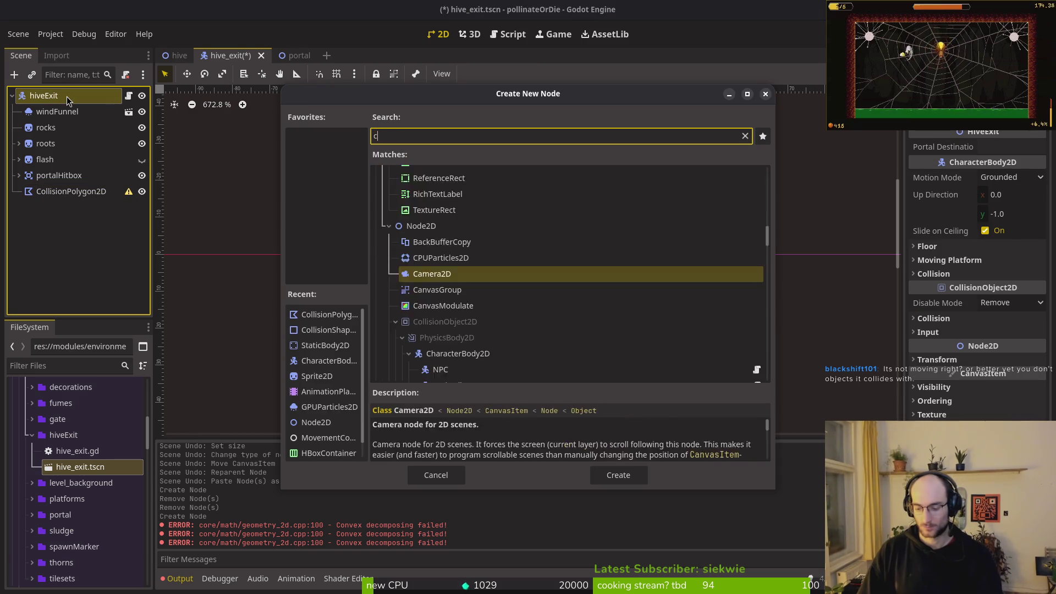
pyautogui.write('olpo')
pyautogui.press('Return')
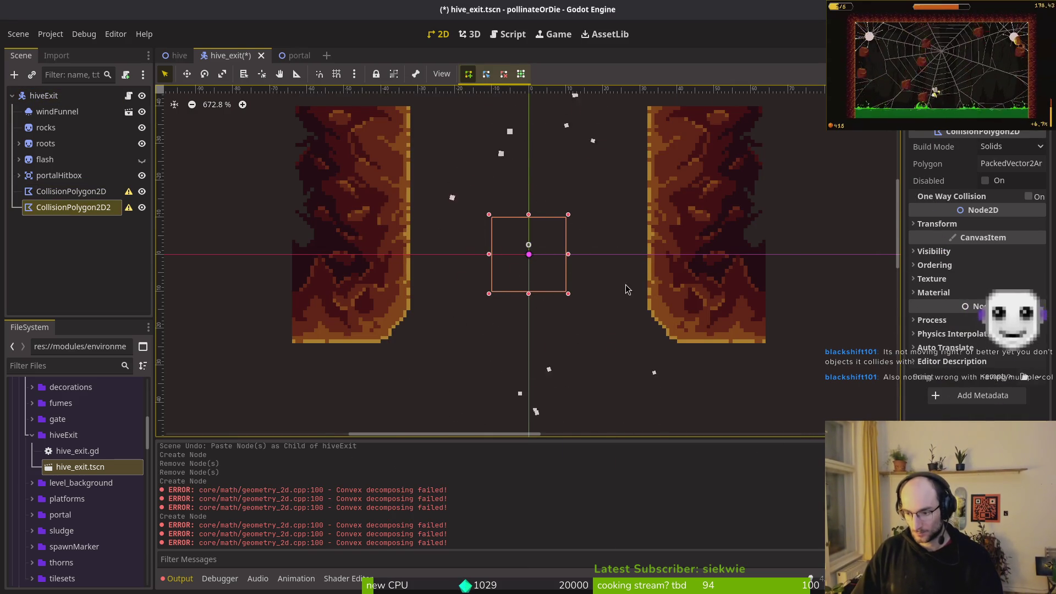
pyautogui.scroll(2, 626, 304)
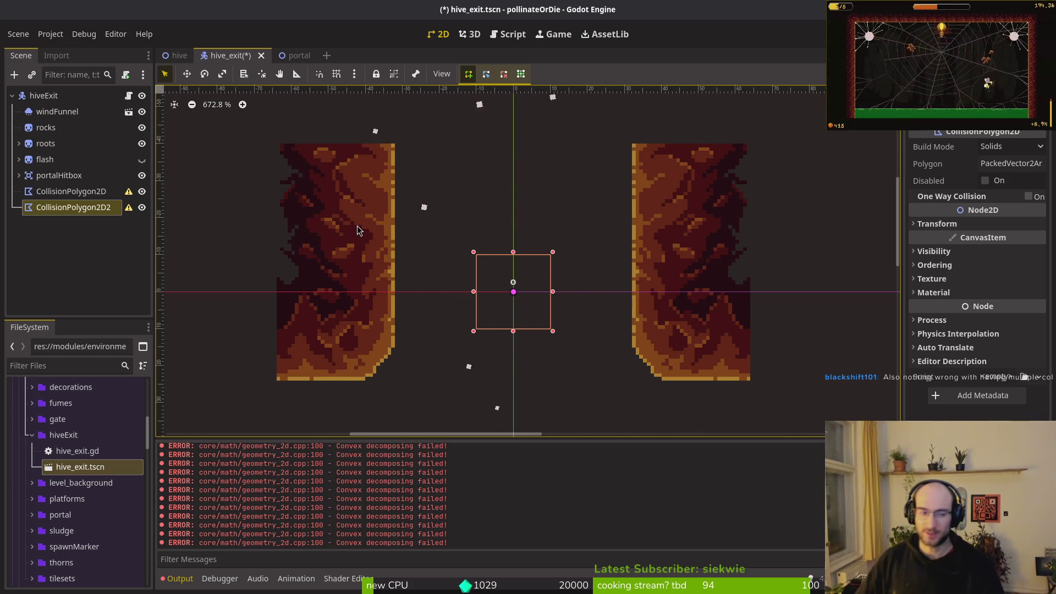
pyautogui.click(71, 192)
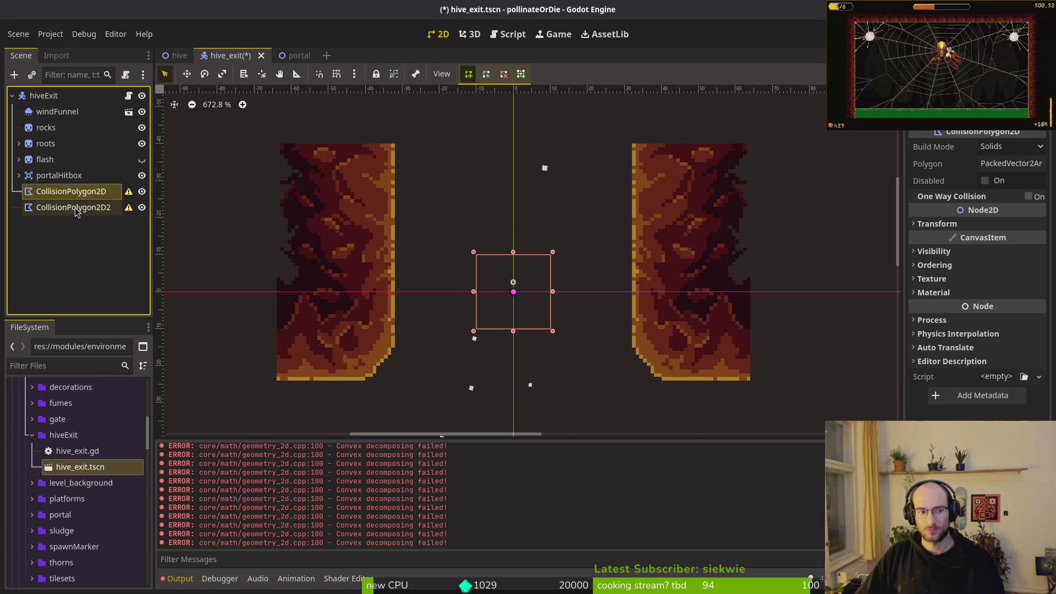
pyautogui.click(70, 208)
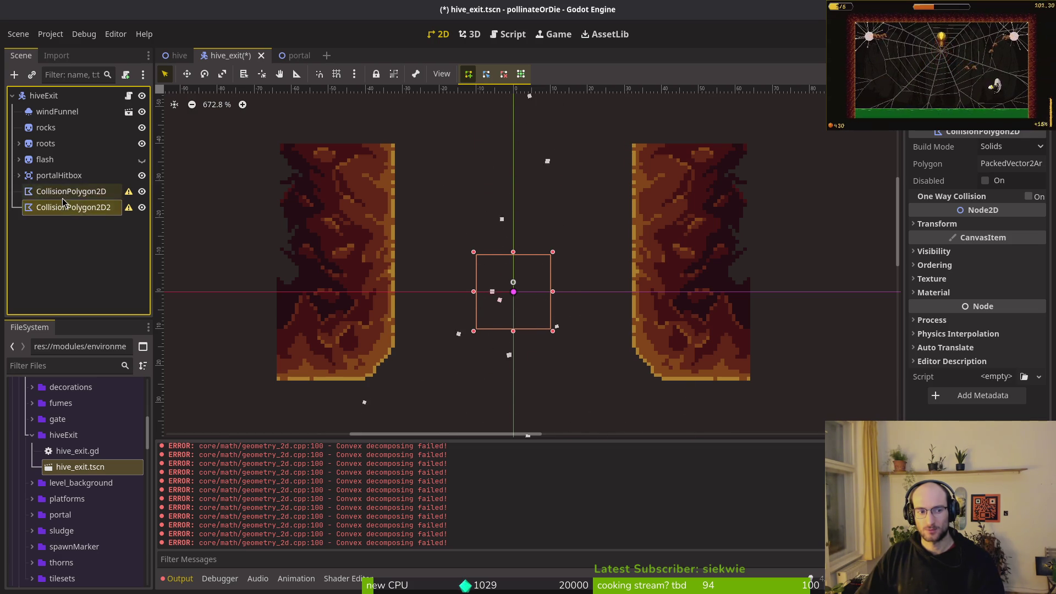
pyautogui.click(61, 193)
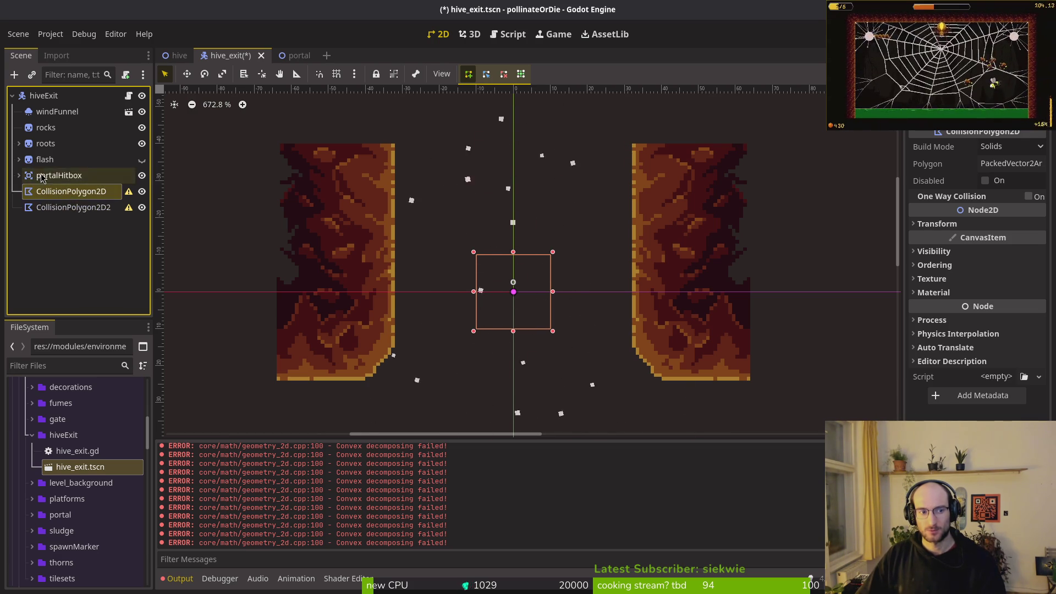
pyautogui.click(44, 177)
pyautogui.click(55, 209)
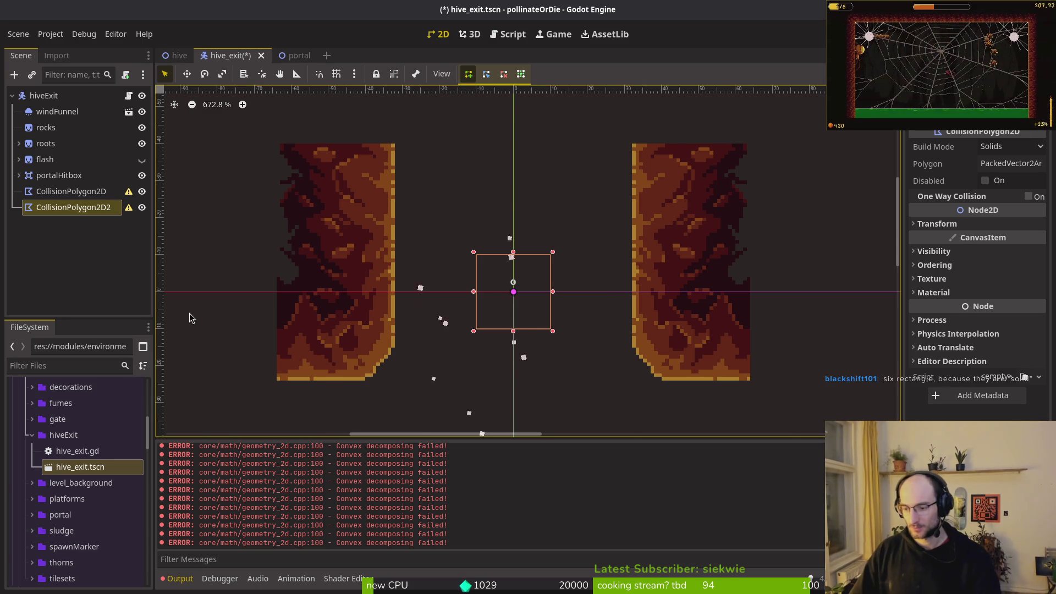
pyautogui.keyDown('shift'); pyautogui.click(72, 191); pyautogui.keyUp('shift')
pyautogui.press('F2')
pyautogui.press('Escape')
pyautogui.press('Delete')
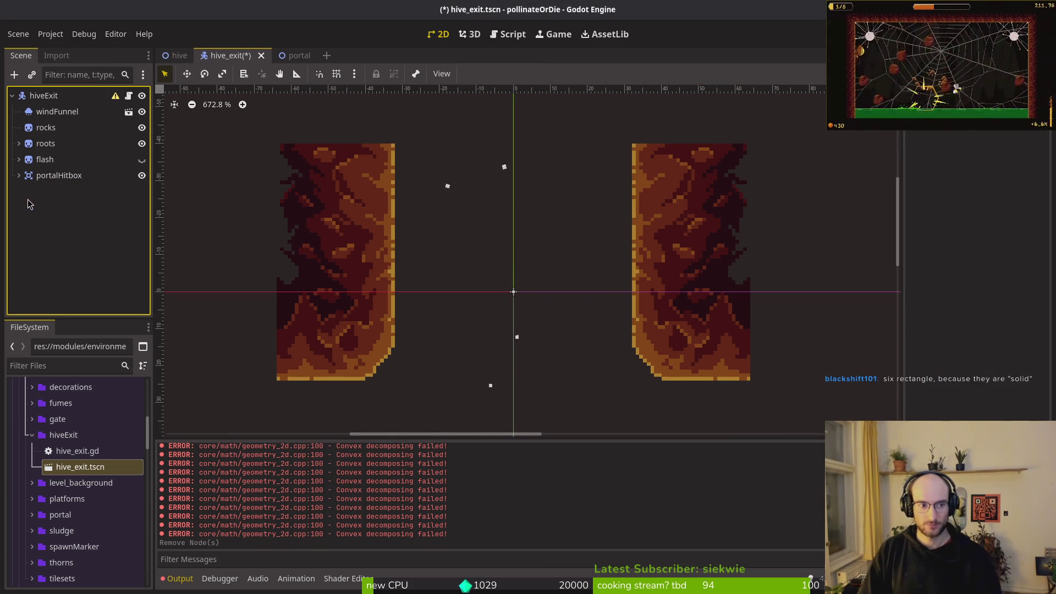
pyautogui.click(45, 99)
# - Undo to bring back the two original rectangle collision shapes
pyautogui.hotkey('ctrl', 'a')
pyautogui.write('col')
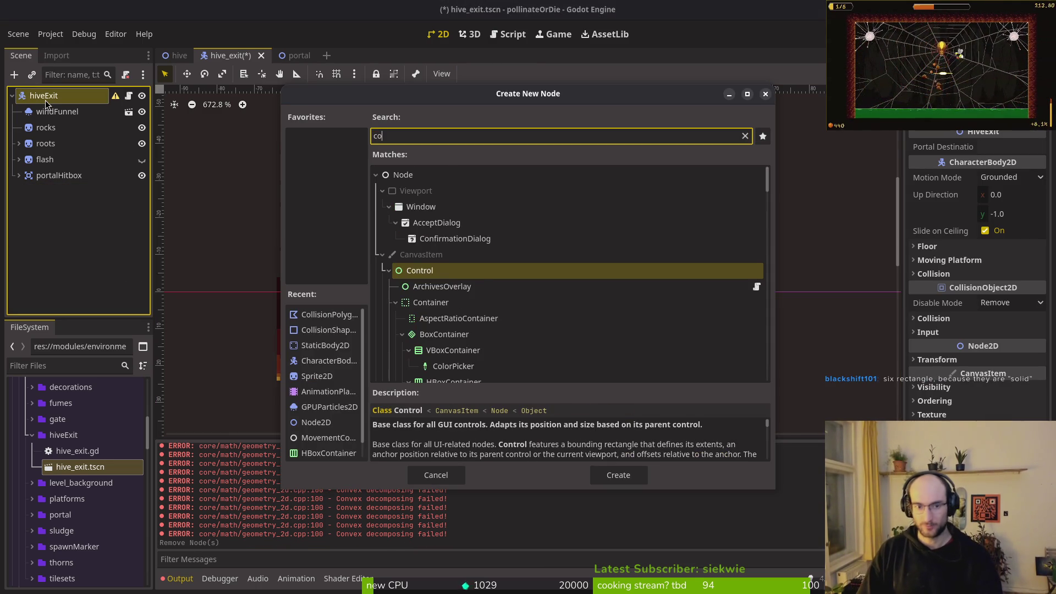
pyautogui.press('Escape')
pyautogui.hotkey('ctrl', 'z')
pyautogui.hotkey('ctrl', 'z')
pyautogui.hotkey('ctrl', 'z')
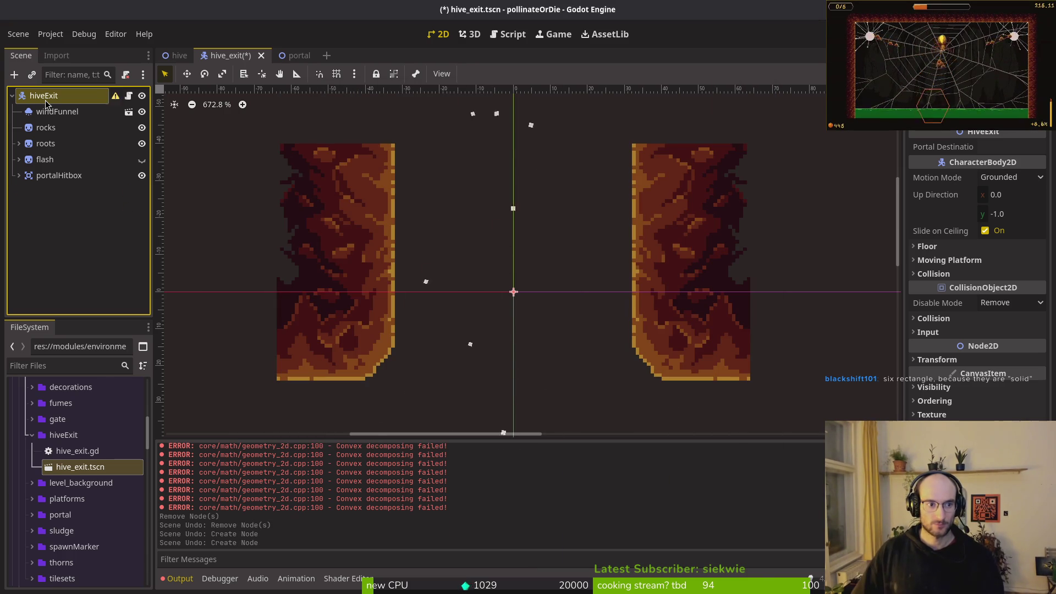
pyautogui.click(334, 235)
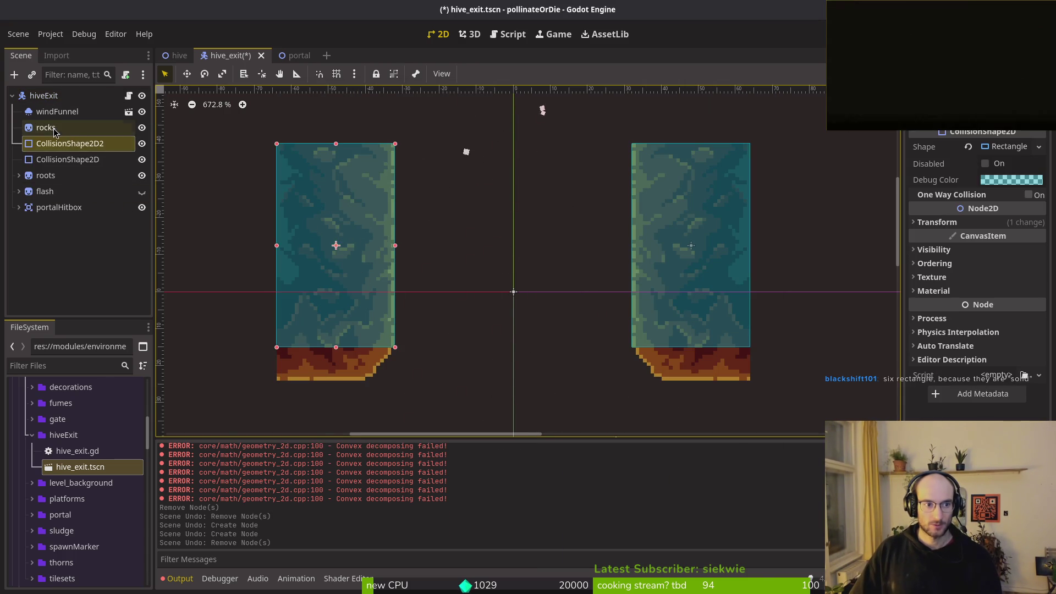
pyautogui.click(44, 95)
# - Add the first two new CollisionShape2D nodes under hiveExit
pyautogui.hotkey('ctrl', 'a')
pyautogui.write('collisionshape')
pyautogui.press('Return')
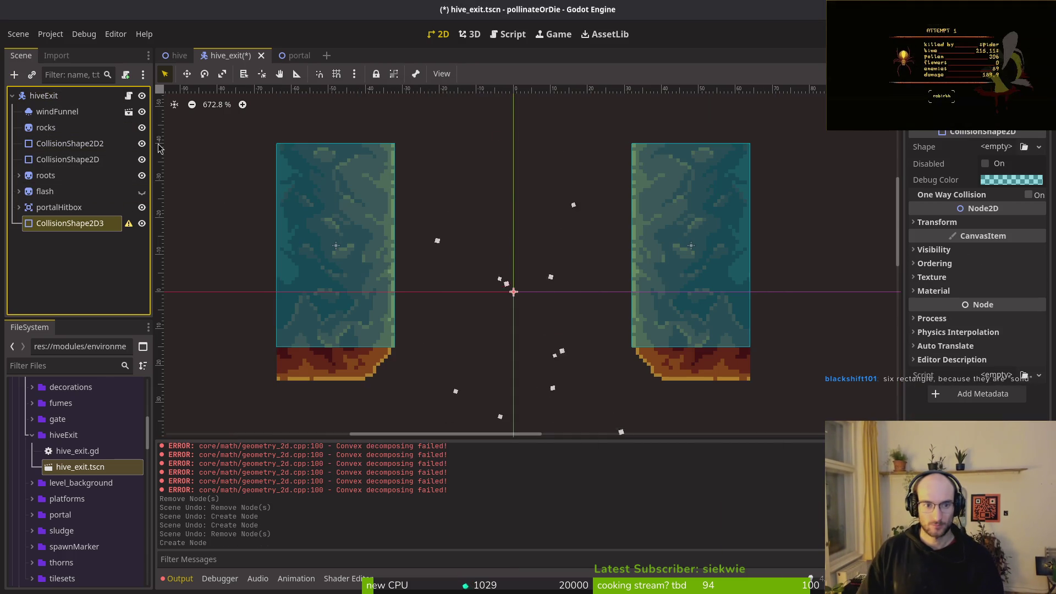
pyautogui.click(55, 98)
pyautogui.hotkey('ctrl', 'a')
pyautogui.write('colsha')
pyautogui.press('Return')
pyautogui.click(55, 97)
pyautogui.hotkey('ctrl', 'a')
pyautogui.press('Escape')
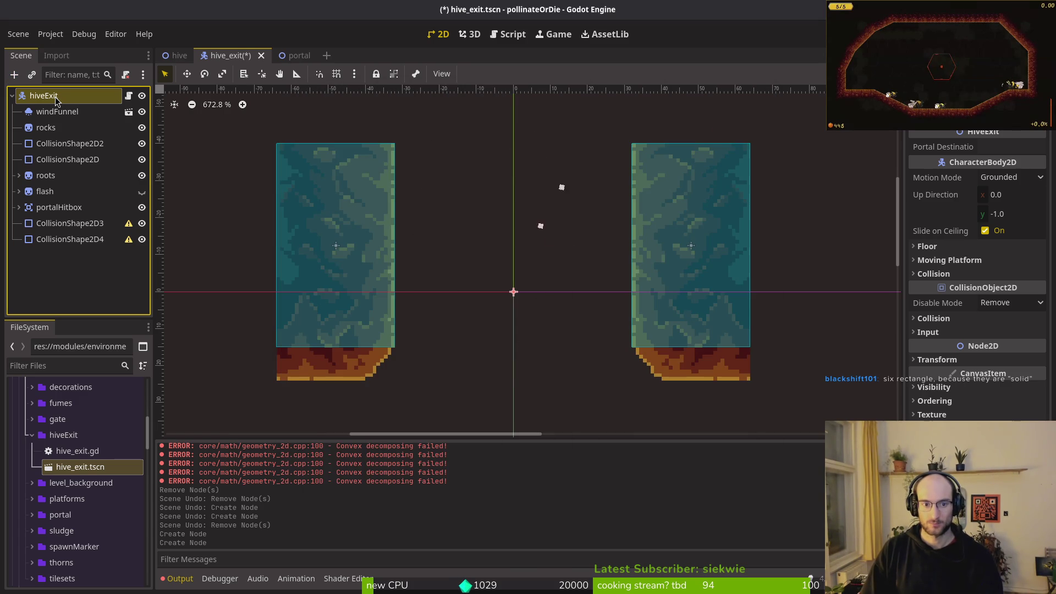
# - Add a third and fourth empty CollisionShape2D node to hiveExit
pyautogui.hotkey('ctrl', 'a')
pyautogui.write('cos')
pyautogui.press('BackSpace')
pyautogui.write('lsha')
pyautogui.press('Return')
pyautogui.hotkey('ctrl', 'a')
pyautogui.write('cl')
pyautogui.press('BackSpace')
pyautogui.write('olsha')
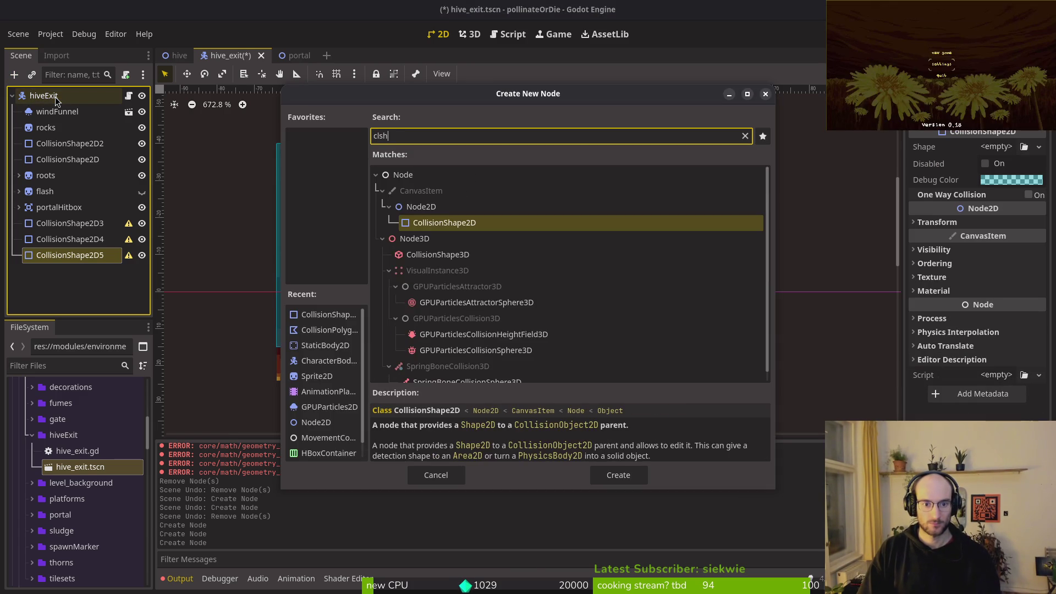
pyautogui.press('Return')
# - Reorder the four new shapes in the Scene dock directly below CollisionShape2D
pyautogui.moveTo(66, 272)
pyautogui.mouseDown()
pyautogui.moveTo(54, 153)
pyautogui.moveTo(69, 137)
pyautogui.moveTo(65, 267)
pyautogui.moveTo(59, 153)
pyautogui.mouseUp()
pyautogui.click(57, 256)
pyautogui.keyDown('shift'); pyautogui.click(60, 271); pyautogui.keyUp('shift')
pyautogui.moveTo(60, 271); pyautogui.dragTo(74, 182)
pyautogui.click(76, 187)
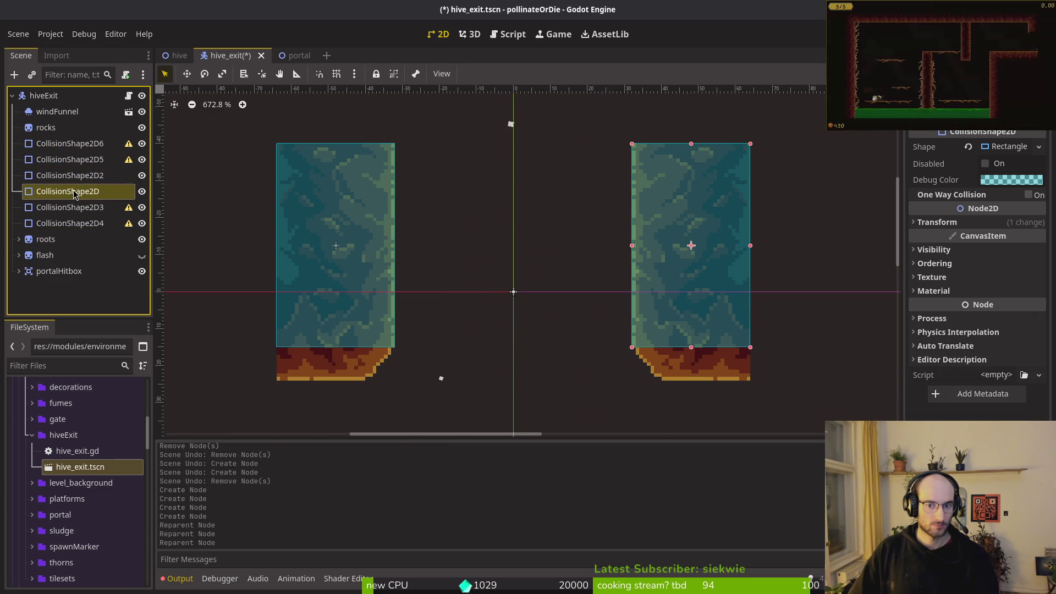
pyautogui.click(77, 159)
pyautogui.keyDown('shift'); pyautogui.click(77, 144); pyautogui.keyUp('shift')
pyautogui.moveTo(77, 144)
pyautogui.mouseDown()
pyautogui.moveTo(92, 212)
pyautogui.moveTo(88, 199)
pyautogui.mouseUp()
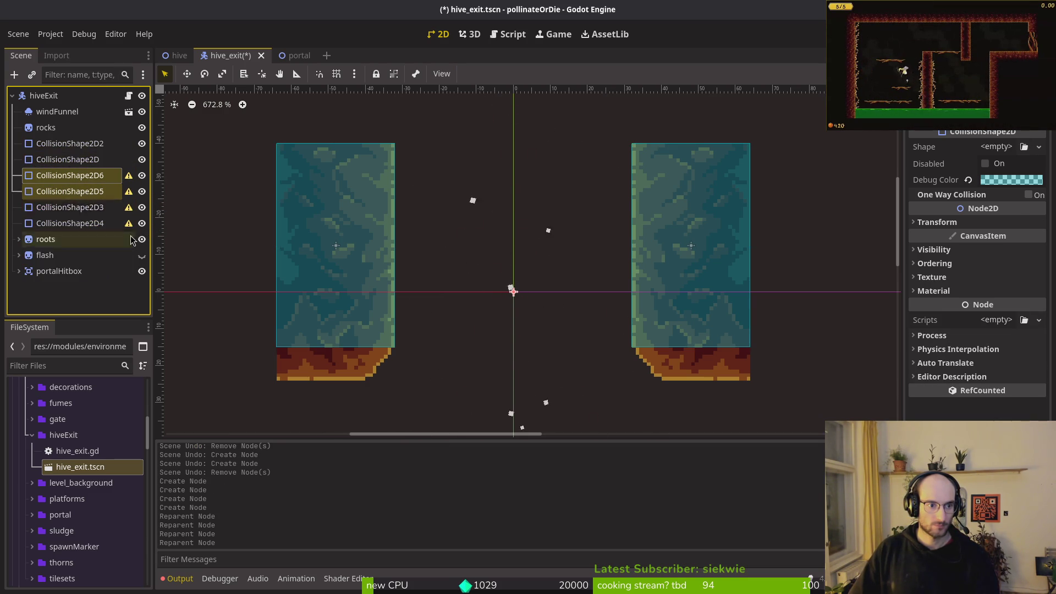
# - Give CollisionShape2D6 a rectangle at (−54, 14) sized over the lower left rock block
pyautogui.doubleClick(71, 175)
pyautogui.press('Escape')
pyautogui.click(996, 146)
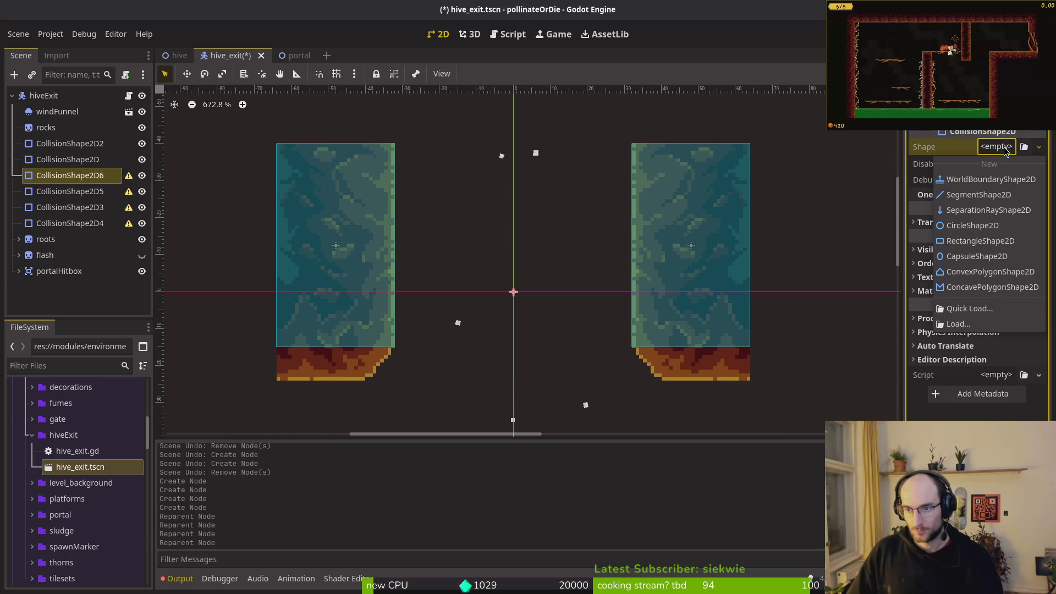
pyautogui.click(980, 241)
pyautogui.moveTo(505, 319); pyautogui.dragTo(307, 372)
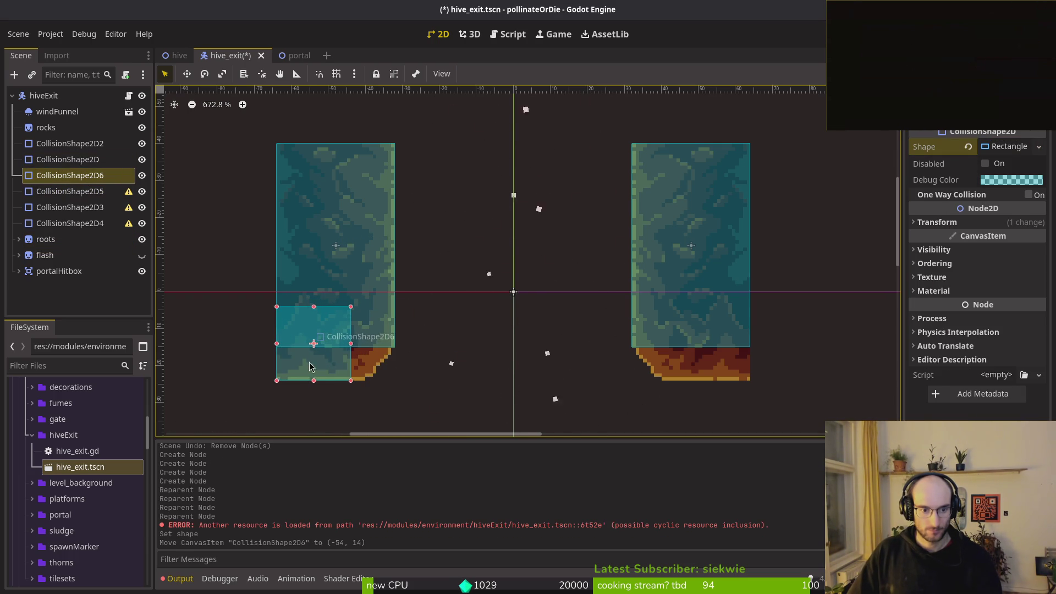
pyautogui.scroll(5, 307, 310)
pyautogui.moveTo(296, 264)
pyautogui.mouseDown()
pyautogui.moveTo(296, 361)
pyautogui.moveTo(368, 341)
pyautogui.mouseUp()
pyautogui.click(70, 191)
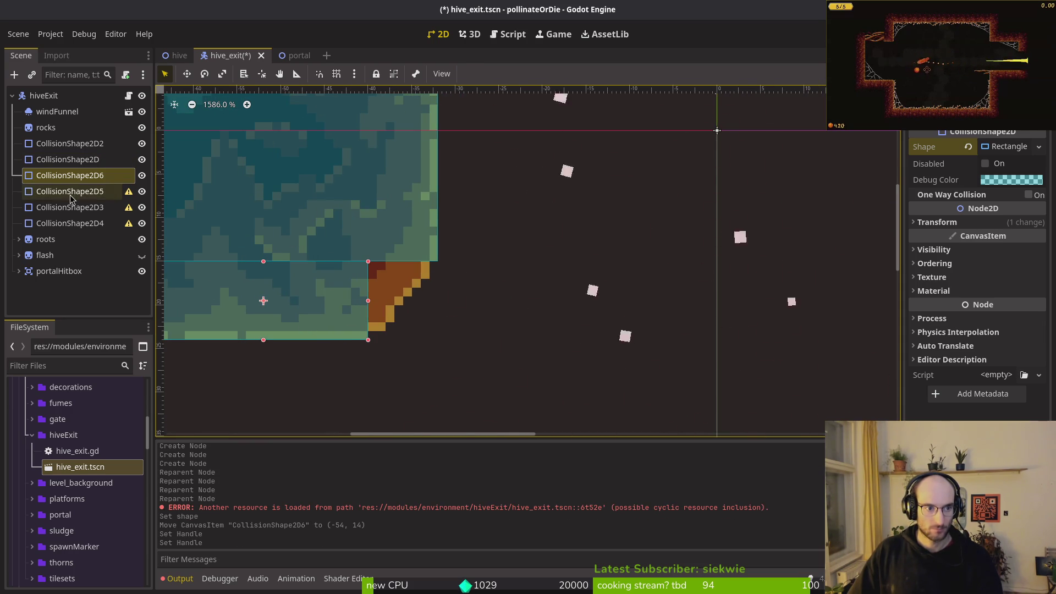
# - Give CollisionShape2D5 a rectangle rotated −45° and fit it along the stepped orange corner
pyautogui.click(996, 146)
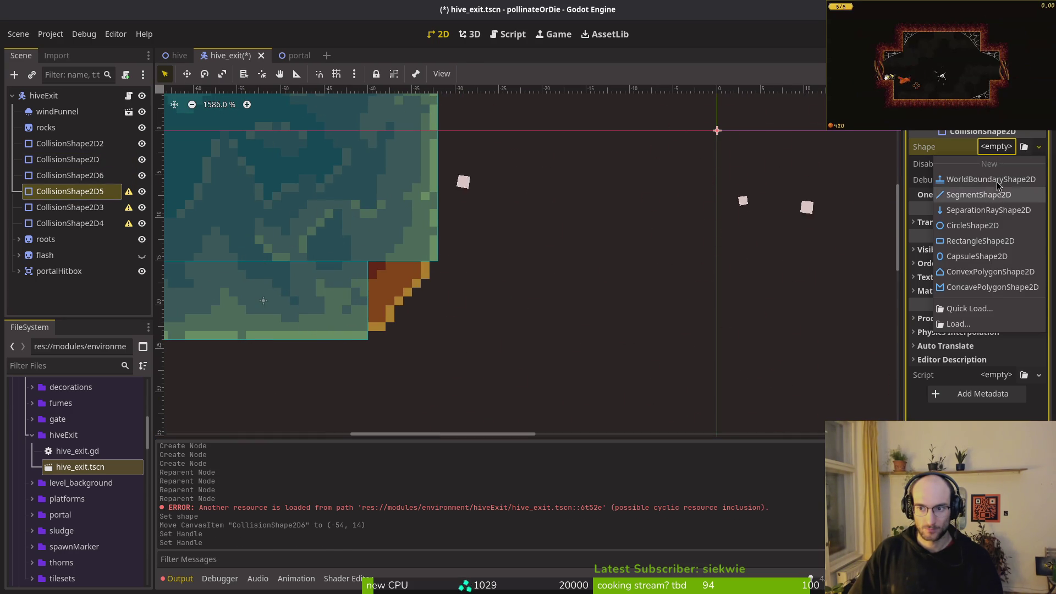
pyautogui.click(965, 245)
pyautogui.scroll(-2, 726, 220)
pyautogui.moveTo(761, 216)
pyautogui.mouseDown()
pyautogui.moveTo(523, 275)
pyautogui.moveTo(546, 230)
pyautogui.moveTo(549, 245)
pyautogui.moveTo(542, 231)
pyautogui.mouseUp()
pyautogui.scroll(3, 542, 231)
pyautogui.scroll(1, 546, 231)
pyautogui.moveTo(505, 127); pyautogui.dragTo(437, 189)
pyautogui.moveTo(417, 367)
pyautogui.mouseDown()
pyautogui.moveTo(426, 379)
pyautogui.moveTo(424, 361)
pyautogui.moveTo(502, 352)
pyautogui.mouseUp()
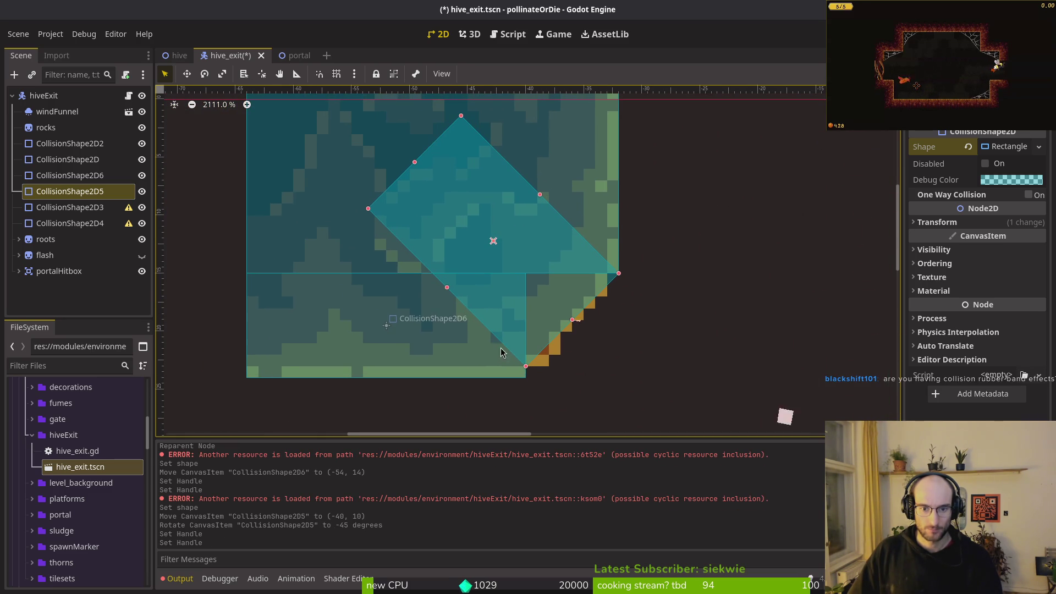
pyautogui.moveTo(536, 321); pyautogui.dragTo(542, 328)
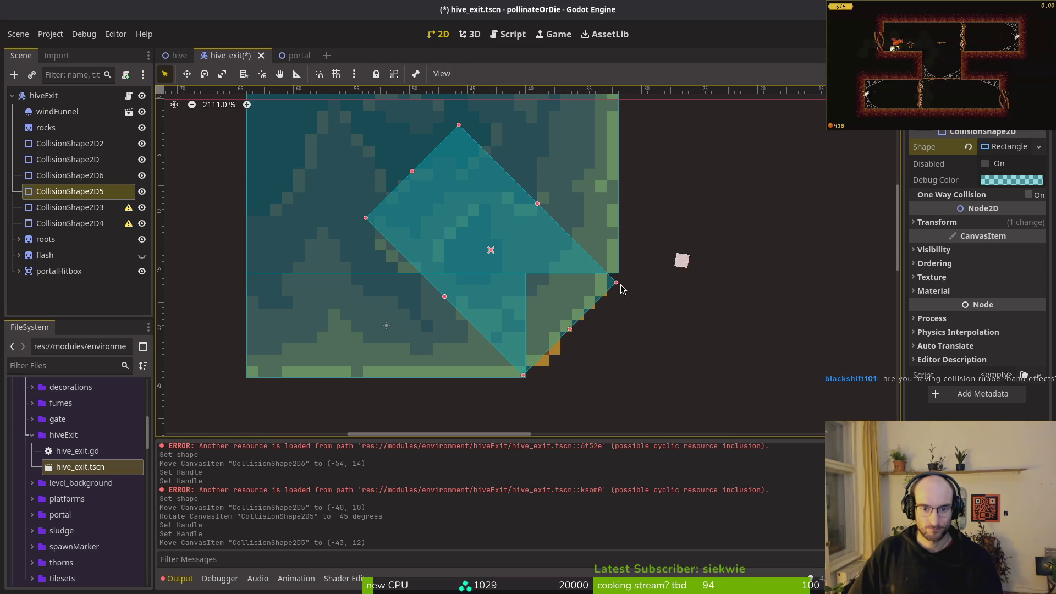
pyautogui.scroll(3, 544, 333)
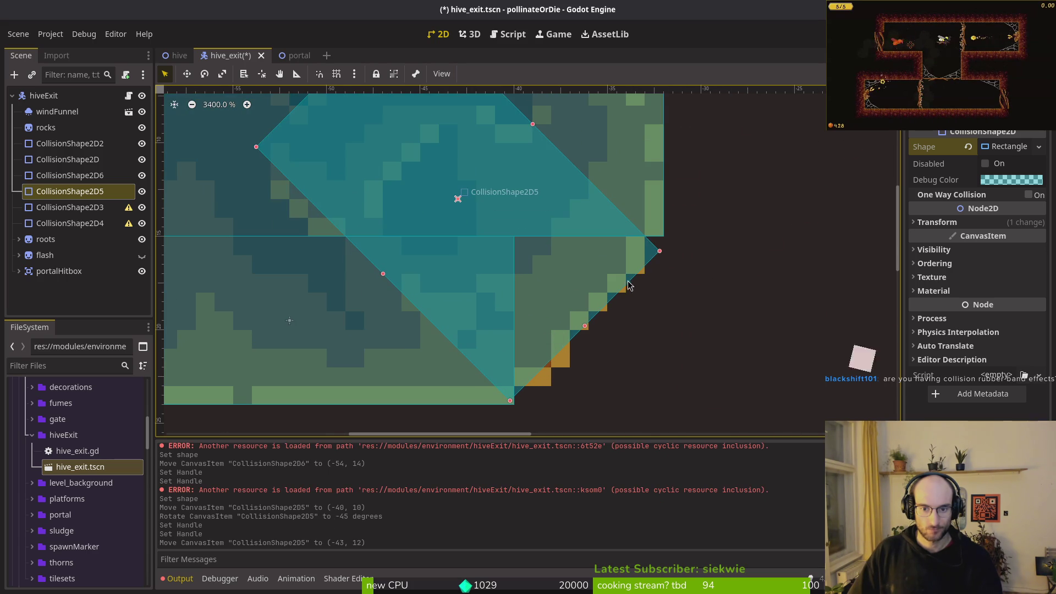
# - Stretch CollisionShape2D2 downward and nudge CollisionShape2D5 to (−43, 13)
pyautogui.click(654, 235)
pyautogui.moveTo(665, 241); pyautogui.dragTo(661, 253)
pyautogui.click(606, 290)
pyautogui.moveTo(607, 290)
pyautogui.mouseDown()
pyautogui.moveTo(596, 301)
pyautogui.moveTo(606, 300)
pyautogui.mouseUp()
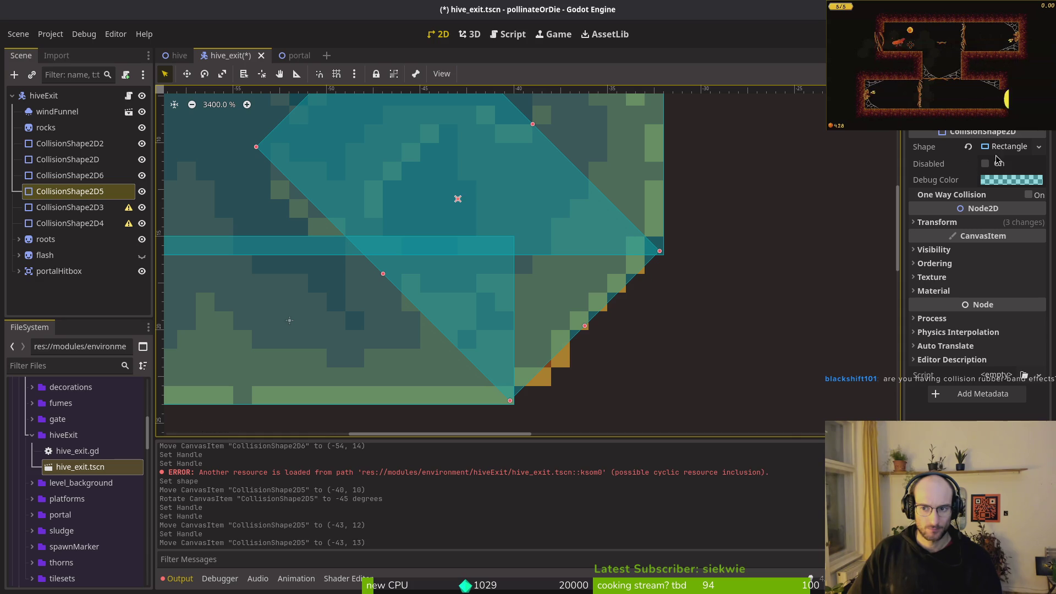
pyautogui.click(985, 222)
pyautogui.scroll(-2, 568, 287)
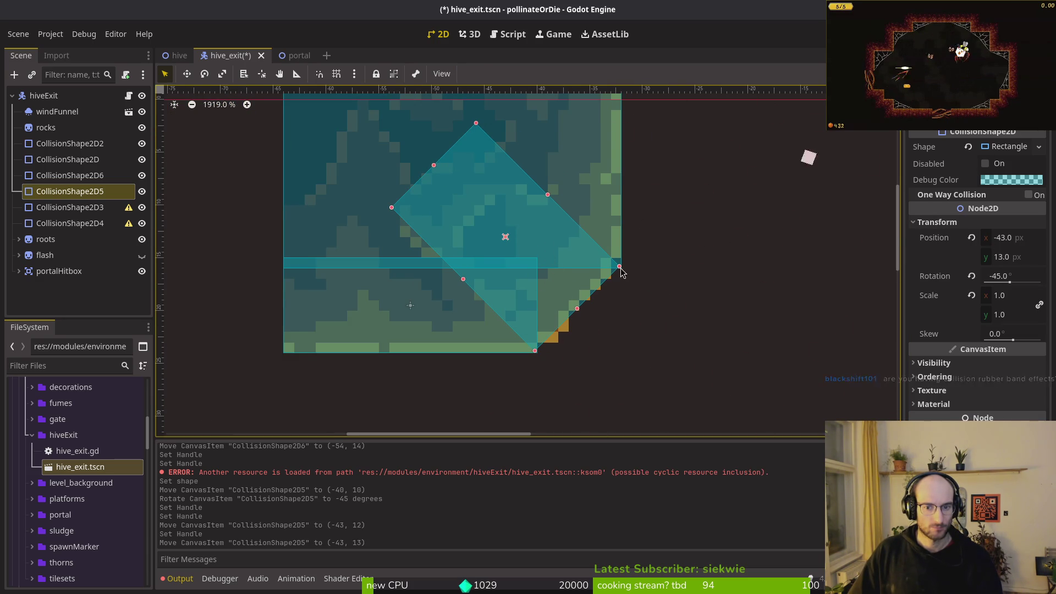
pyautogui.scroll(3, 625, 268)
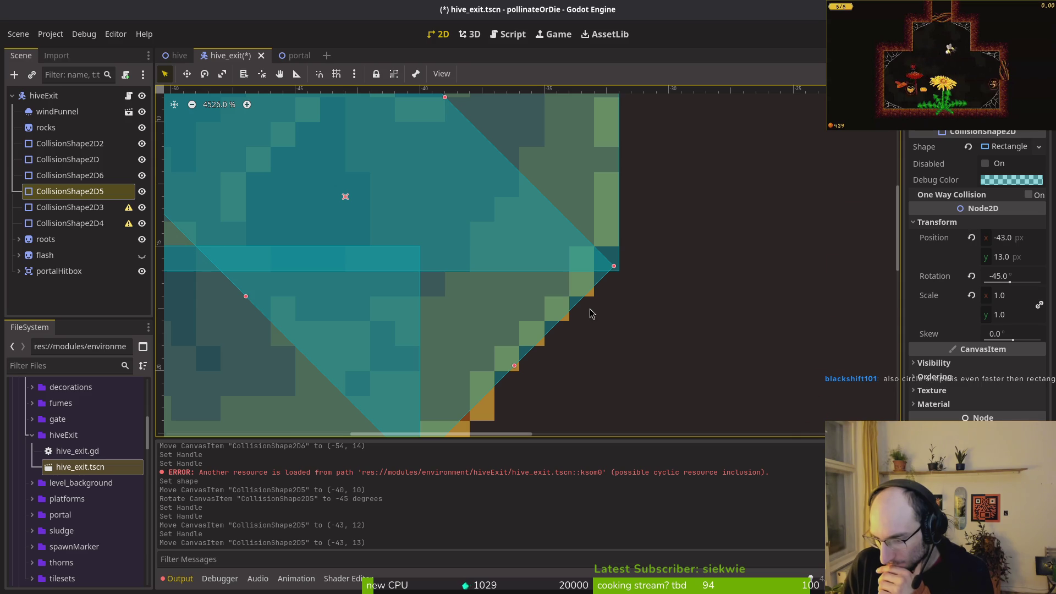
# - Delete CollisionShape2D5, then undo the deletion to restore it
pyautogui.scroll(-4, 395, 251)
pyautogui.press('Delete')
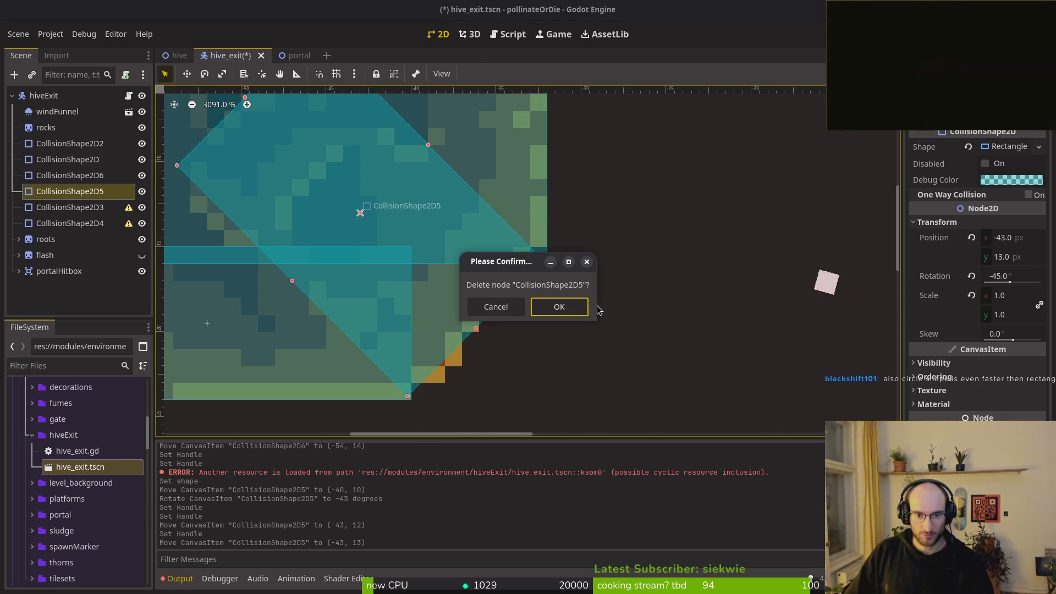
pyautogui.click(568, 307)
pyautogui.click(81, 191)
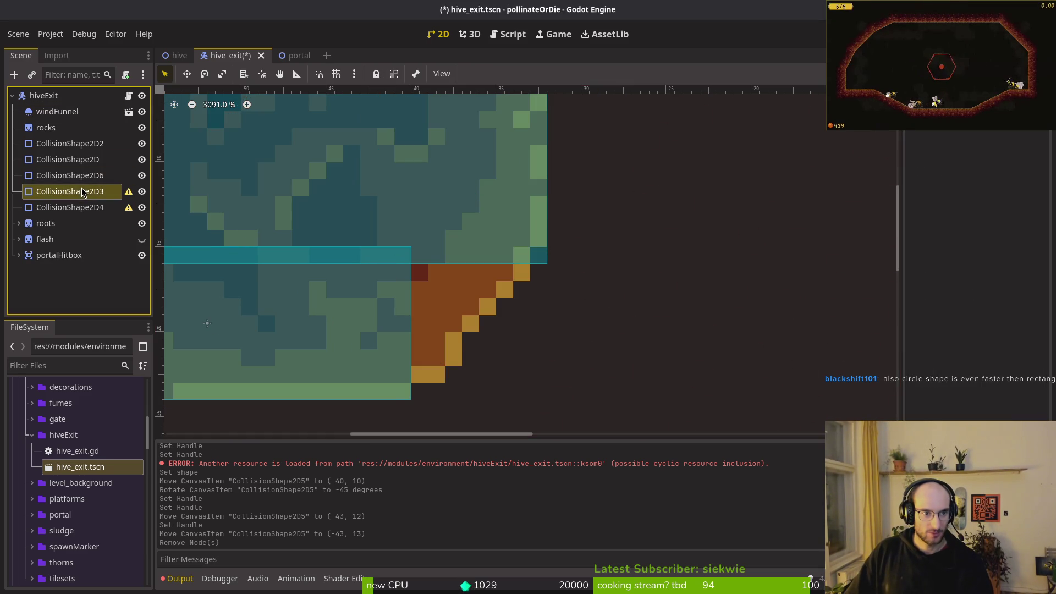
pyautogui.scroll(-3, 405, 221)
pyautogui.hotkey('ctrl', 'z')
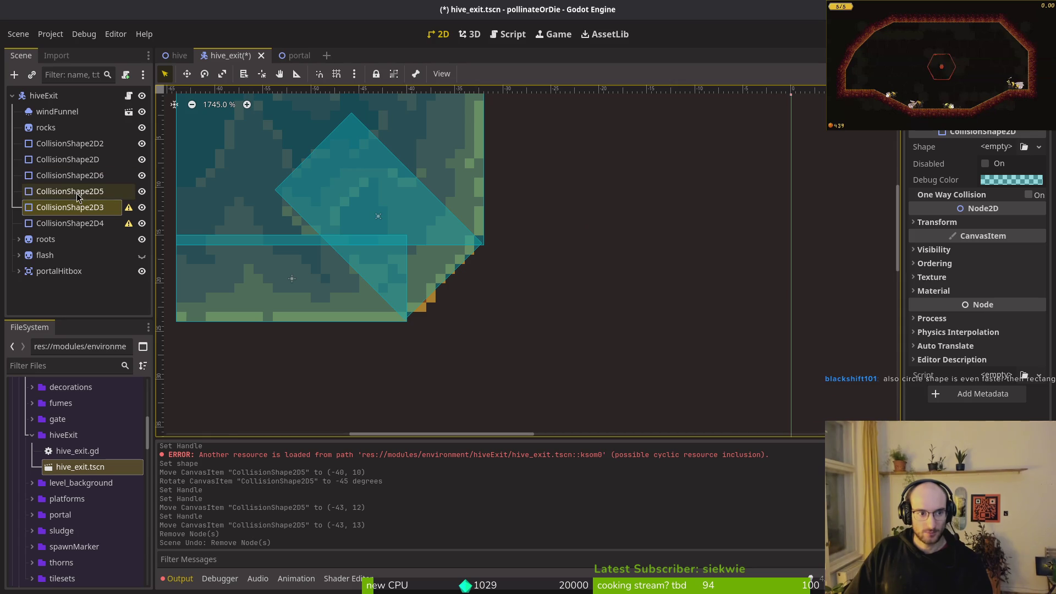
pyautogui.click(81, 191)
# - Replace CollisionShape2D5's rectangle with a circle placed at (−40, 16) on the rock corner
pyautogui.click(966, 147)
pyautogui.click(1012, 147)
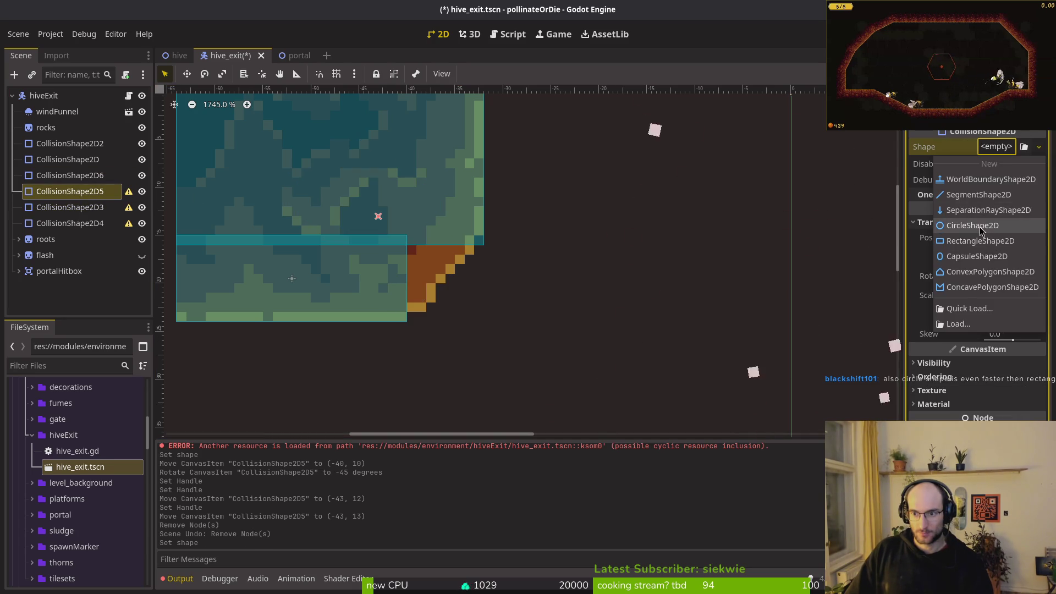
pyautogui.click(985, 224)
pyautogui.moveTo(455, 260); pyautogui.dragTo(453, 282)
pyautogui.moveTo(474, 178); pyautogui.dragTo(454, 198)
pyautogui.scroll(4, 448, 278)
pyautogui.moveTo(543, 298)
pyautogui.mouseDown()
pyautogui.moveTo(539, 307)
pyautogui.moveTo(539, 295)
pyautogui.mouseUp()
pyautogui.moveTo(561, 183); pyautogui.dragTo(562, 180)
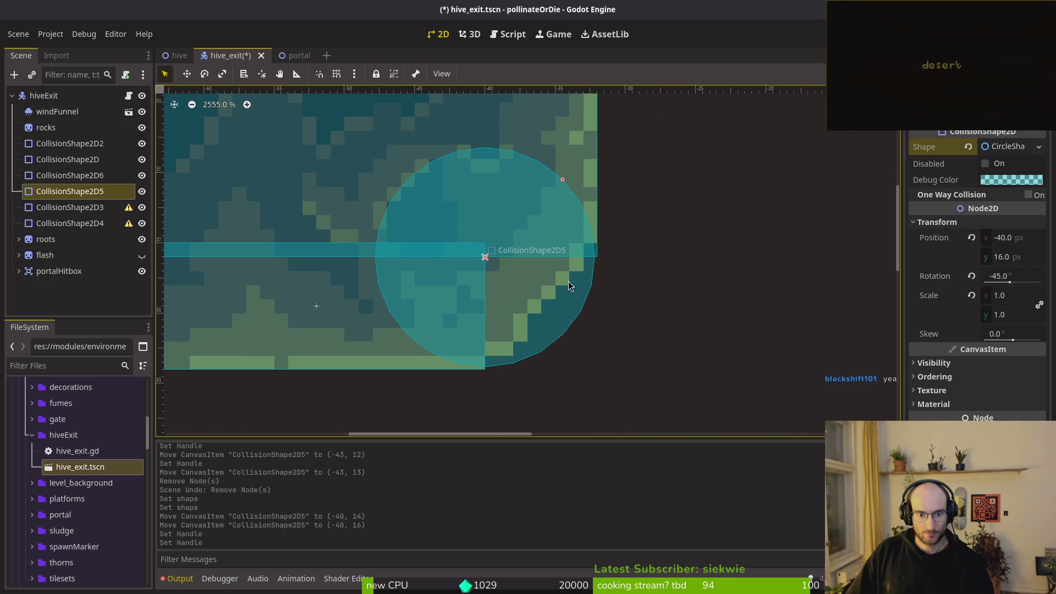
pyautogui.scroll(5, 517, 341)
pyautogui.scroll(-2, 500, 289)
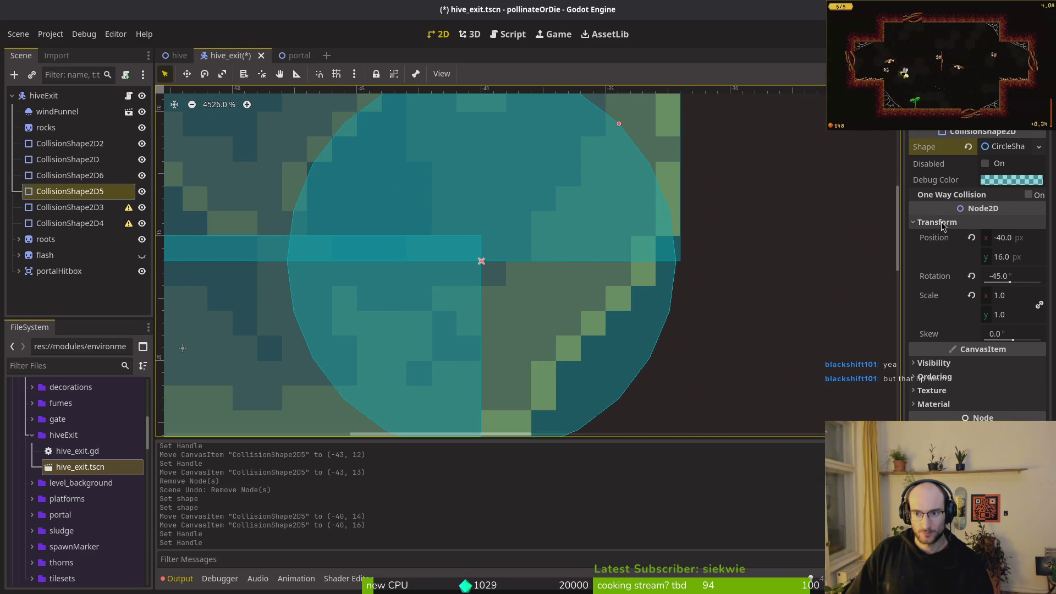
# - Set the circle's radius to 8 px in the Inspector
pyautogui.click(968, 222)
pyautogui.click(1007, 146)
pyautogui.click(1021, 166)
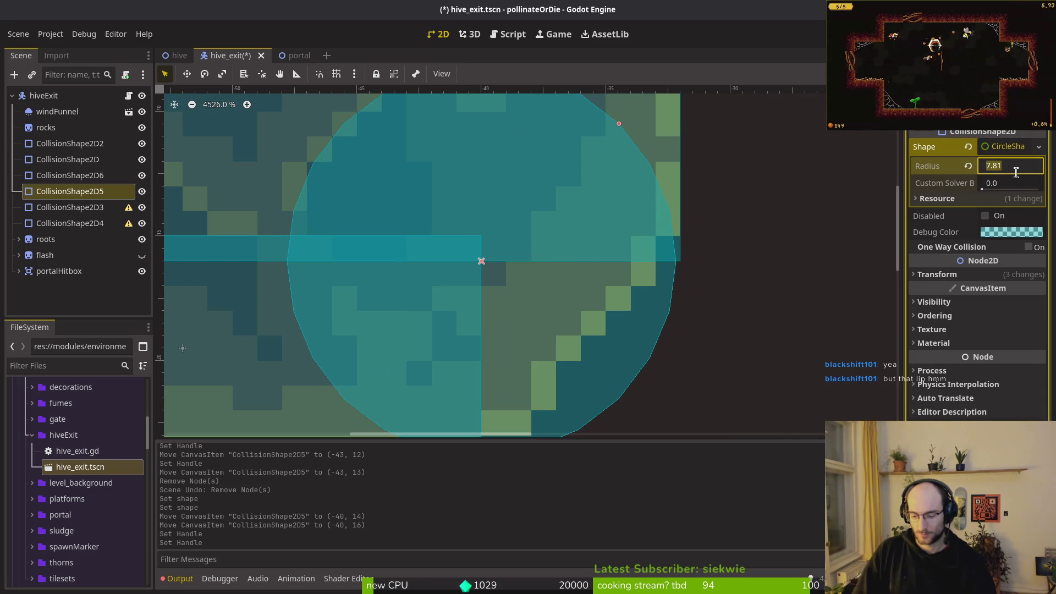
pyautogui.write('8')
pyautogui.press('Return')
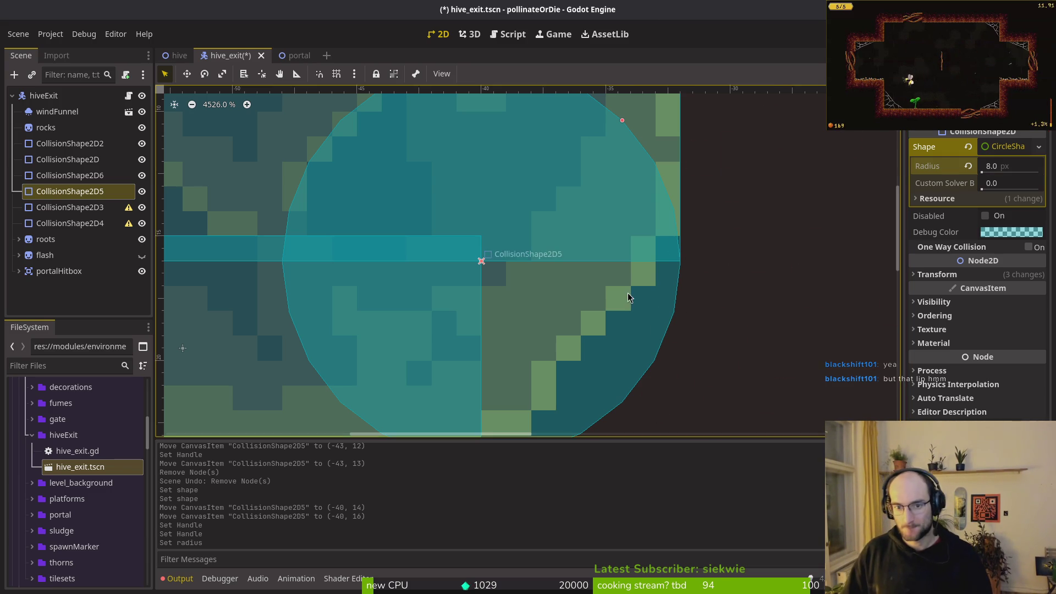
pyautogui.scroll(-2, 628, 292)
pyautogui.scroll(-1, 605, 280)
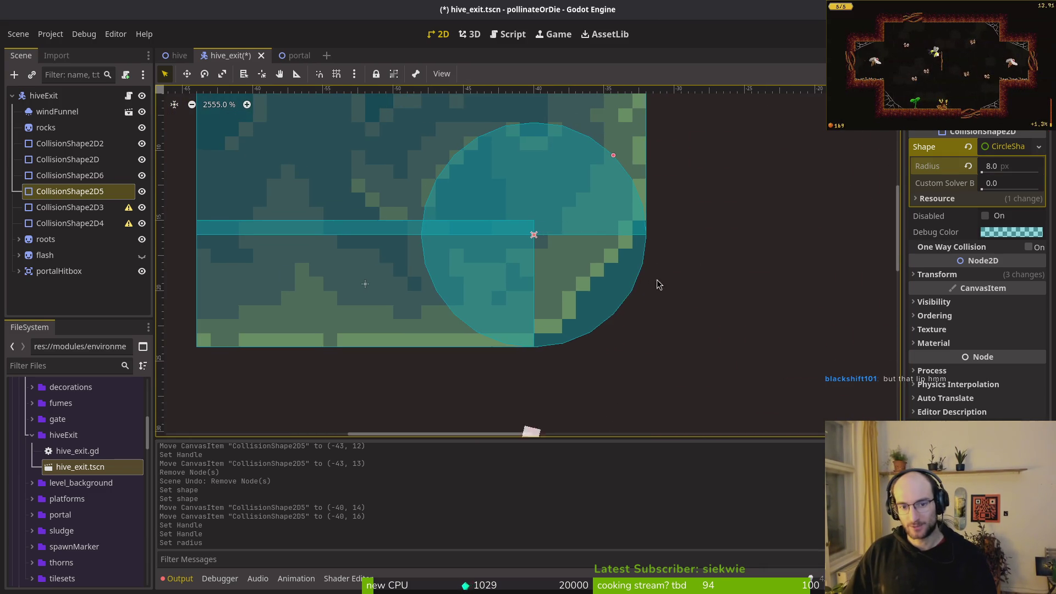
# - Save the hive_exit.tscn scene
pyautogui.click(657, 280)
pyautogui.hotkey('ctrl', 's')
pyautogui.scroll(-2, 630, 273)
pyautogui.click(455, 277)
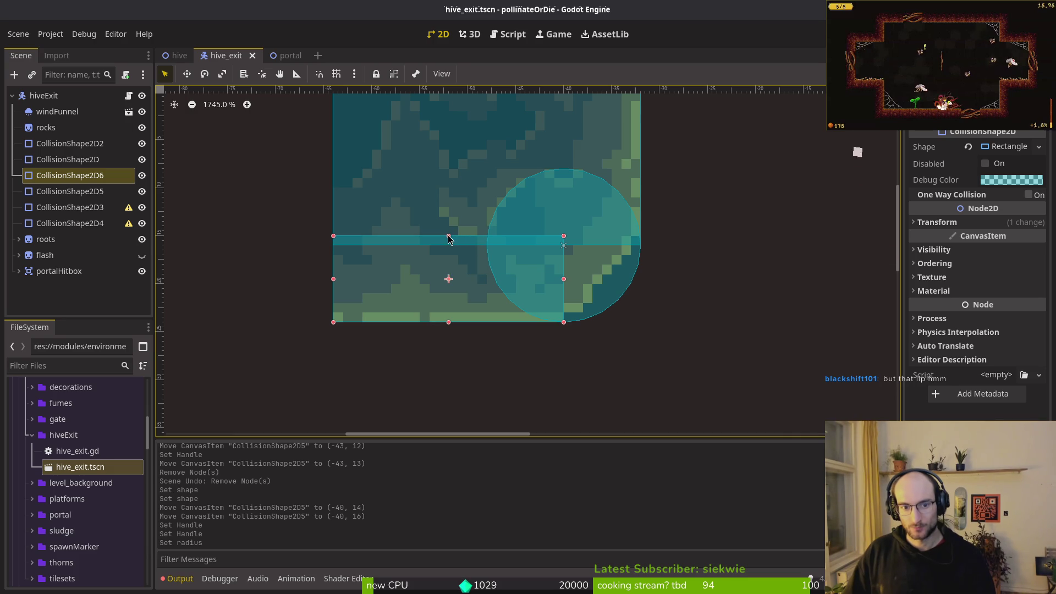
# - Lower CollisionShape2D6's top edge slightly to meet the circle shape
pyautogui.moveTo(448, 245); pyautogui.dragTo(448, 245)
pyautogui.click(655, 275)
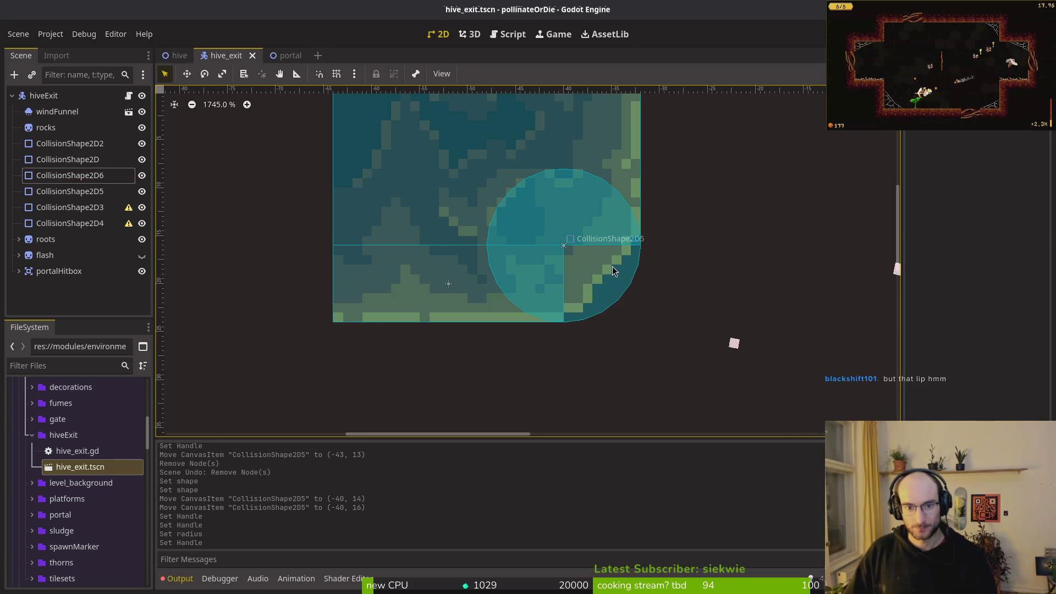
pyautogui.scroll(-2, 633, 268)
pyautogui.scroll(-4, 633, 267)
pyautogui.scroll(-3, 624, 297)
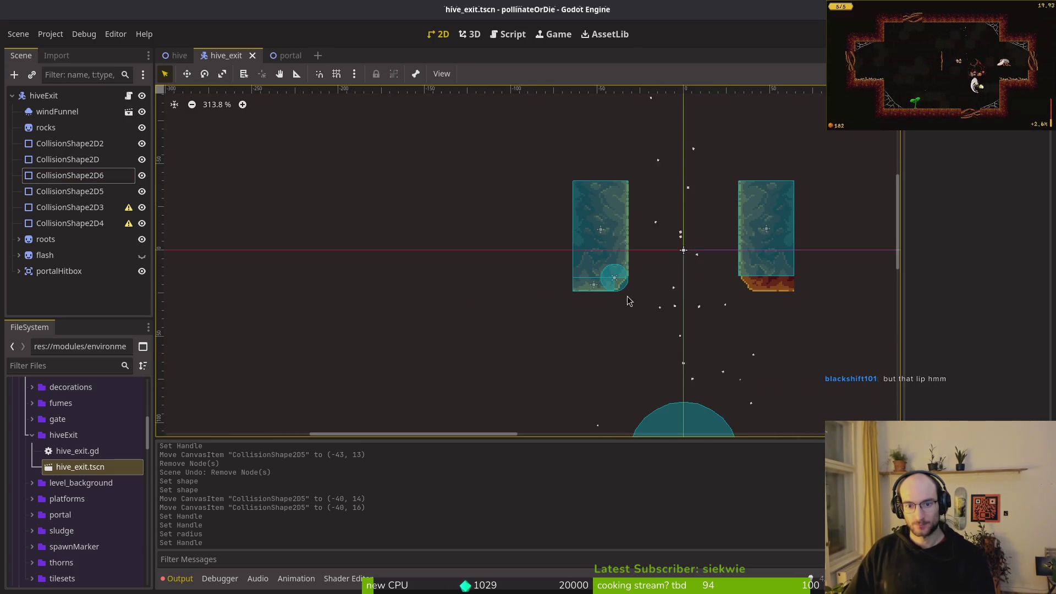
pyautogui.scroll(2, 627, 300)
pyautogui.scroll(6, 613, 300)
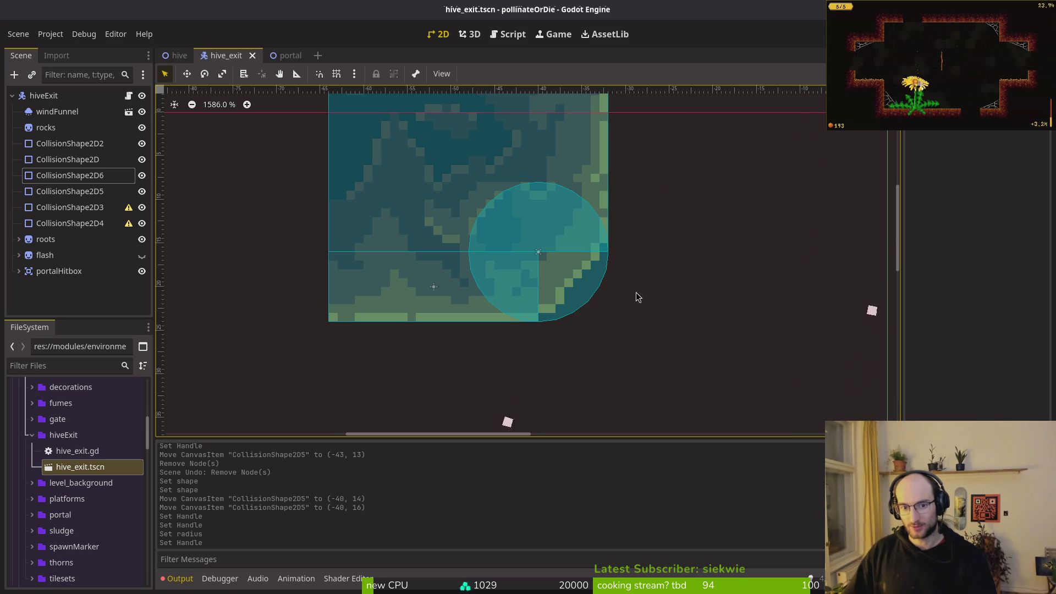
pyautogui.hscroll(10, 596, 307)
pyautogui.scroll(3, 589, 196)
pyautogui.hscroll(-2, 589, 196)
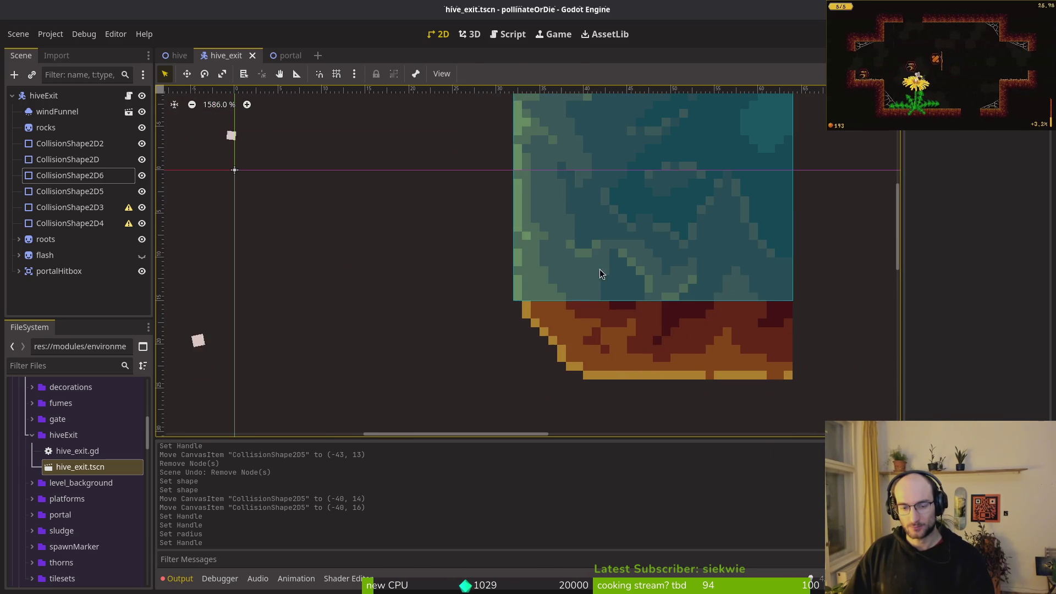
# - Give CollisionShape2D3 a rectangle at (54, 14) sized over the right wall's lower block
pyautogui.click(70, 206)
pyautogui.scroll(-5, 639, 288)
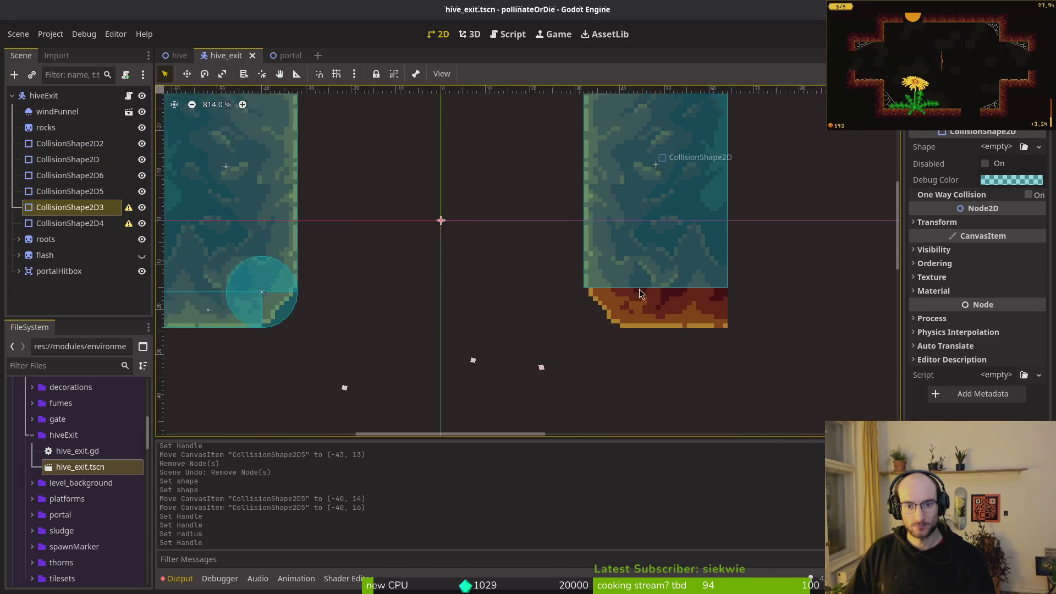
pyautogui.click(996, 146)
pyautogui.click(971, 241)
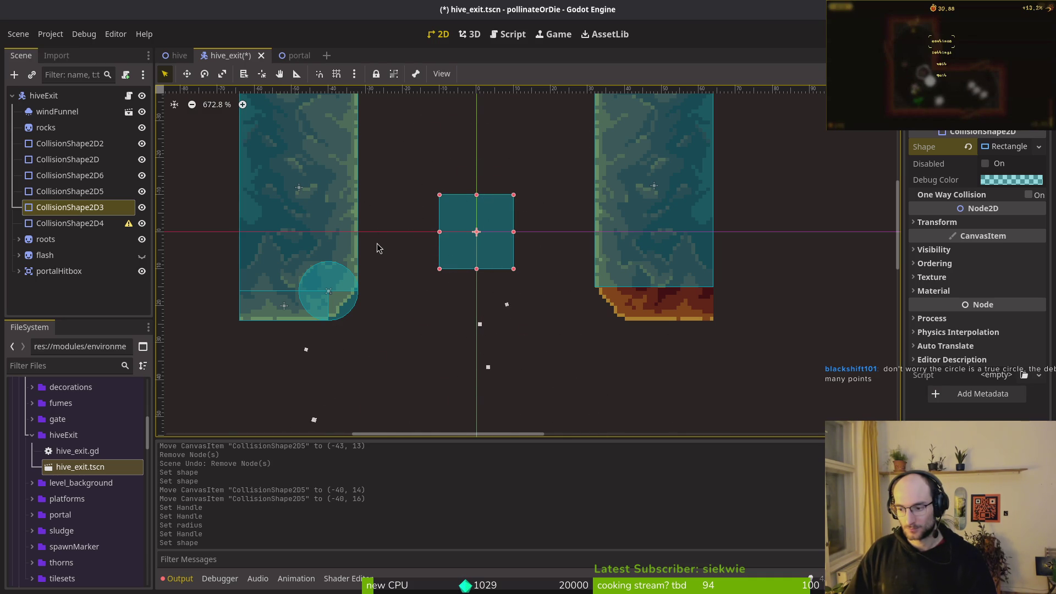
pyautogui.scroll(2, 311, 198)
pyautogui.moveTo(548, 274)
pyautogui.mouseDown()
pyautogui.moveTo(811, 329)
pyautogui.moveTo(809, 342)
pyautogui.mouseUp()
pyautogui.scroll(3, 752, 293)
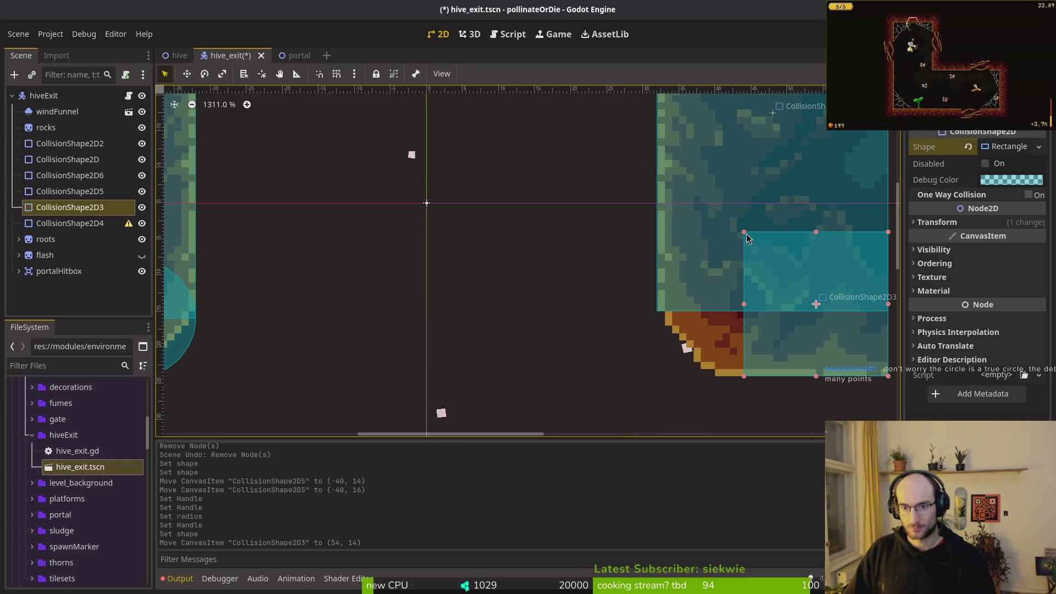
pyautogui.moveTo(746, 233); pyautogui.dragTo(716, 319)
pyautogui.moveTo(509, 365); pyautogui.dragTo(662, 358)
pyautogui.hscroll(3, 401, 352)
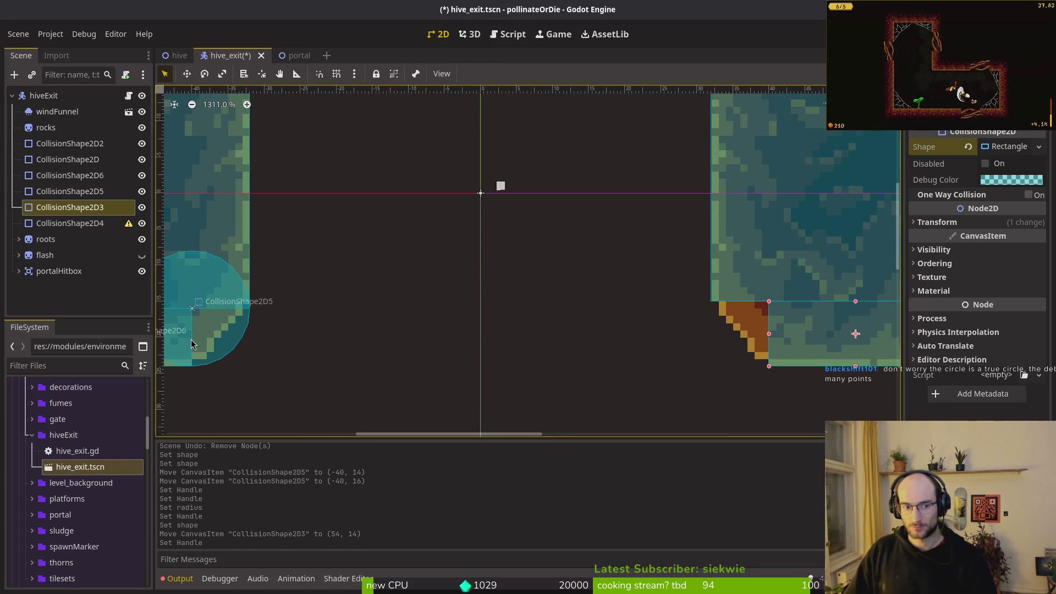
# - Paste a copy of the CollisionShape2D5 circle under hiveExit and position it at (40, 16) on the right pillar's corner
pyautogui.click(192, 345)
pyautogui.click(44, 95)
pyautogui.hotkey('ctrl', 'v')
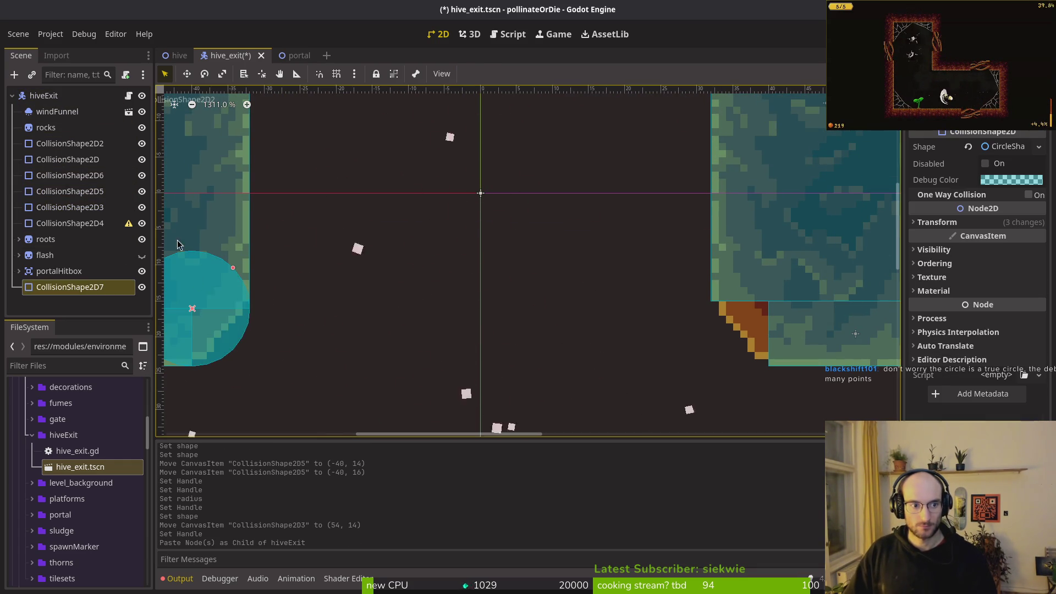
pyautogui.moveTo(208, 328); pyautogui.dragTo(786, 325)
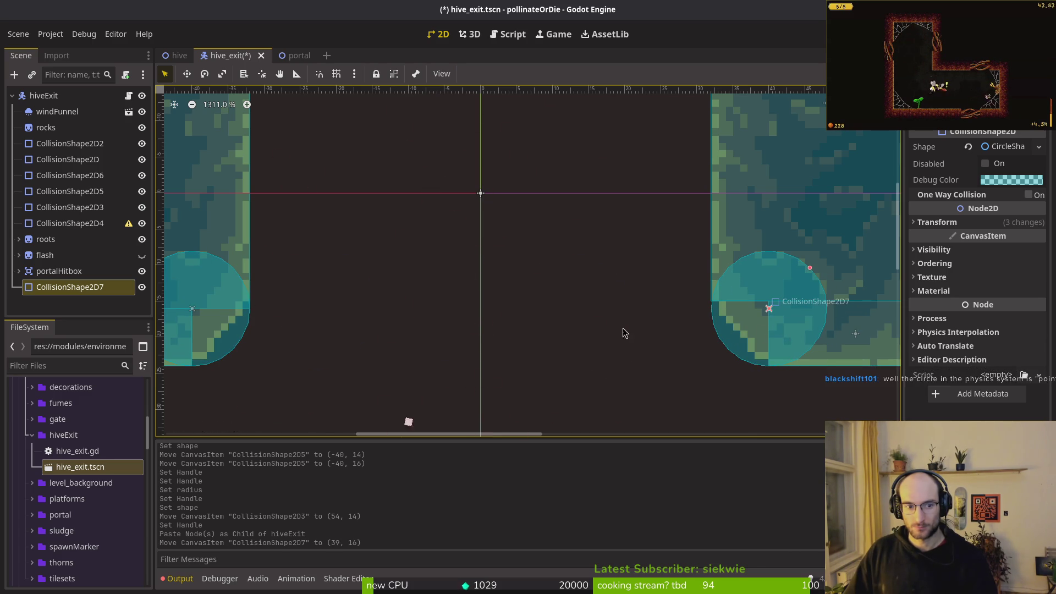
pyautogui.scroll(4, 799, 318)
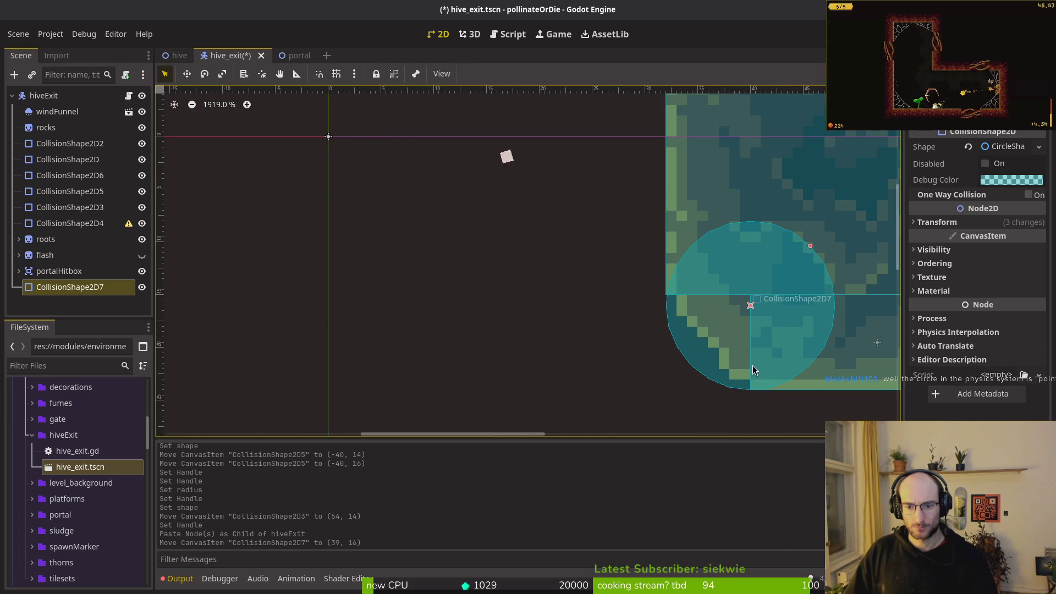
pyautogui.moveTo(761, 333); pyautogui.dragTo(771, 323)
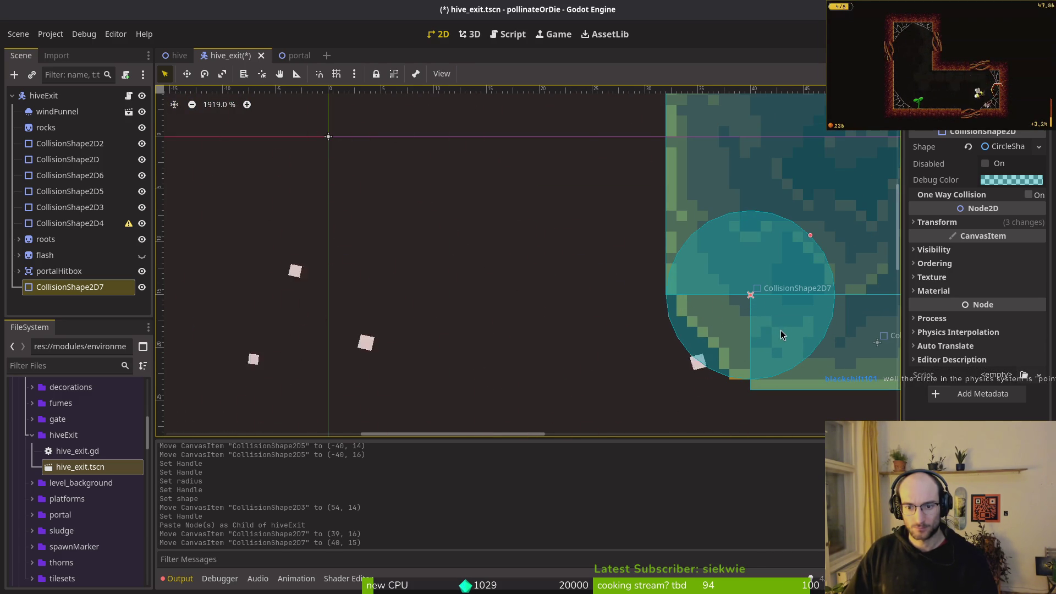
pyautogui.scroll(-6, 780, 328)
pyautogui.scroll(-2, 770, 352)
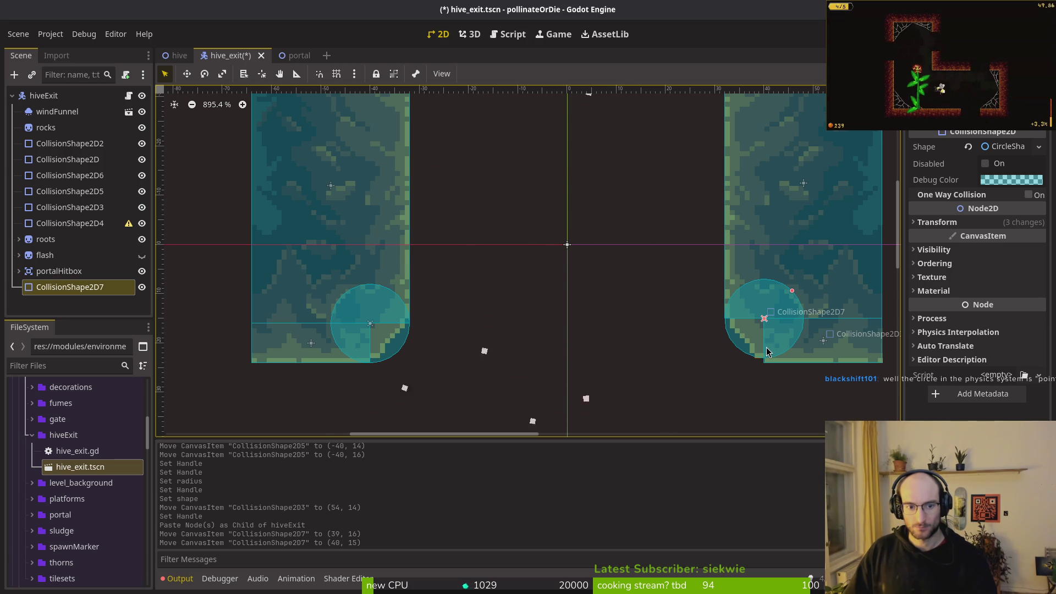
pyautogui.scroll(5, 748, 329)
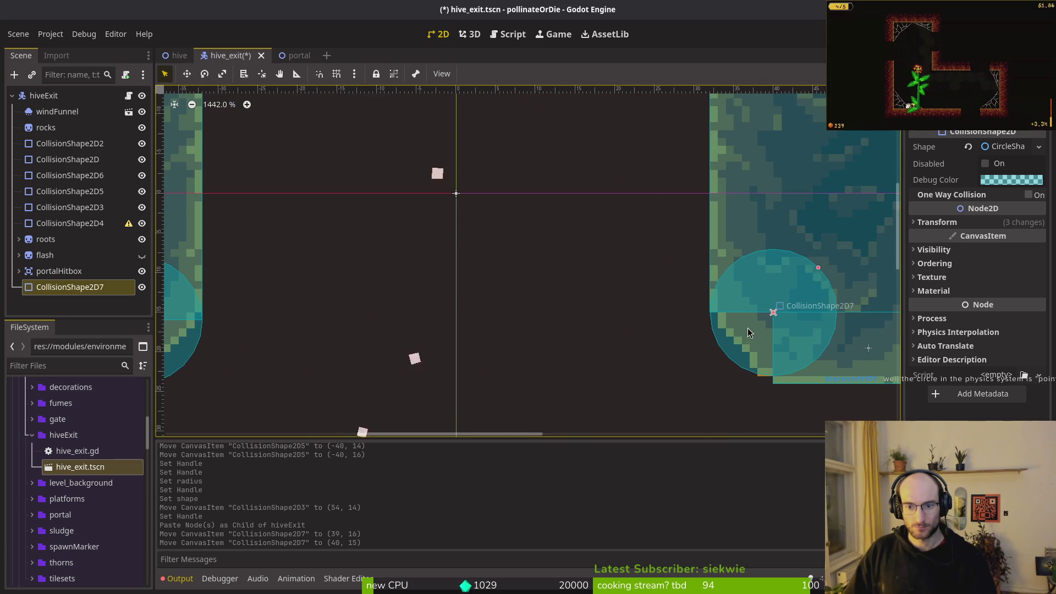
pyautogui.moveTo(770, 347); pyautogui.dragTo(770, 355)
# - Lower the collision rectangle's top edge, undo the accidental CollisionShape2D3 move, and save the scene
pyautogui.click(710, 313)
pyautogui.moveTo(710, 317)
pyautogui.mouseDown()
pyautogui.moveTo(801, 349)
pyautogui.moveTo(833, 378)
pyautogui.moveTo(393, 337)
pyautogui.mouseUp()
pyautogui.scroll(3, 833, 378)
pyautogui.hotkey('ctrl', 'z')
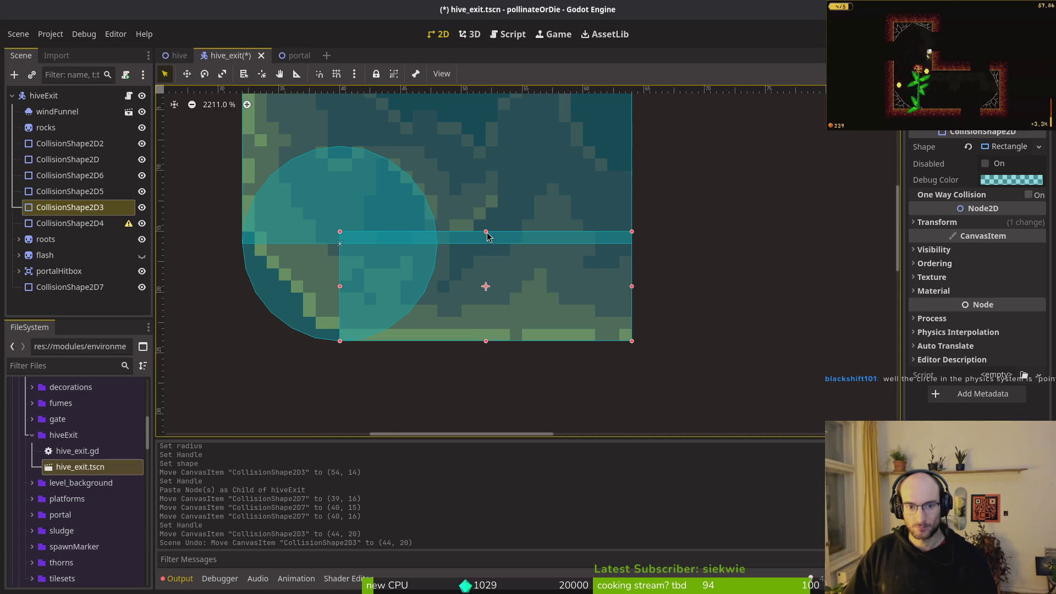
pyautogui.moveTo(486, 233); pyautogui.dragTo(485, 243)
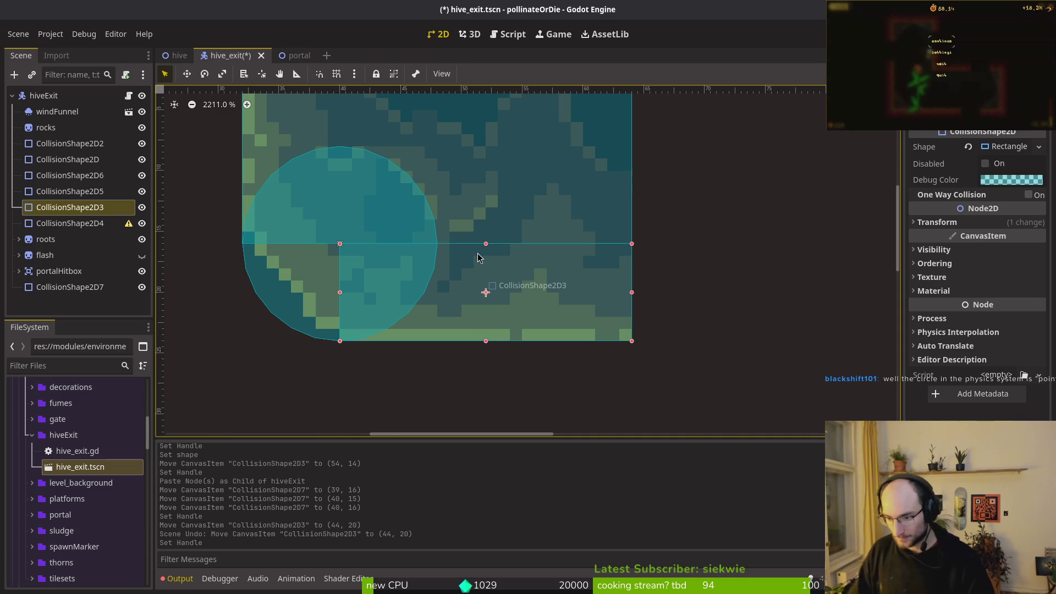
pyautogui.scroll(-5, 477, 257)
pyautogui.click(629, 307)
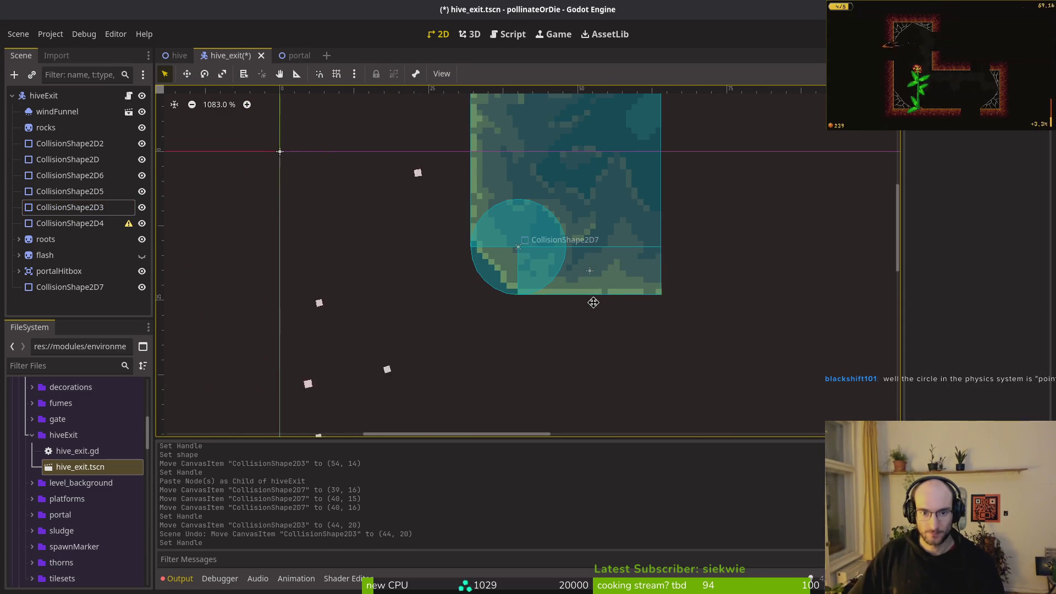
pyautogui.hotkey('ctrl', 's')
pyautogui.scroll(-5, 595, 320)
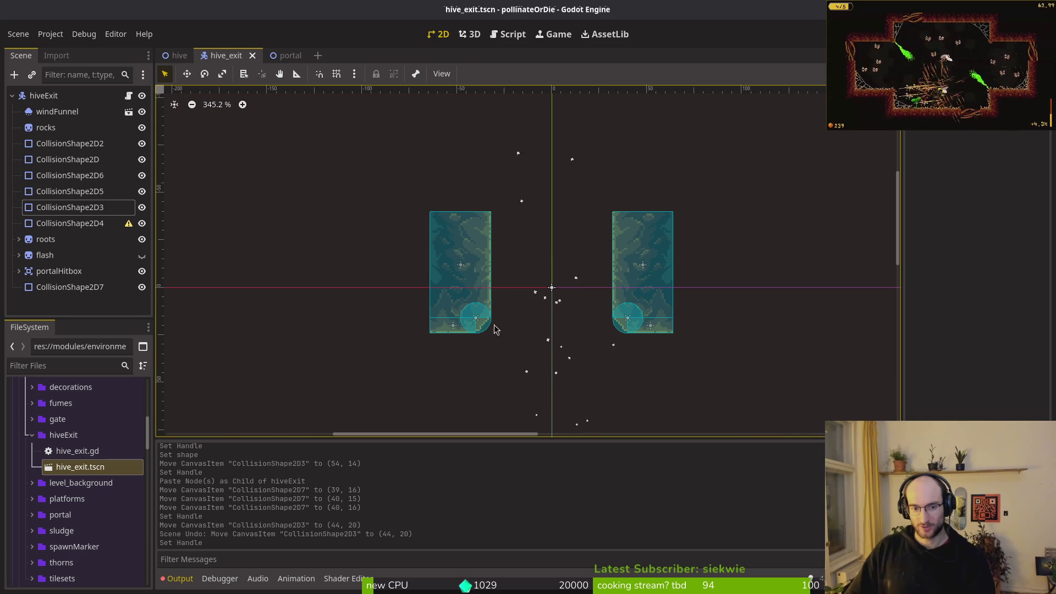
pyautogui.hotkey('alt', 'Tab')
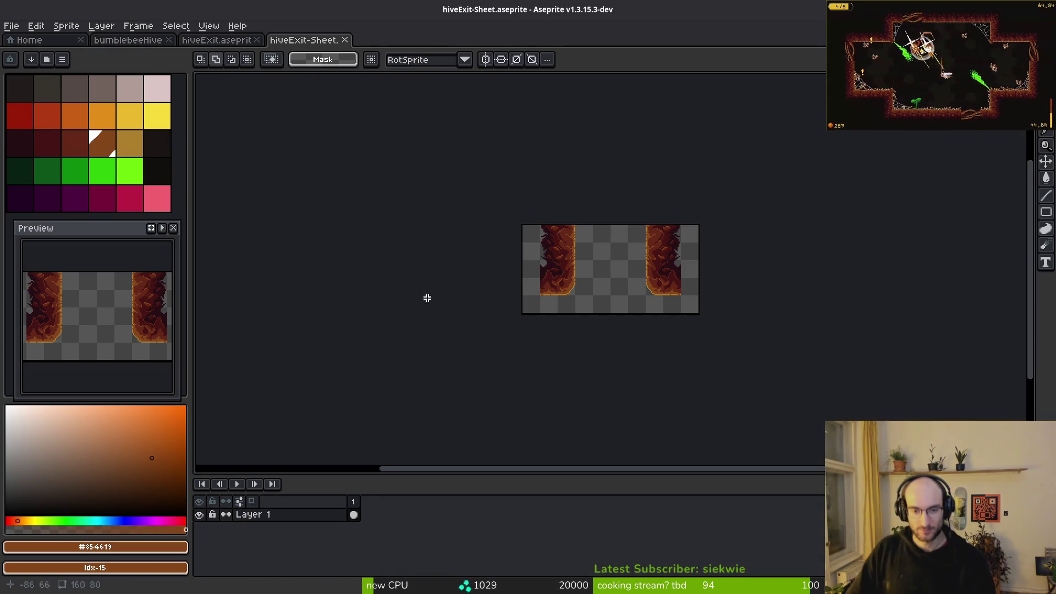
# - Pencil a gold diagonal rim along the left pillar's rounded corner and touch up the brown edge pixels
pyautogui.scroll(5, 593, 281)
pyautogui.press('b')
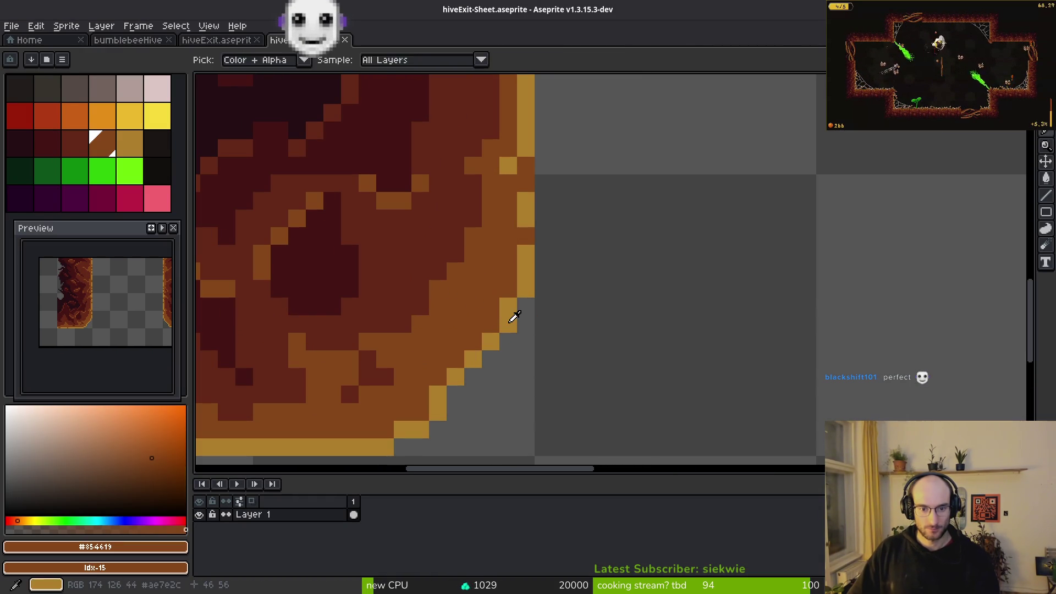
pyautogui.keyDown('alt'); pyautogui.click(524, 291); pyautogui.keyUp('alt')
pyautogui.moveTo(508, 306)
pyautogui.mouseDown()
pyautogui.moveTo(505, 348)
pyautogui.moveTo(437, 429)
pyautogui.mouseUp()
pyautogui.keyDown('alt'); pyautogui.click(464, 326); pyautogui.keyUp('alt')
pyautogui.click(473, 358)
pyautogui.click(450, 388)
pyautogui.keyDown('alt'); pyautogui.click(453, 380); pyautogui.keyUp('alt')
pyautogui.click(450, 391)
# - Move the selected corner art onto the right pillar, nudging it down and left into alignment
pyautogui.scroll(-4, 502, 354)
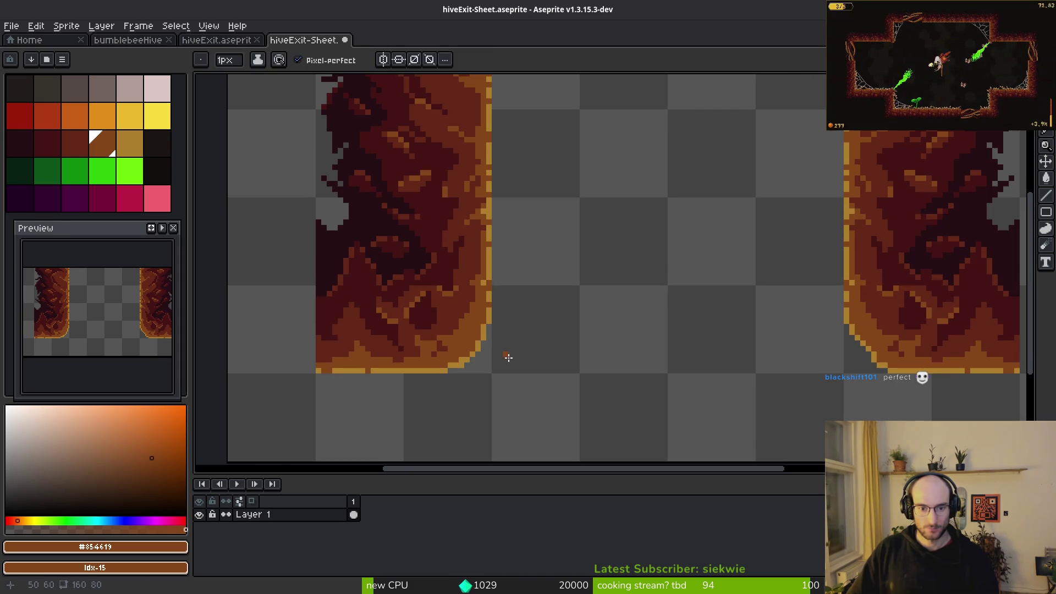
pyautogui.hscroll(1, 537, 344)
pyautogui.press('m')
pyautogui.moveTo(513, 284)
pyautogui.mouseDown()
pyautogui.moveTo(419, 400)
pyautogui.moveTo(535, 288)
pyautogui.mouseUp()
pyautogui.hscroll(3, 535, 288)
pyautogui.moveTo(299, 278); pyautogui.dragTo(467, 417)
pyautogui.moveTo(349, 337); pyautogui.dragTo(776, 325)
pyautogui.press('Down')
pyautogui.press('Left')
pyautogui.press('Left')
pyautogui.hotkey('ctrl', 'd')
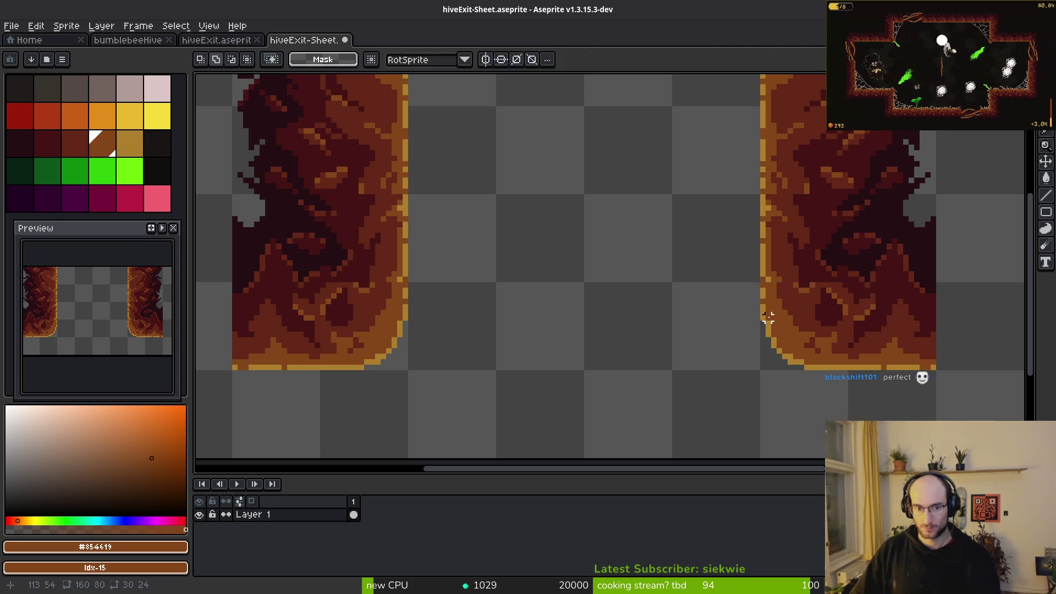
# - Close the sprite sheet preview after opening and cancelling the open-file dialog twice
pyautogui.hotkey('ctrl', 'o')
pyautogui.scroll(-3, 680, 329)
pyautogui.press('Escape')
pyautogui.hotkey('ctrl', 'o')
pyautogui.press('Escape')
pyautogui.scroll(-4, 589, 309)
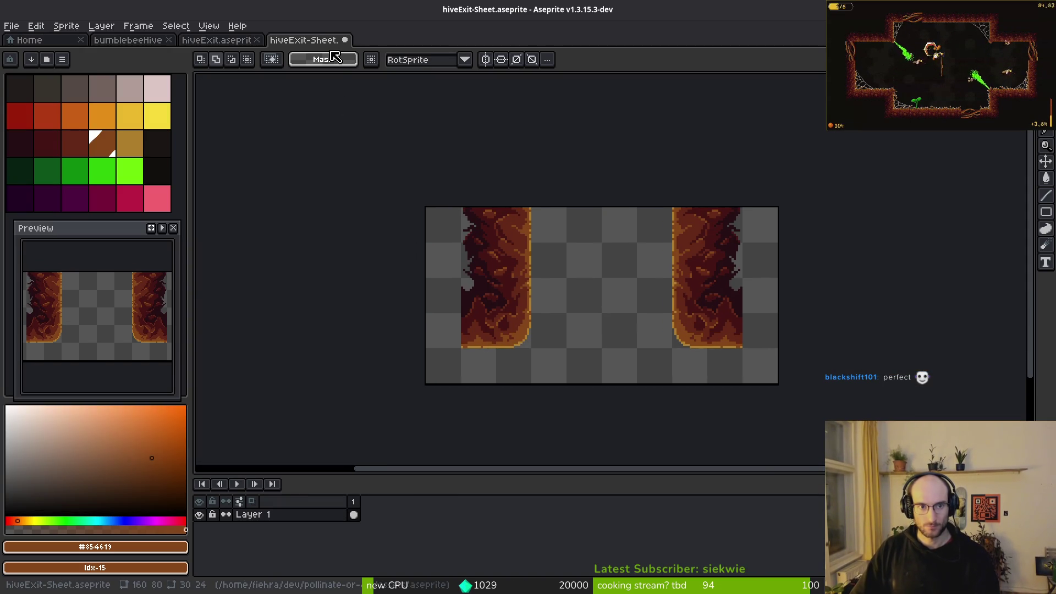
pyautogui.hotkey('ctrl', 'w')
# - Discard the sheet tab's changes, paste the copied pixels into hiveExit.aseprite, and save it
pyautogui.click(540, 329)
pyautogui.moveTo(432, 279); pyautogui.dragTo(803, 409)
pyautogui.hotkey('ctrl', 'w')
pyautogui.click(526, 329)
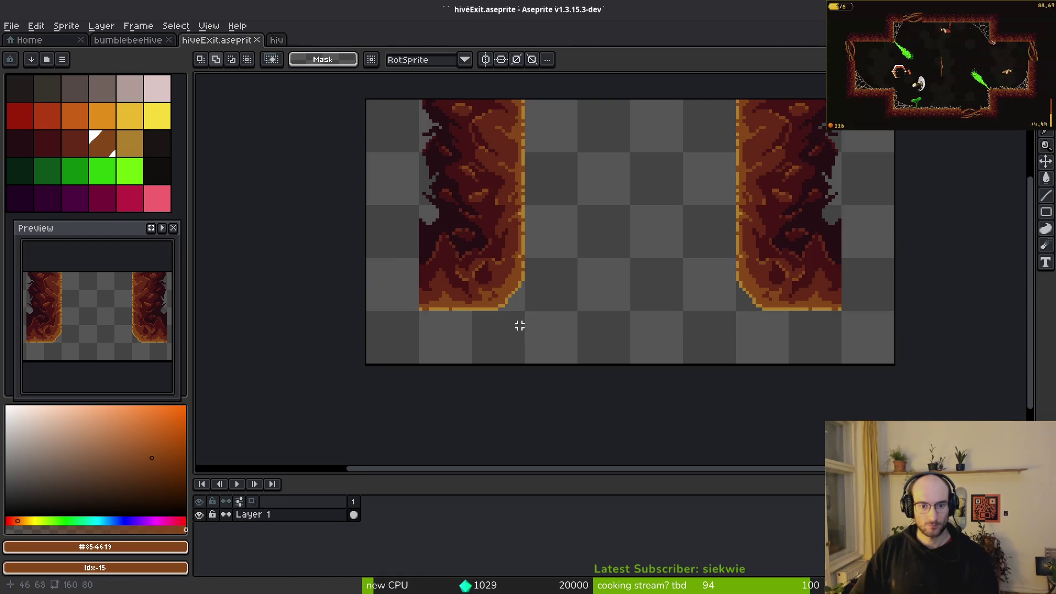
pyautogui.hotkey('ctrl', 'v')
pyautogui.press('Return')
pyautogui.hotkey('ctrl', 's')
# - Export the sprite sheet over art/environment/hiveExitRocks.png, confirming the overwrite
pyautogui.hotkey('ctrl', 'e')
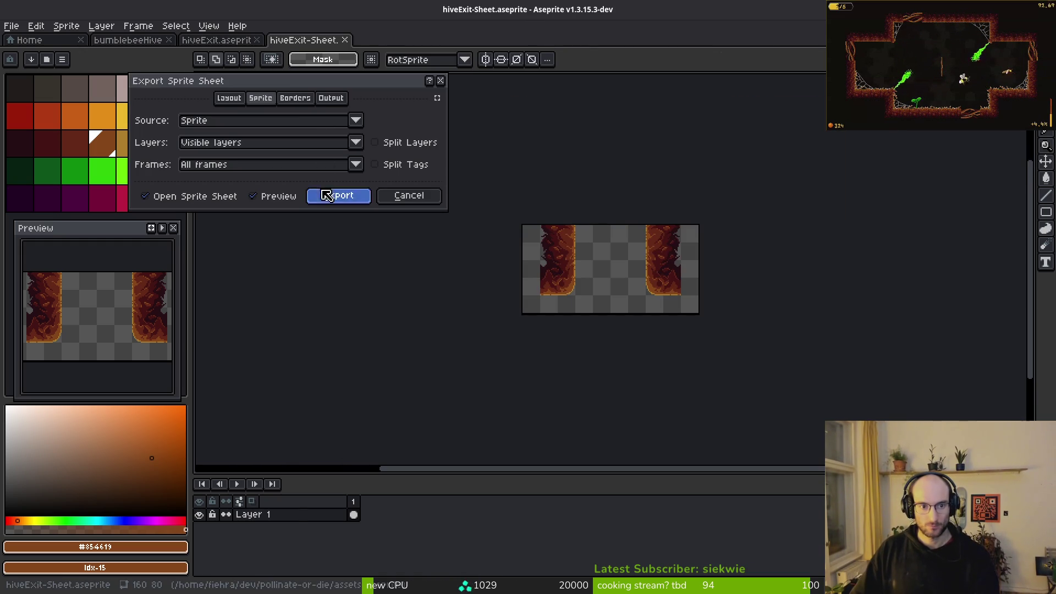
pyautogui.click(328, 196)
pyautogui.click(264, 55)
pyautogui.click(289, 66)
pyautogui.click(52, 48)
pyautogui.doubleClick(50, 100)
pyautogui.doubleClick(199, 113)
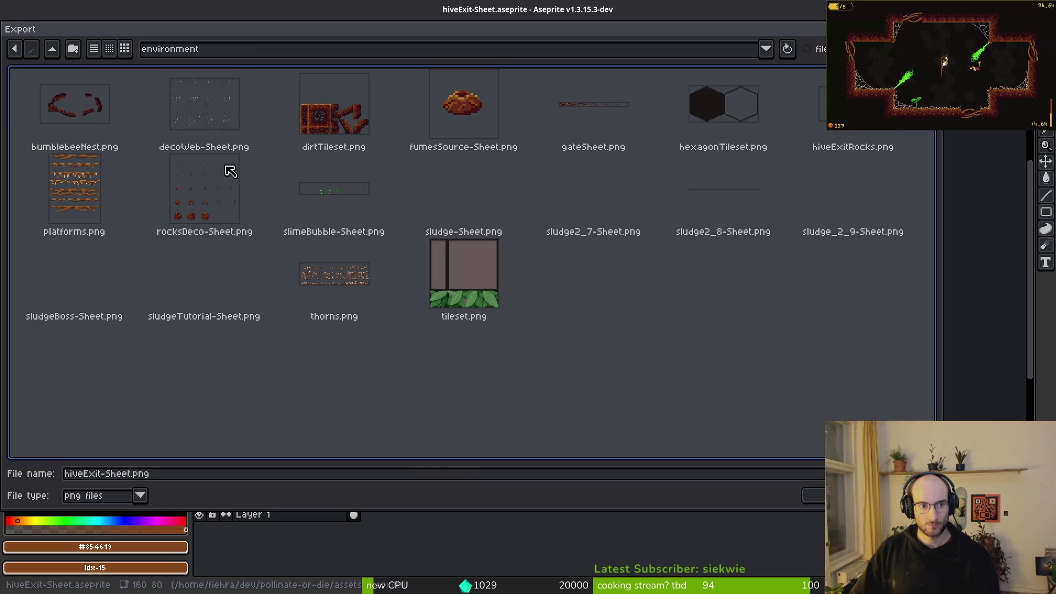
pyautogui.click(824, 98)
pyautogui.click(814, 495)
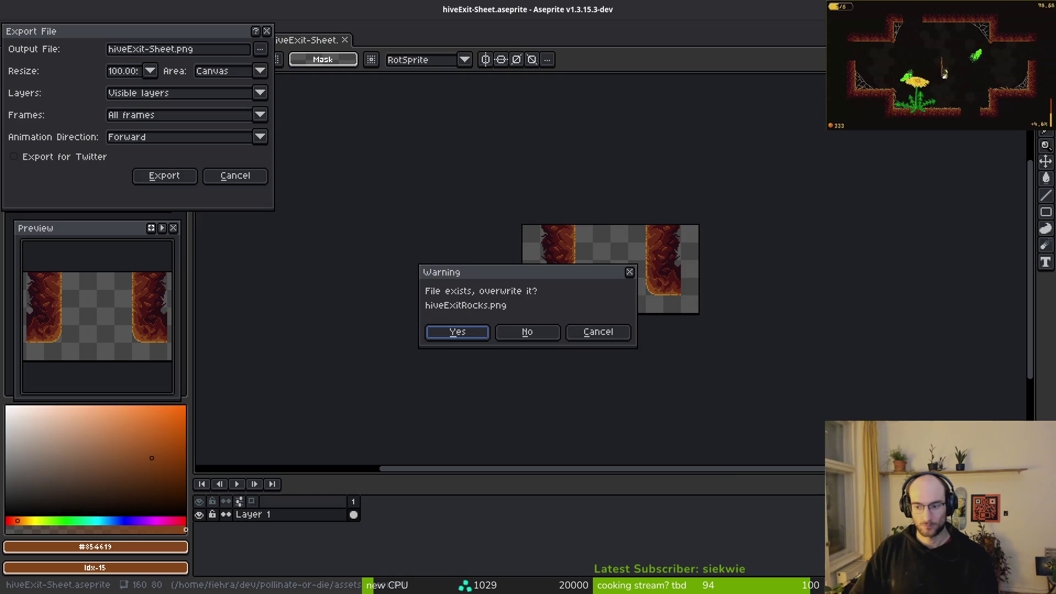
pyautogui.click(457, 332)
pyautogui.click(165, 176)
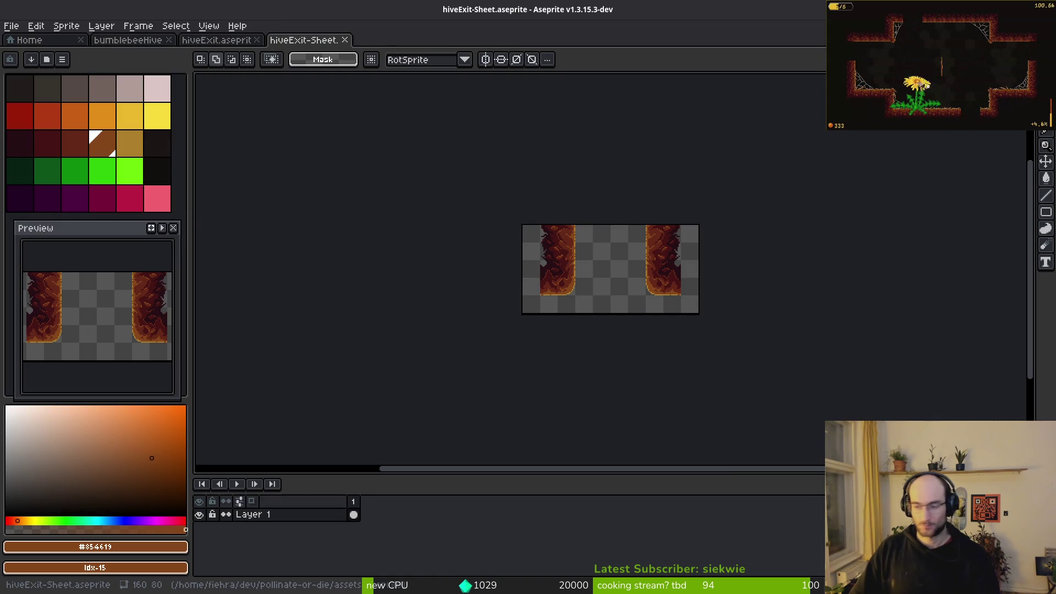
pyautogui.hotkey('alt', 'Tab')
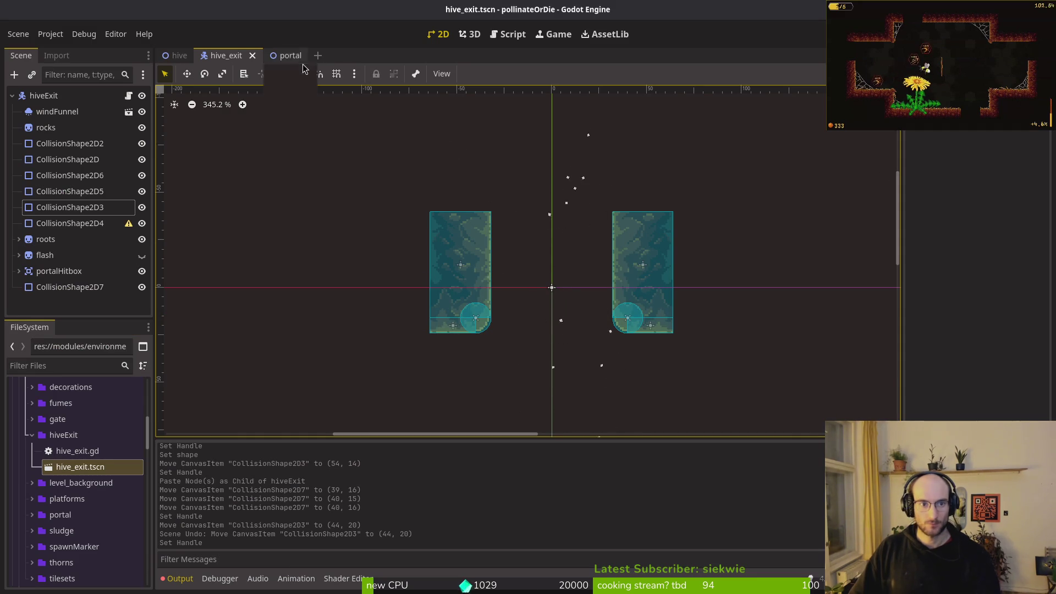
# - Move CollisionShape2D7 up in the Scene dock to sit below CollisionShape2D3
pyautogui.scroll(-5, 555, 289)
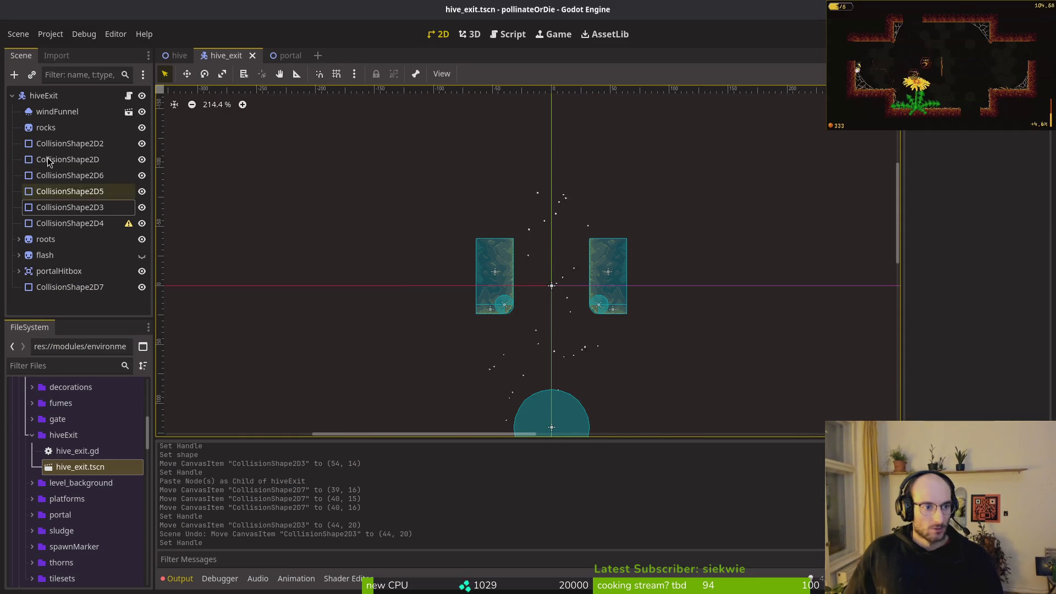
pyautogui.click(65, 223)
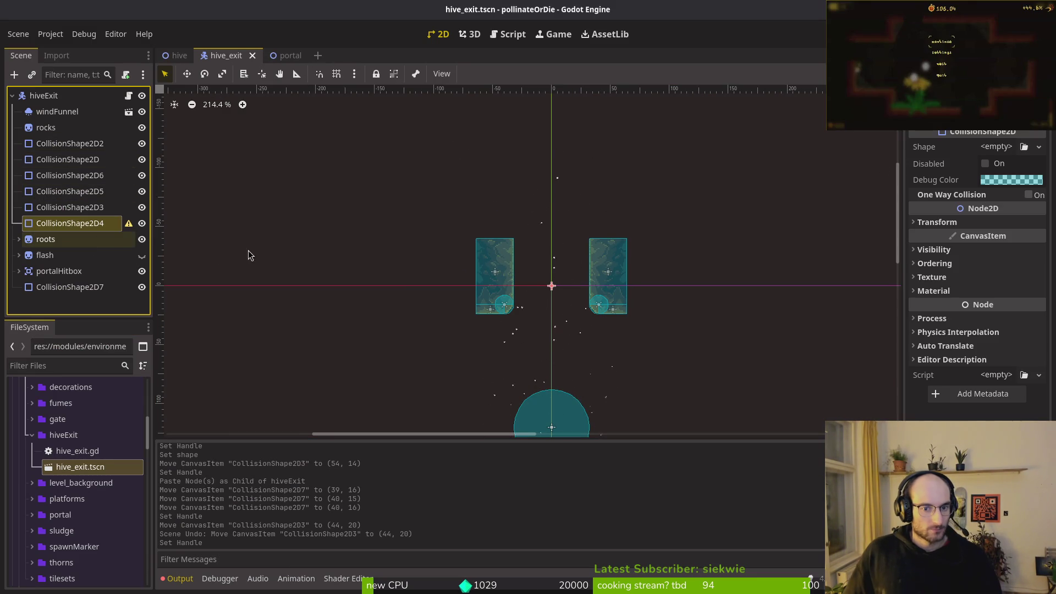
pyautogui.scroll(-3, 177, 242)
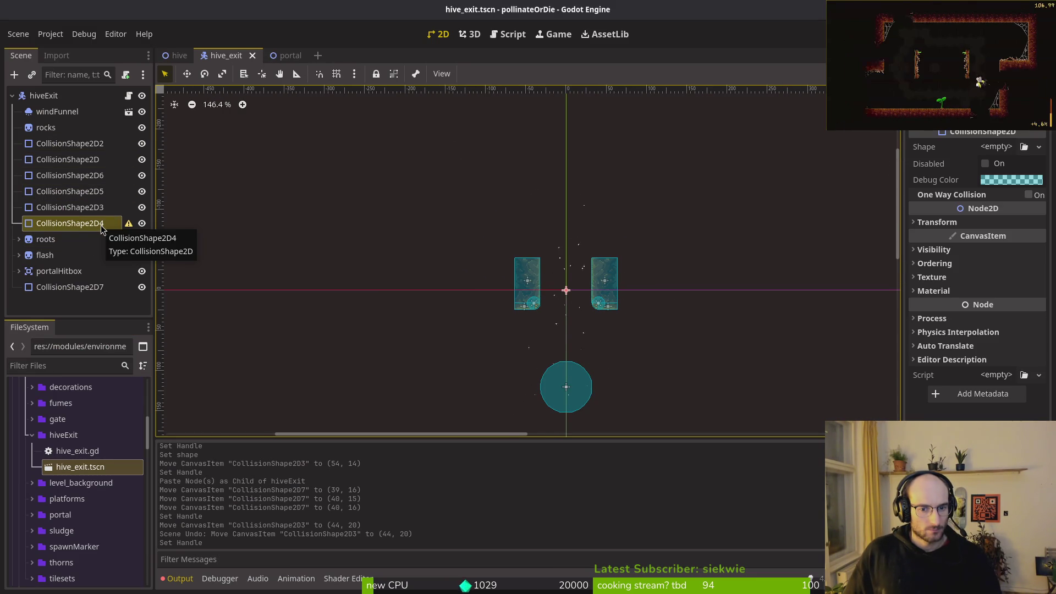
pyautogui.click(61, 158)
pyautogui.keyDown('ctrl'); pyautogui.click(61, 144); pyautogui.keyUp('ctrl')
pyautogui.keyDown('shift'); pyautogui.click(55, 208); pyautogui.keyUp('shift')
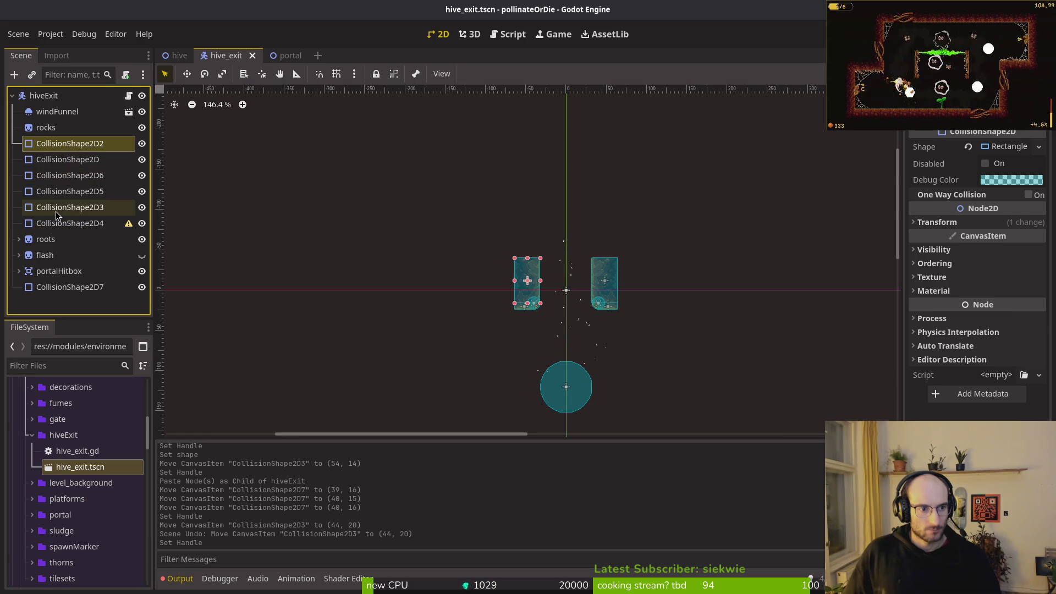
pyautogui.click(72, 287)
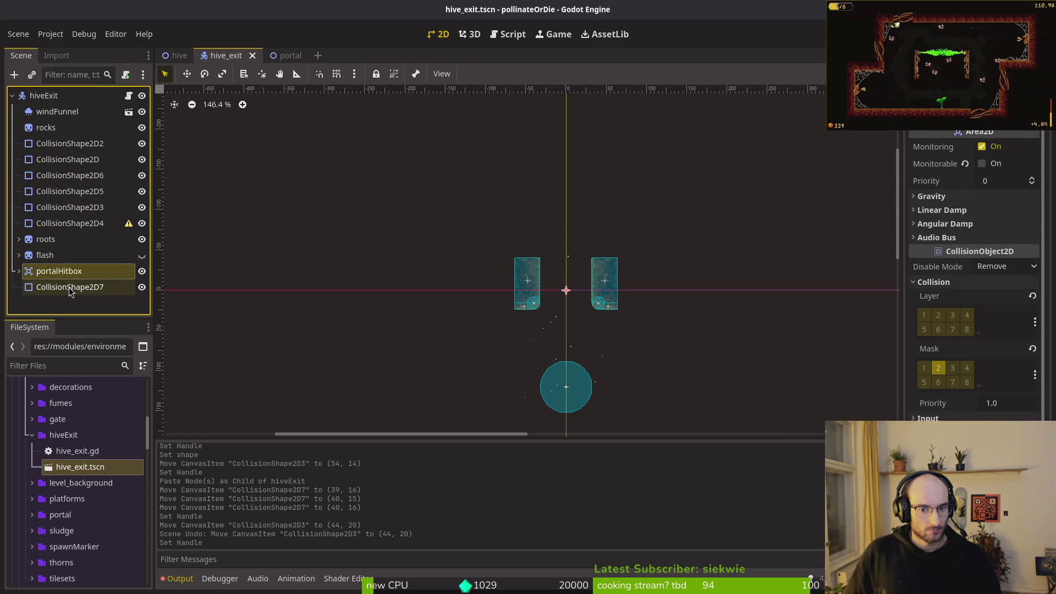
pyautogui.moveTo(75, 291); pyautogui.dragTo(83, 215)
# - Delete the warning-marked CollisionShape2D4 and save the hive_exit scene
pyautogui.click(66, 239)
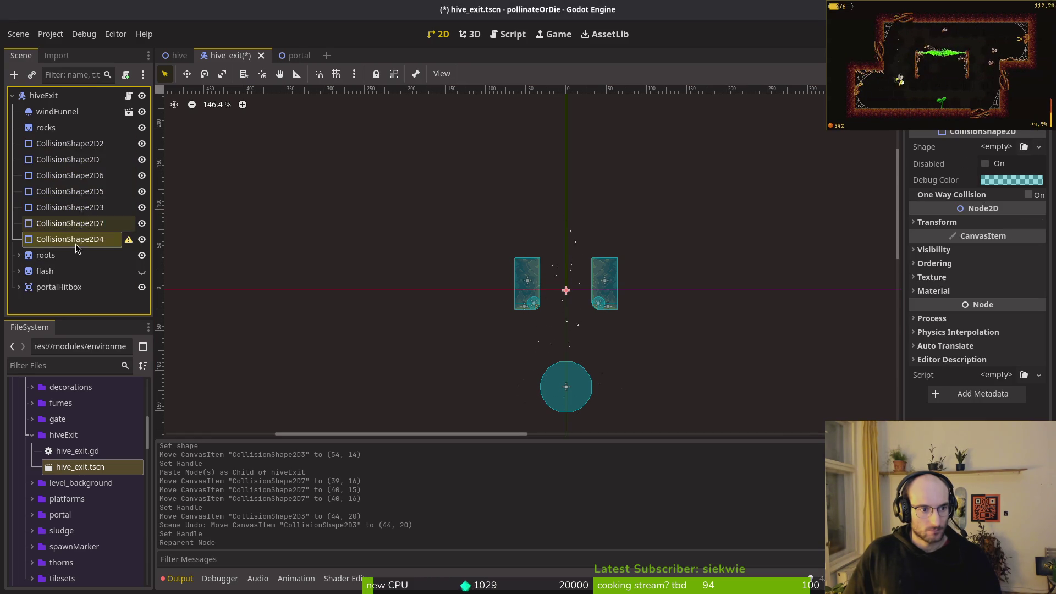
pyautogui.press('Delete')
pyautogui.press('Return')
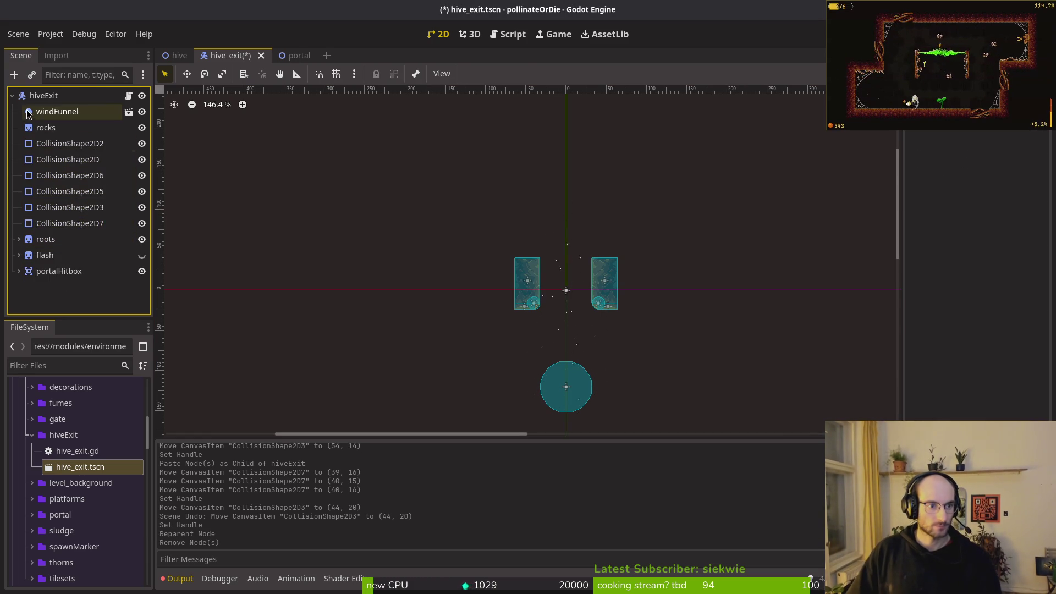
pyautogui.click(69, 130)
pyautogui.scroll(3, 509, 255)
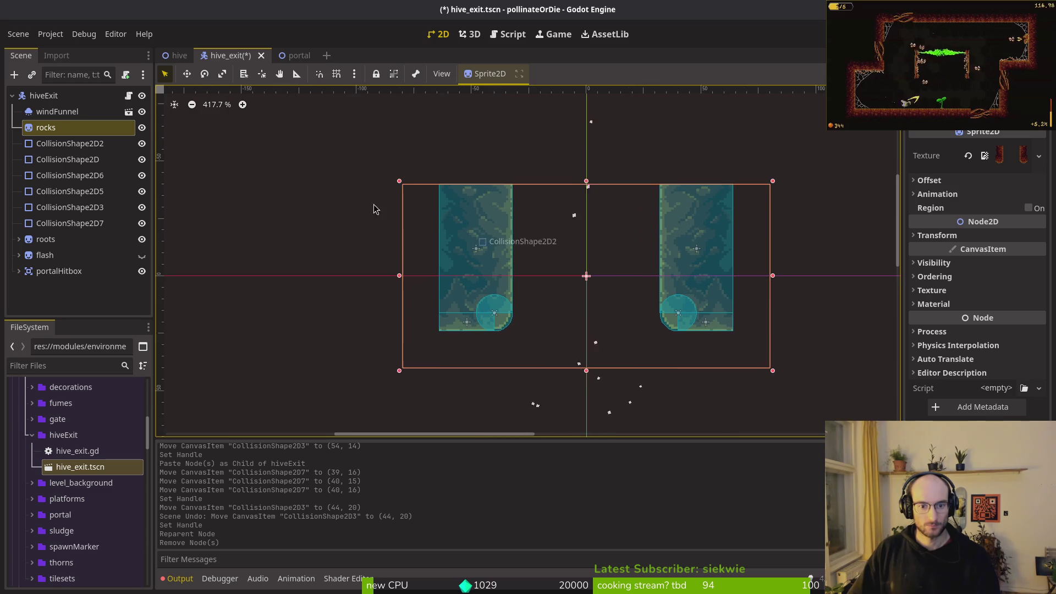
pyautogui.click(57, 113)
pyautogui.scroll(-2, 504, 237)
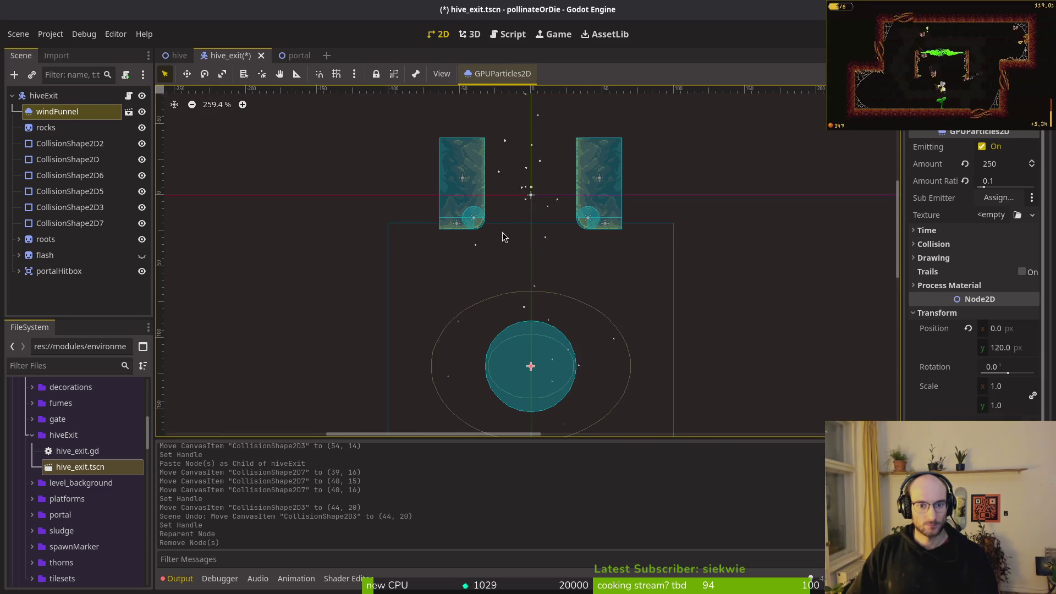
pyautogui.scroll(-3, 569, 275)
pyautogui.hotkey('ctrl', 's')
pyautogui.hotkey('alt', 'Tab')
pyautogui.hotkey('alt', 'Tab')
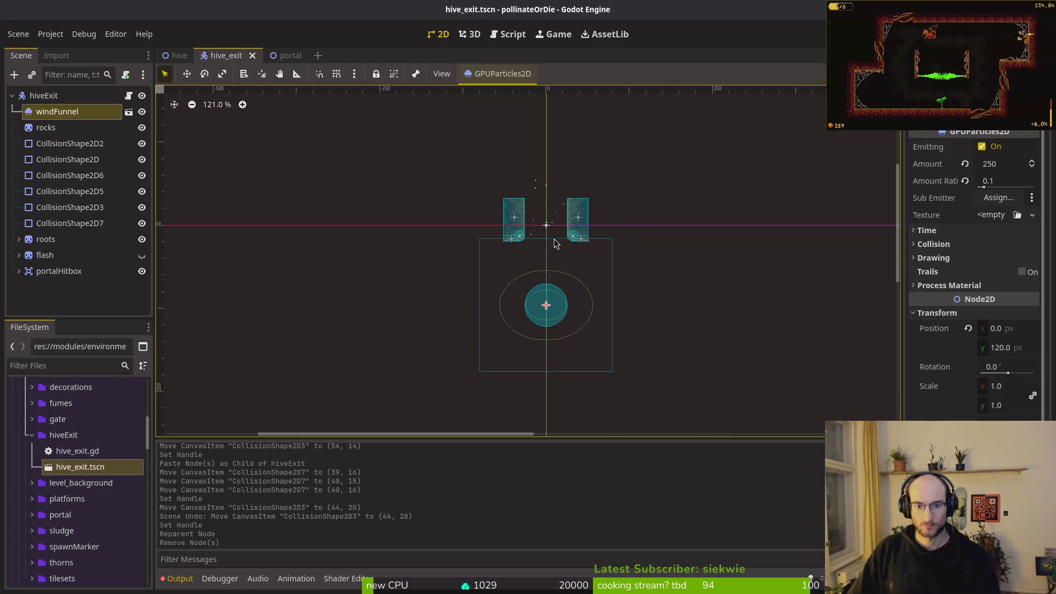
# - Test-run the game from the saved continue, then stop it and return to the hive scene
pyautogui.press('F5')
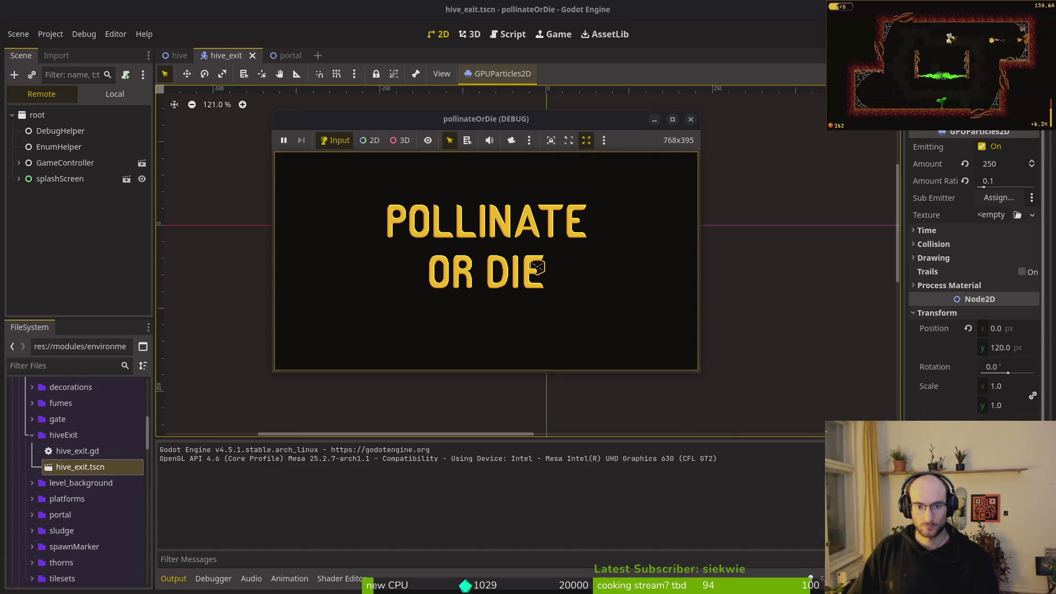
pyautogui.click(494, 218)
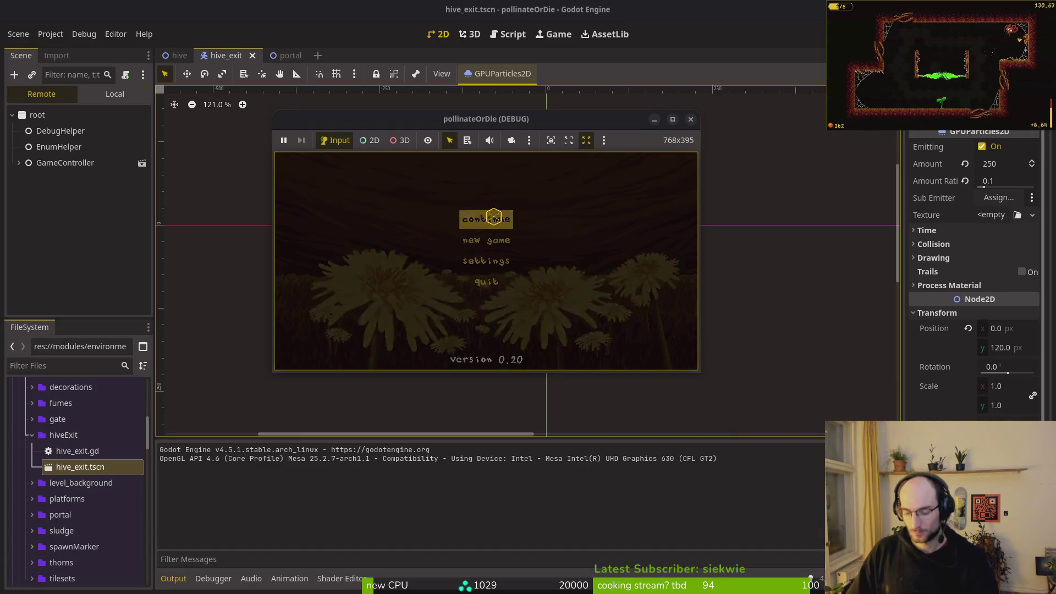
pyautogui.doubleClick(619, 118)
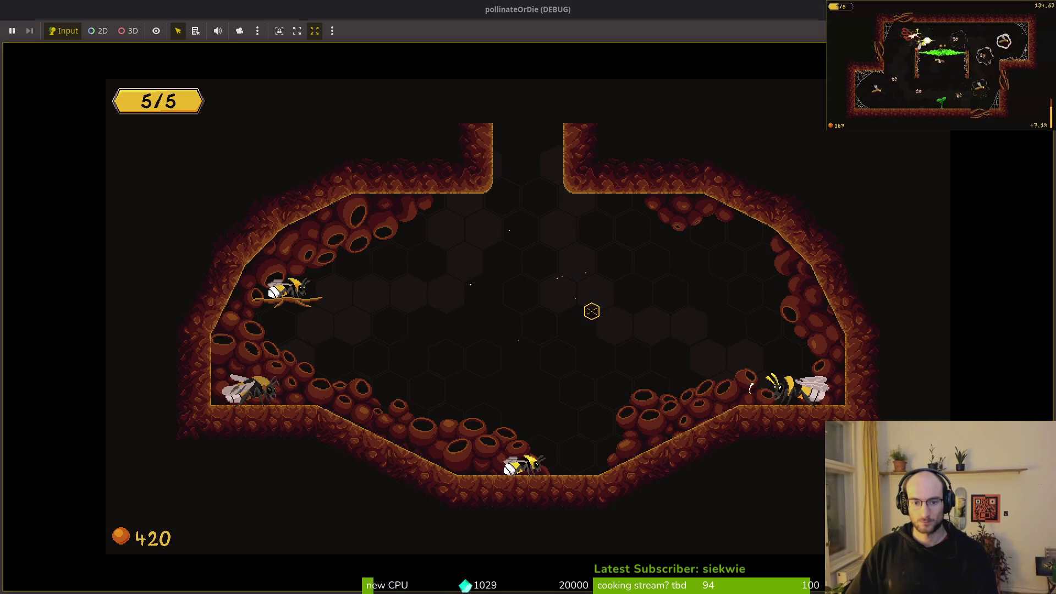
pyautogui.press('super+Up')
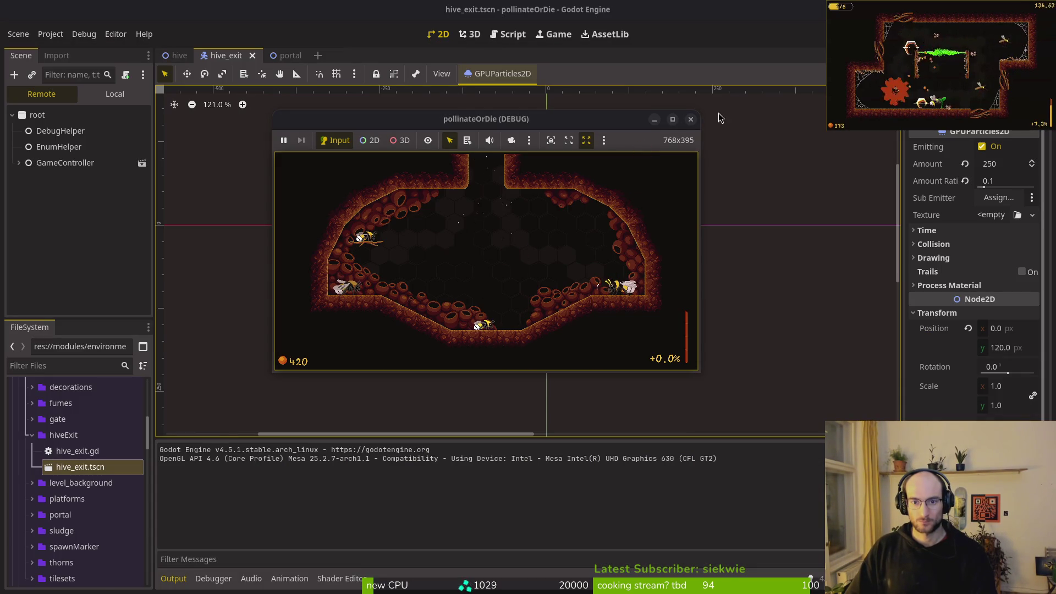
pyautogui.click(690, 119)
pyautogui.click(180, 55)
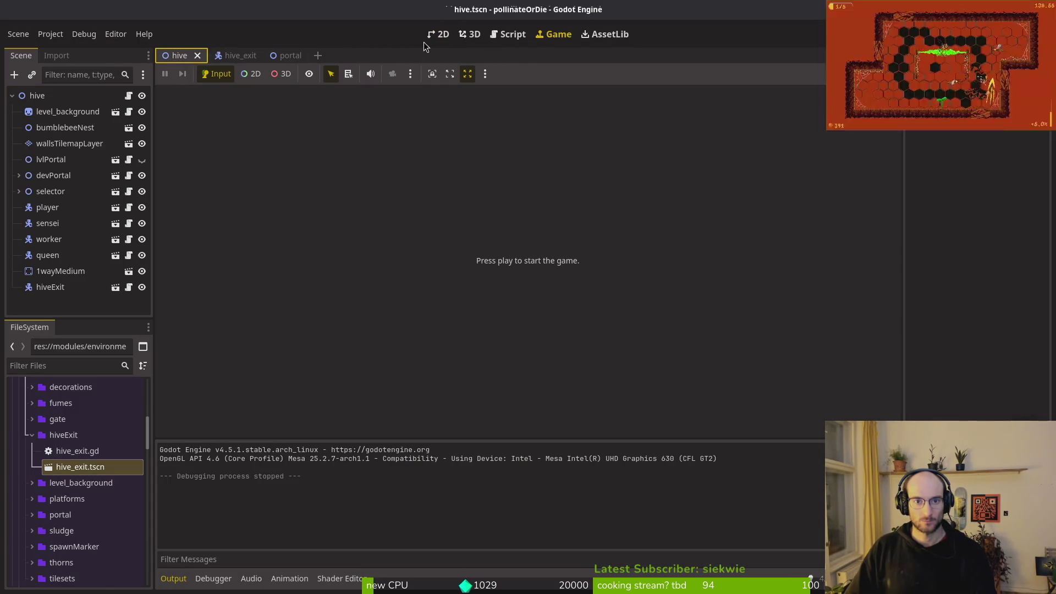
# - Make hiveExit's children editable and inspect the portal hitbox collision shape's Transform offset
pyautogui.click(438, 34)
pyautogui.click(472, 136)
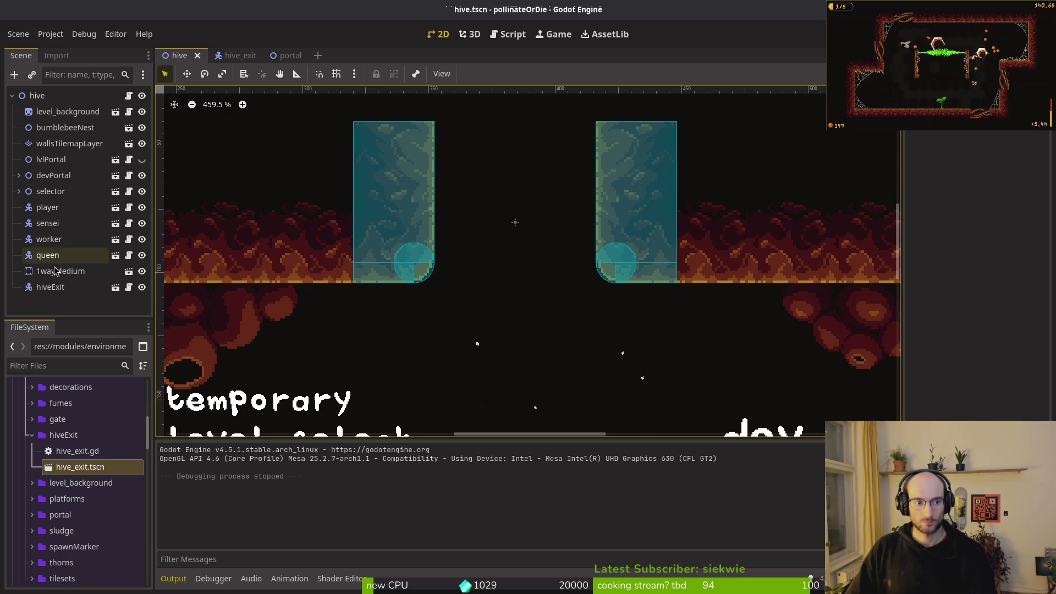
pyautogui.doubleClick(51, 289)
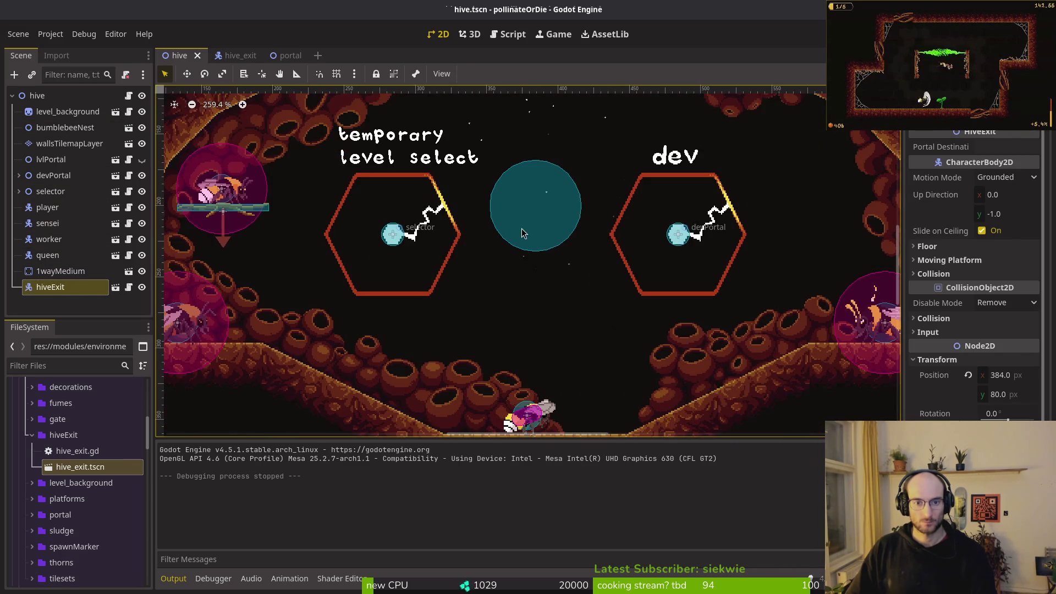
pyautogui.rightClick(54, 286)
pyautogui.click(122, 480)
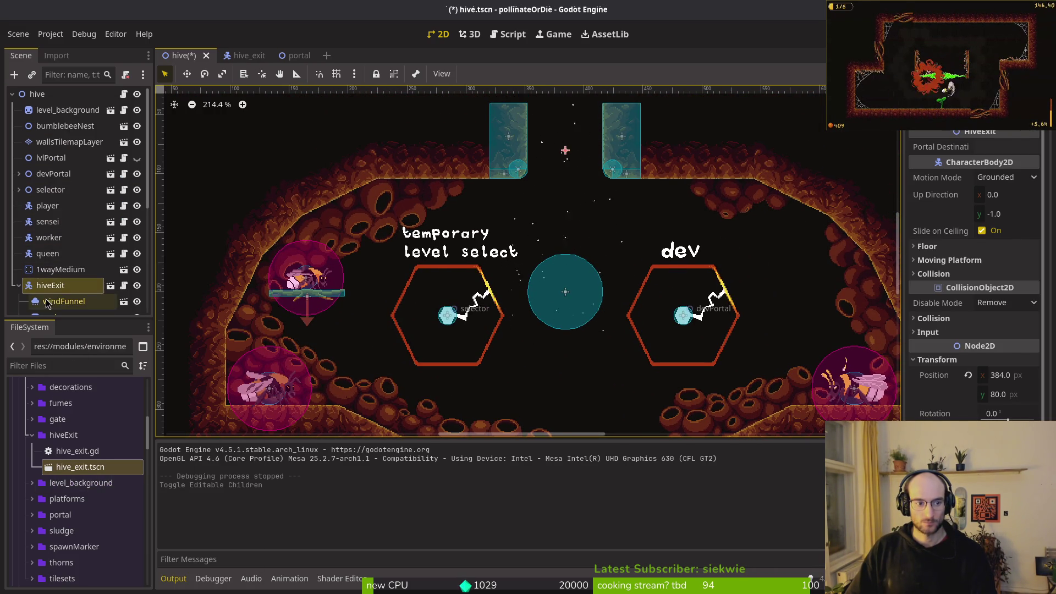
pyautogui.scroll(-3, 70, 291)
pyautogui.scroll(-3, 70, 290)
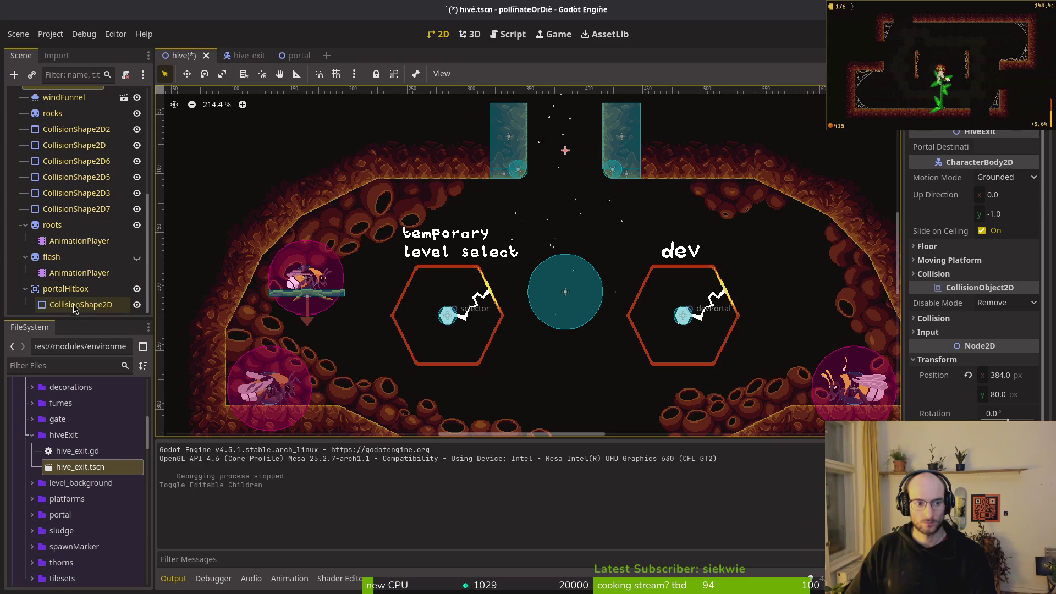
pyautogui.click(77, 304)
pyautogui.click(940, 222)
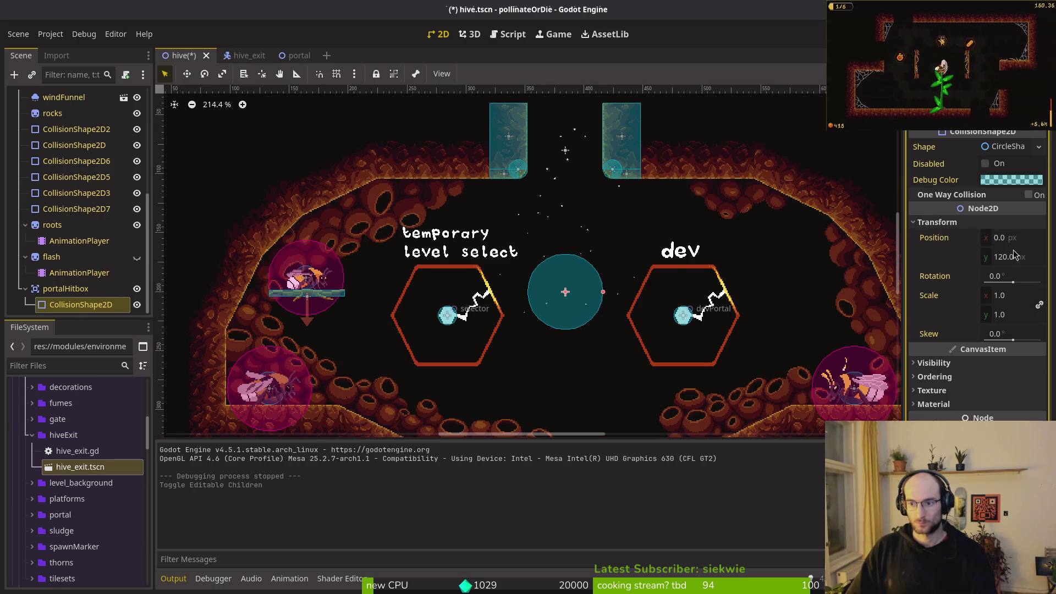
pyautogui.click(957, 223)
pyautogui.scroll(5, 84, 290)
# - Turn hiveExit's editable children back off, check portalHitbox's CollisionShape2D in hive_exit, then open portal.tscn
pyautogui.rightClick(47, 286)
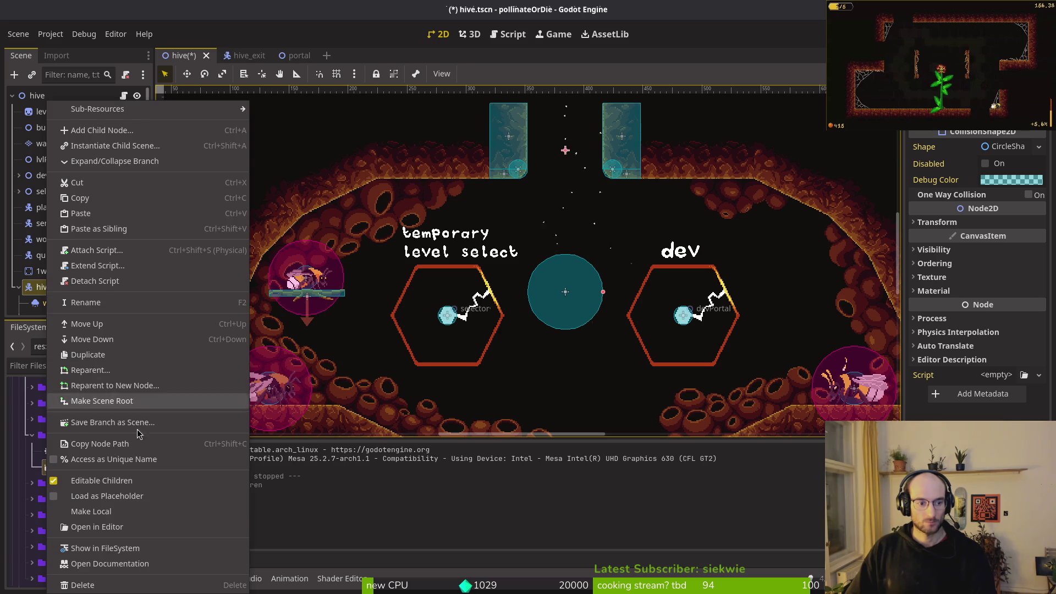
pyautogui.click(102, 480)
pyautogui.click(599, 310)
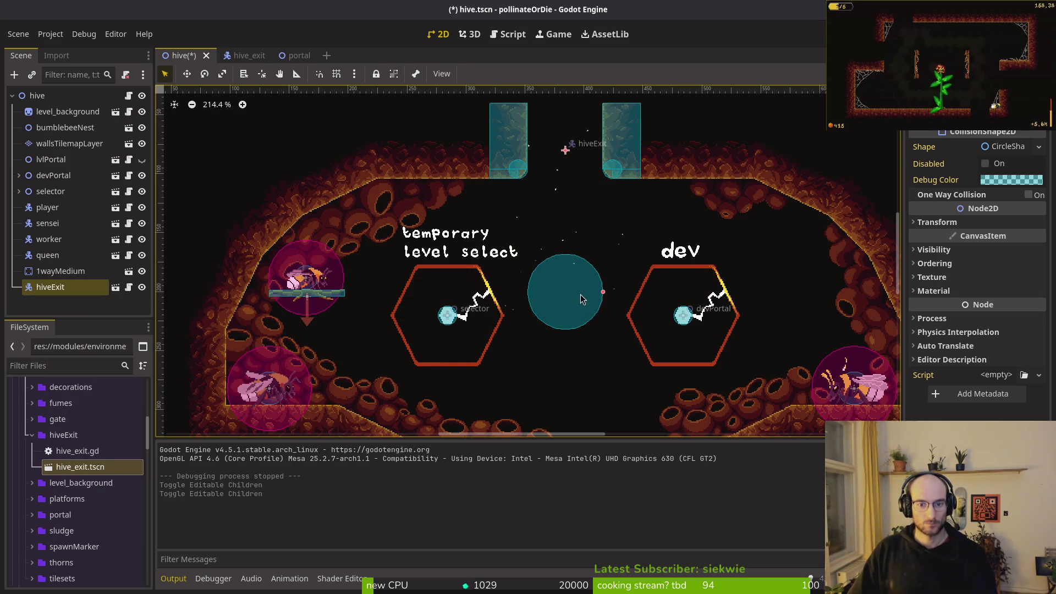
pyautogui.scroll(-2, 580, 295)
pyautogui.click(44, 289)
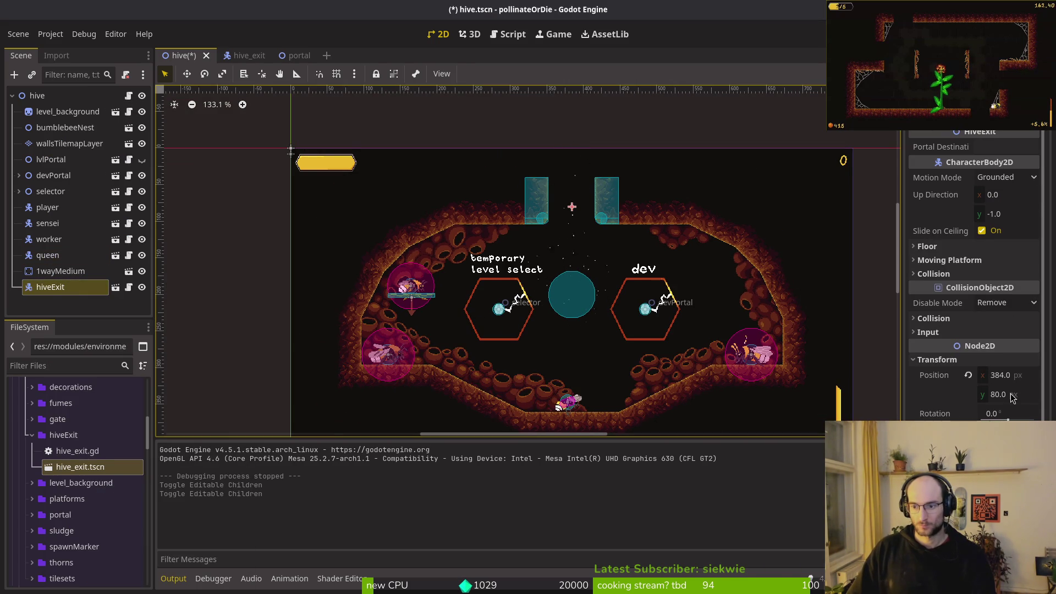
pyautogui.click(245, 55)
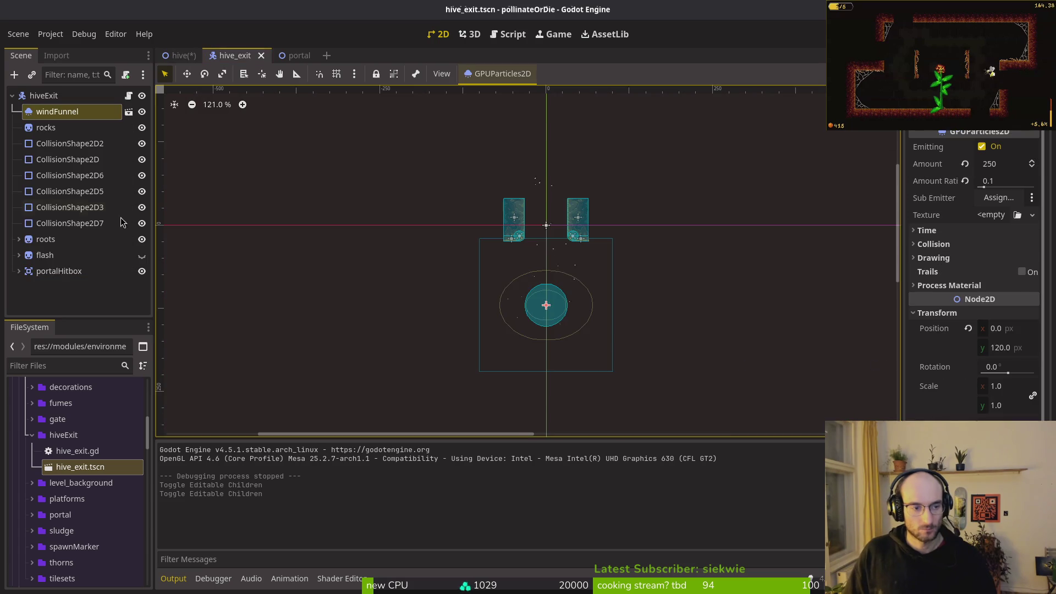
pyautogui.click(58, 271)
pyautogui.click(19, 271)
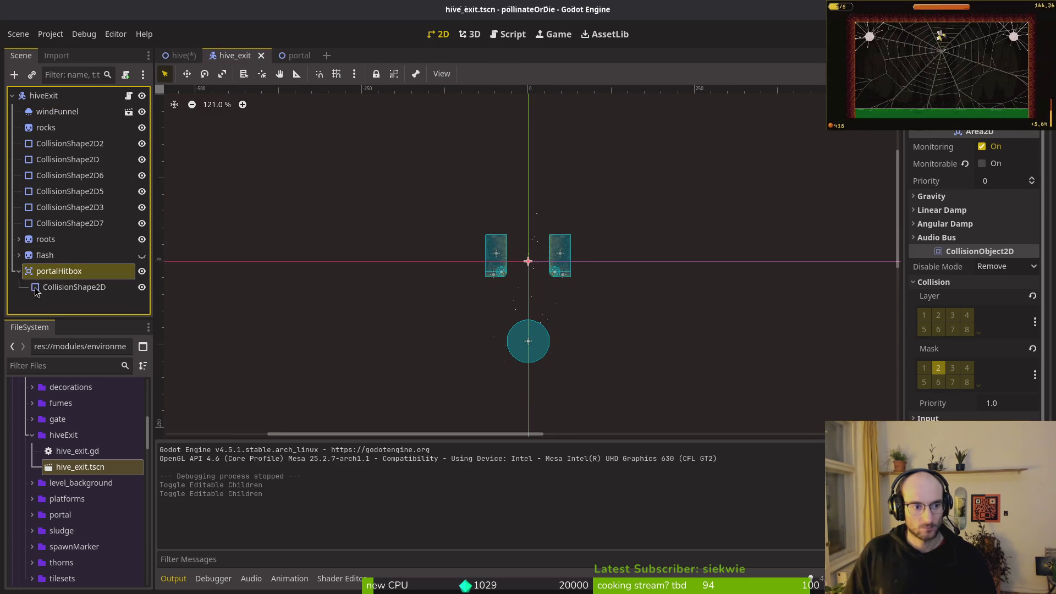
pyautogui.click(74, 286)
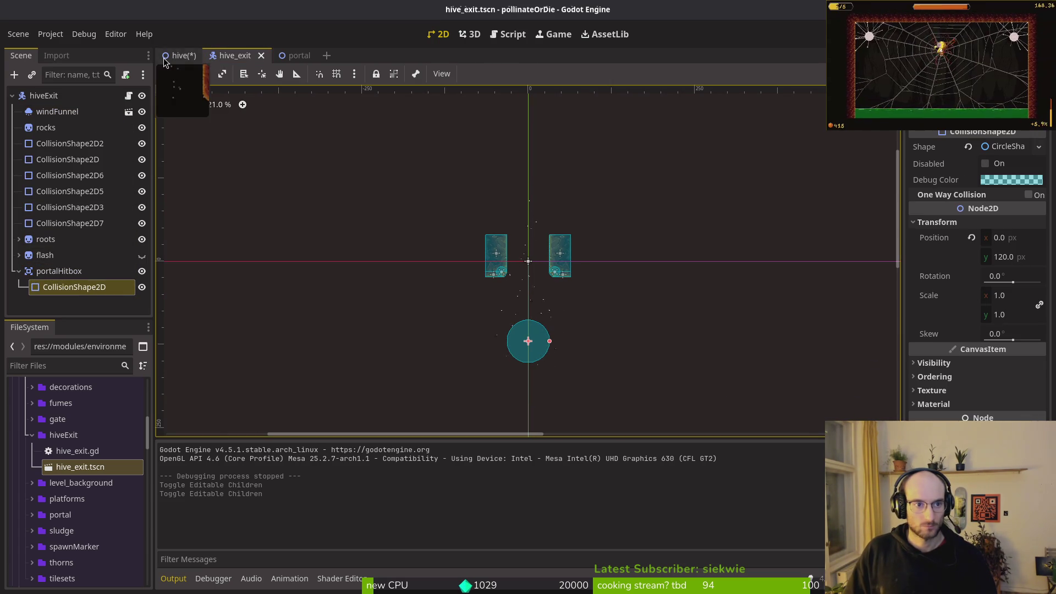
pyautogui.click(179, 55)
pyautogui.click(288, 55)
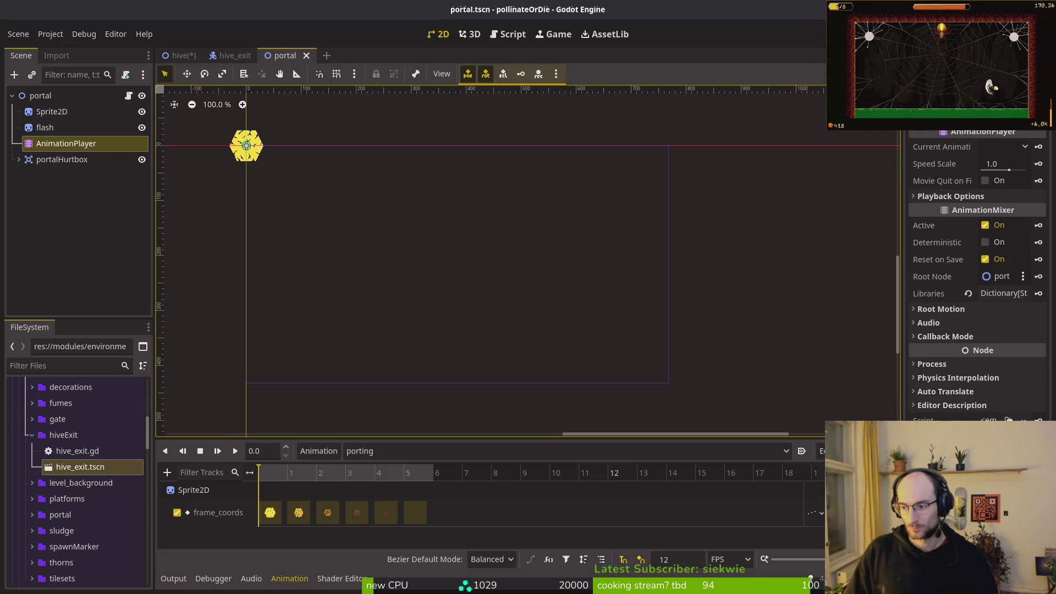
# - Find and open teleporting.gd in Neovim with the Telescope file finder
pyautogui.hotkey('alt', 'Tab')
pyautogui.scroll(2, 299, 150)
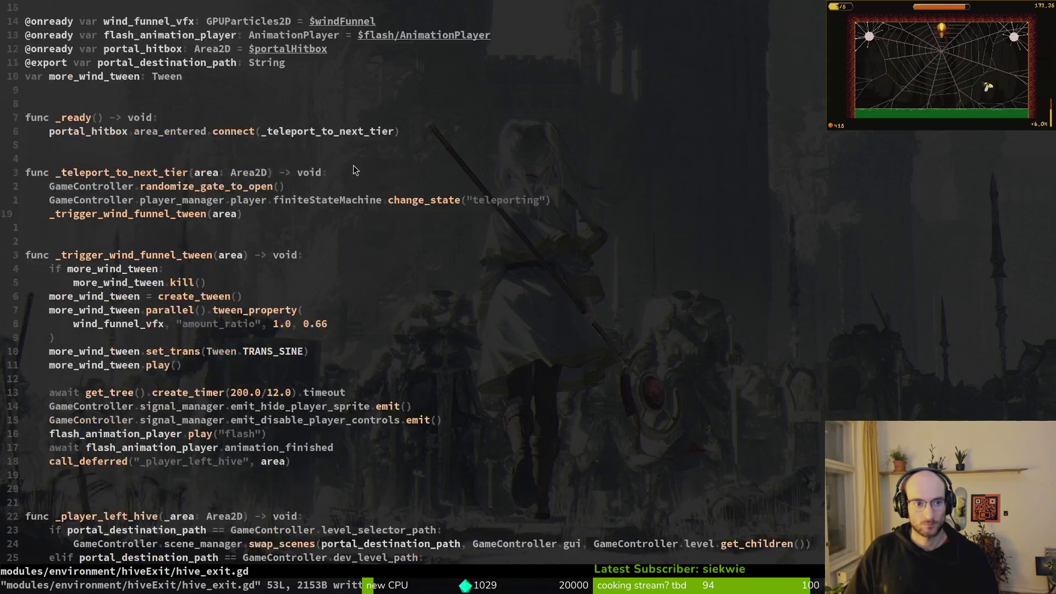
pyautogui.press('space')
pyautogui.press('f')
pyautogui.press('f')
pyautogui.write('teel')
pyautogui.press('BackSpace')
pyautogui.press('BackSpace')
pyautogui.write('lepo')
pyautogui.press('Return')
# - Change the teleport Vector2's y from 216 to 200, giving Vector2(384, 200), and save the file
pyautogui.write('jf6')
pyautogui.write('200')
pyautogui.press('Escape')
pyautogui.write(':w')
pyautogui.press('Return')
pyautogui.hotkey('alt', 'Tab')
pyautogui.hotkey('alt', 'Tab')
pyautogui.hotkey('alt', 'Tab')
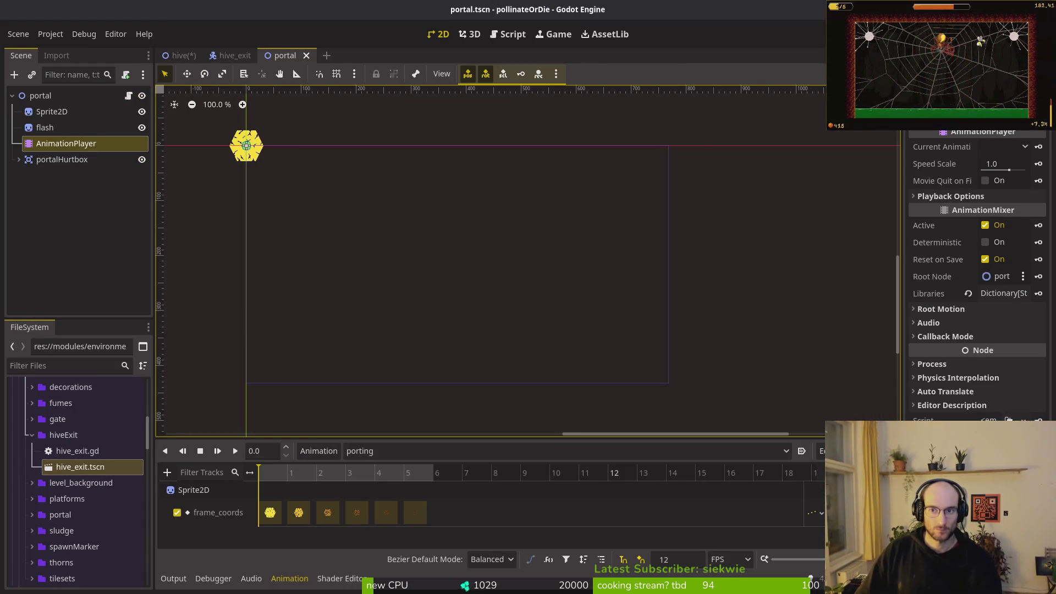
# - Save the hive scene and run the project with F5 to reach the title menu
pyautogui.press('F5')
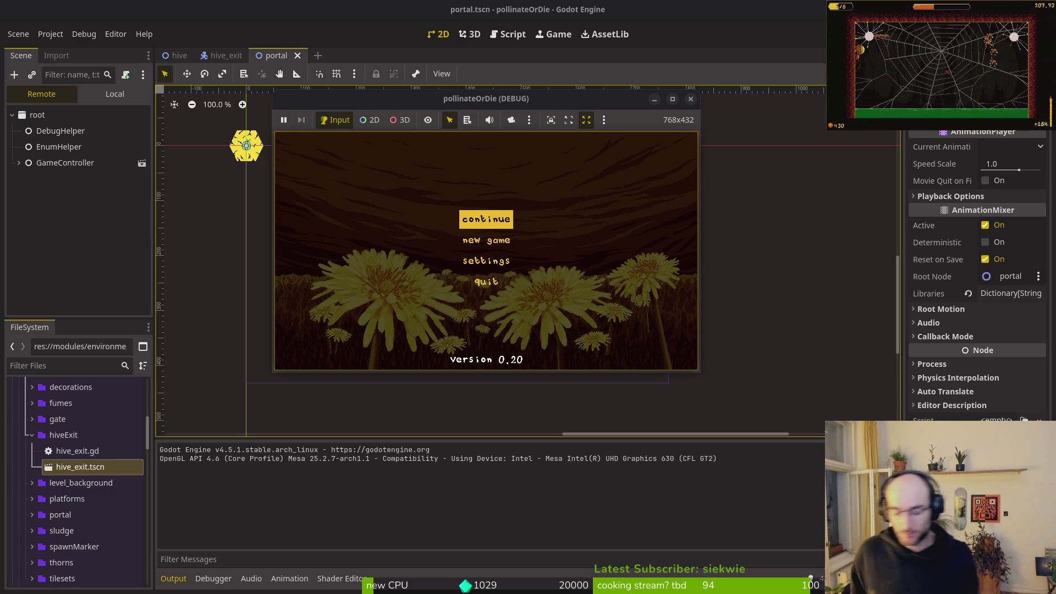
# - Continue the saved game and maximise the debug window to show the hive level
pyautogui.click(490, 211)
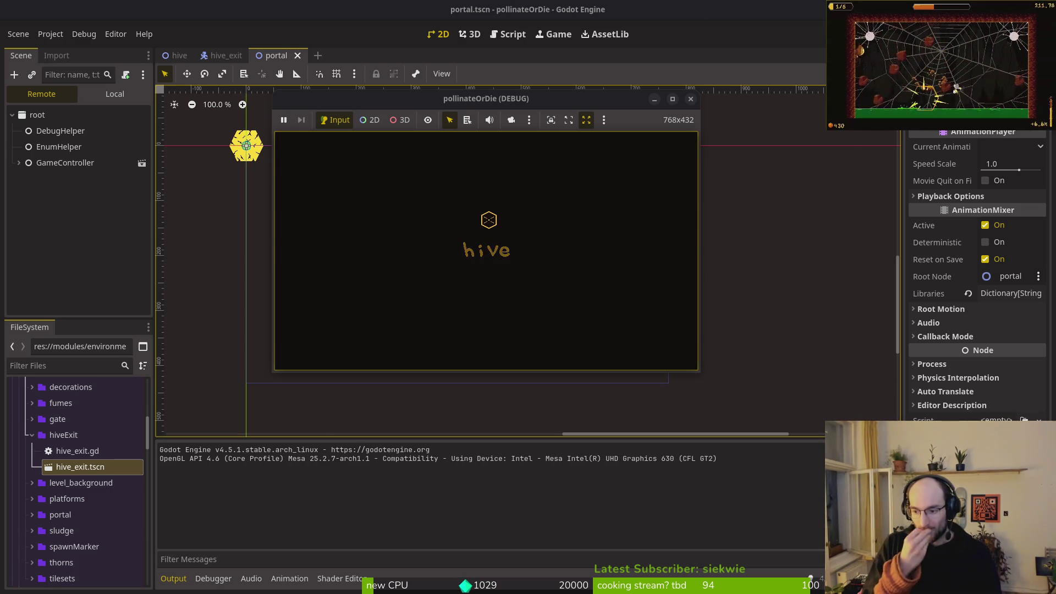
pyautogui.doubleClick(484, 98)
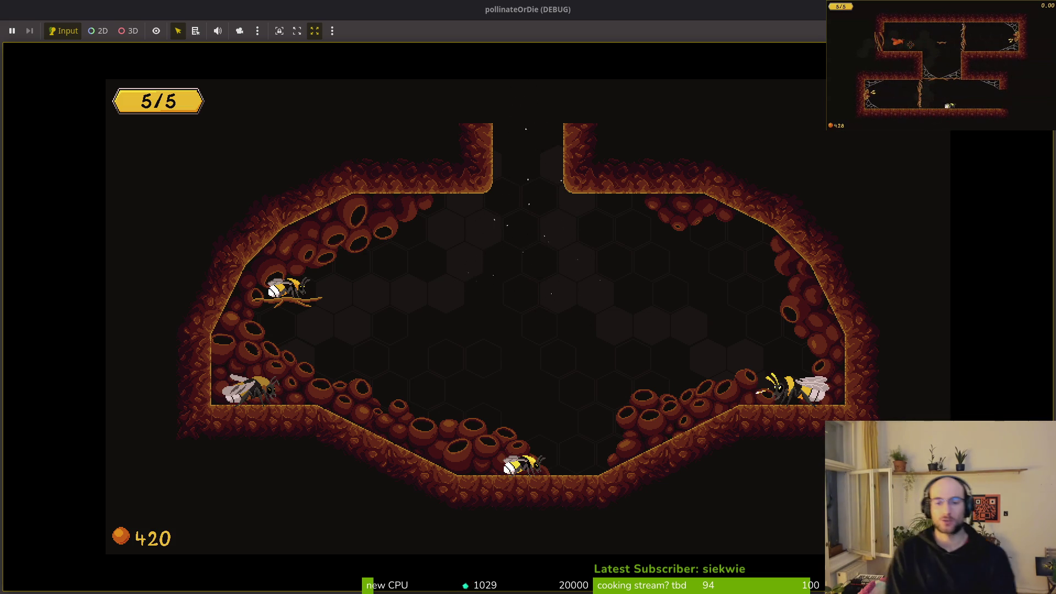
# - Stop the running pollinateOrDie game with F8 to return to the editor
pyautogui.hotkey('alt', 'Tab')
pyautogui.hotkey('alt', 'Tab')
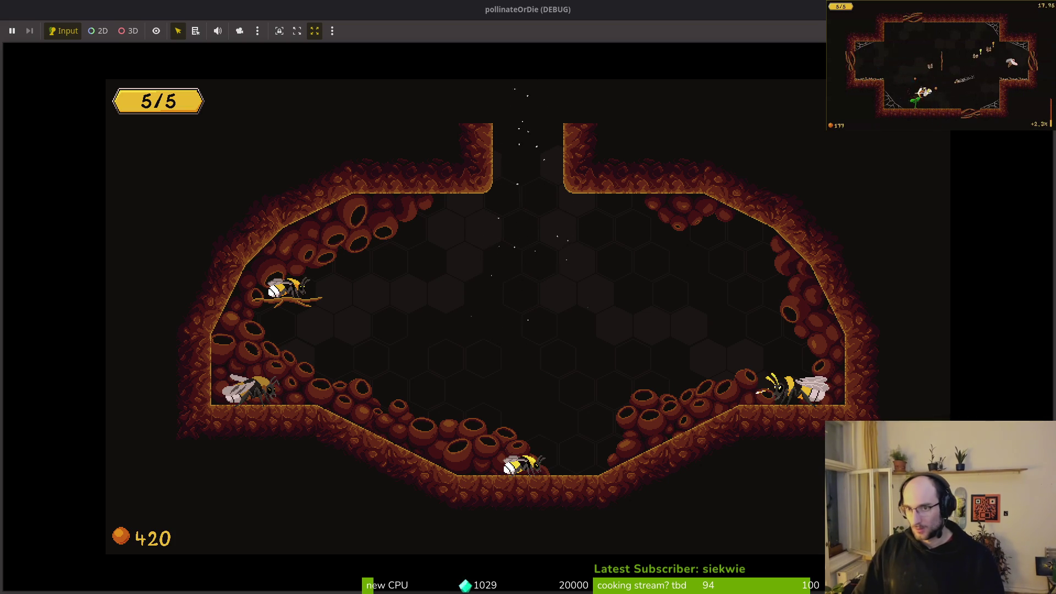
pyautogui.press('F8')
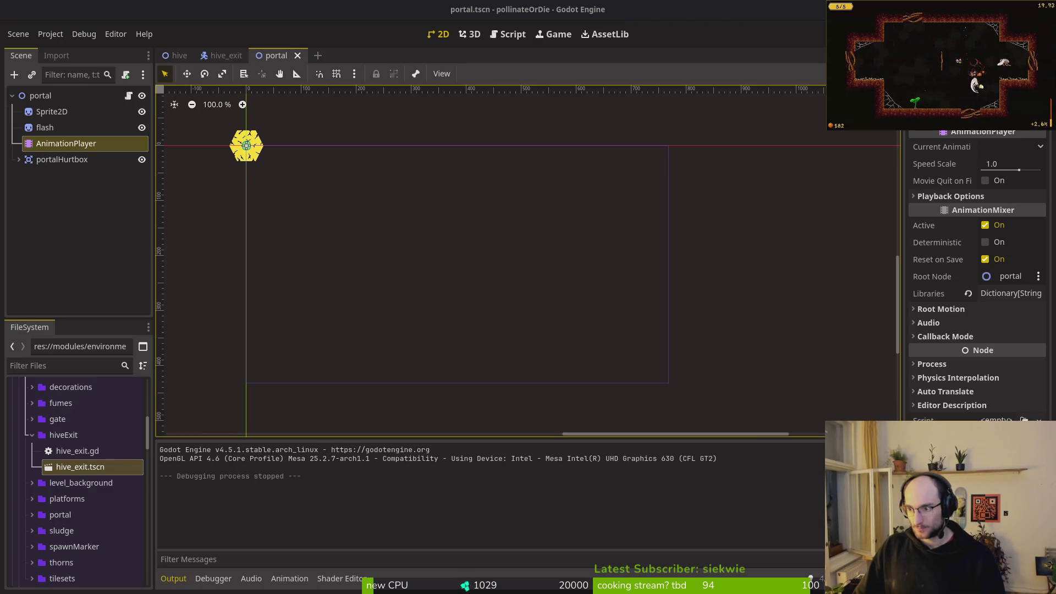
# - Return to Godot and rerun the pollinateOrDie project to its title menu
pyautogui.hotkey('alt', 'Tab')
pyautogui.hotkey('alt', 'Tab')
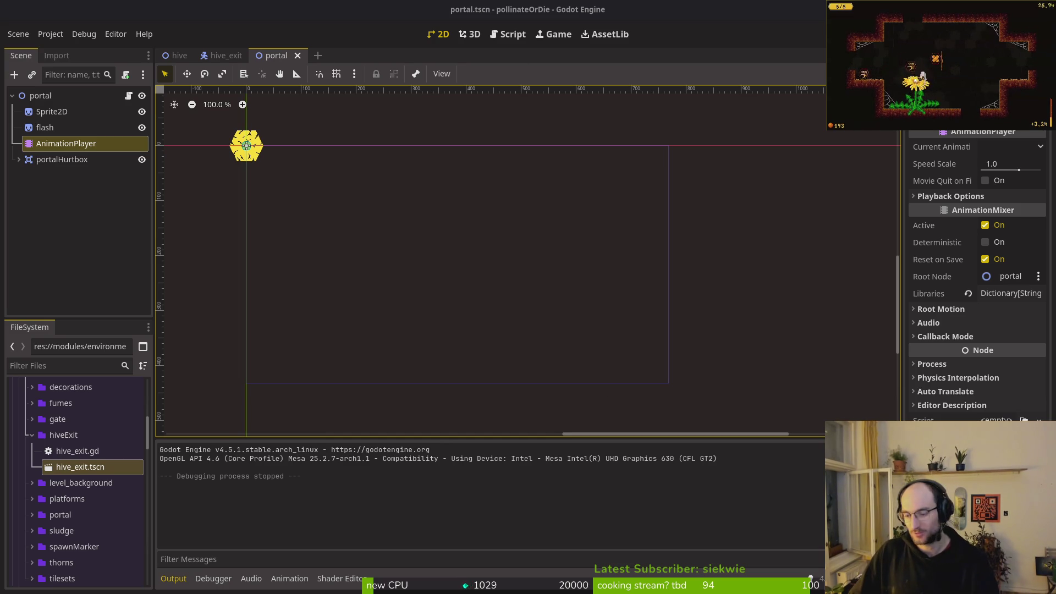
pyautogui.press('F5')
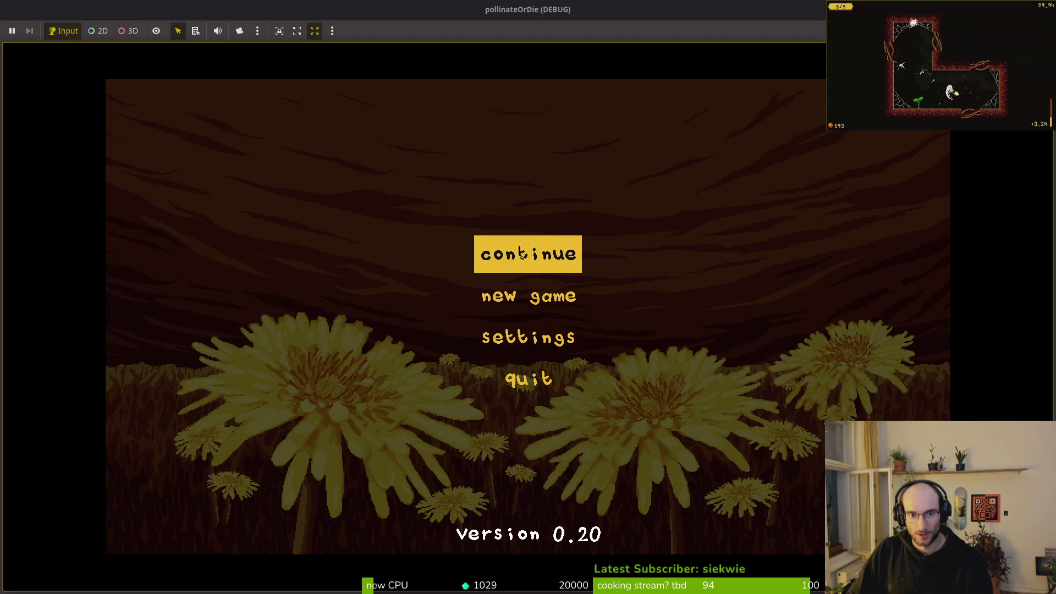
# - Choose continue on the title menu to resume the saved game in the hive level
pyautogui.click(522, 252)
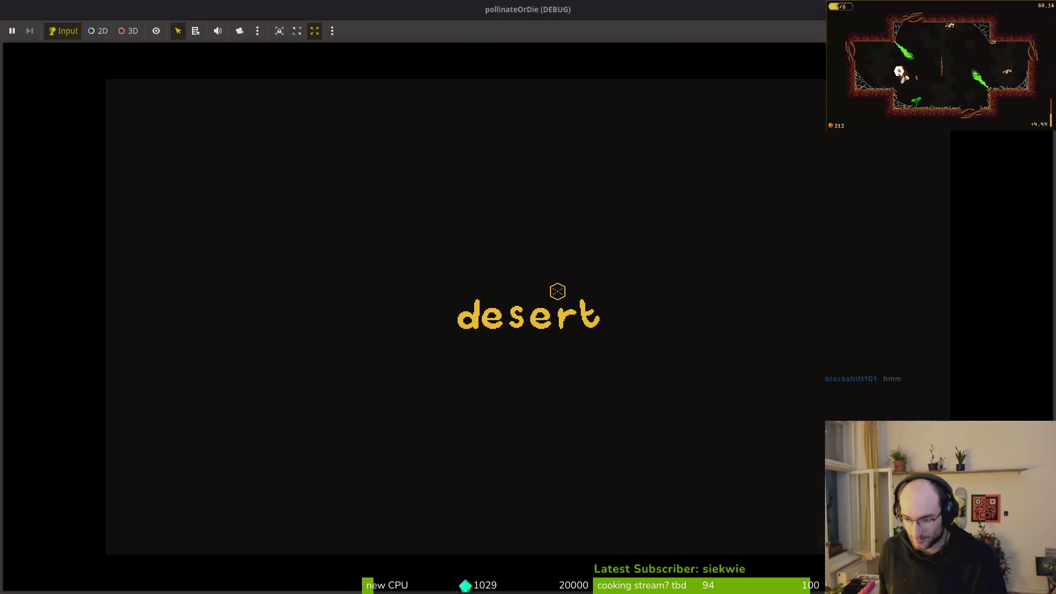
# - Play in the game window, then stop the debug run to get back to portal.tscn
pyautogui.click(558, 291)
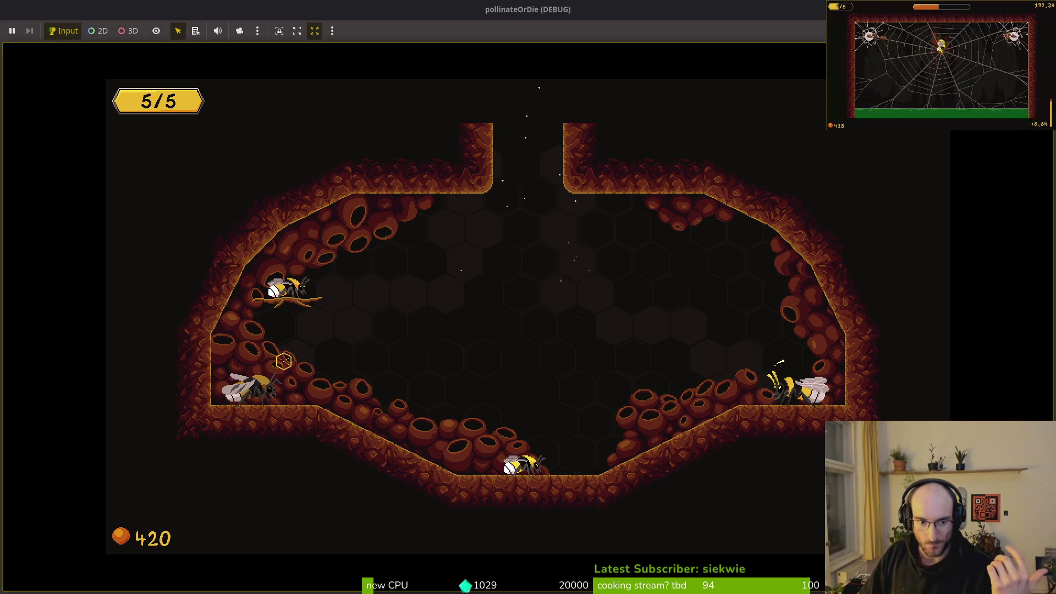
pyautogui.press('F8')
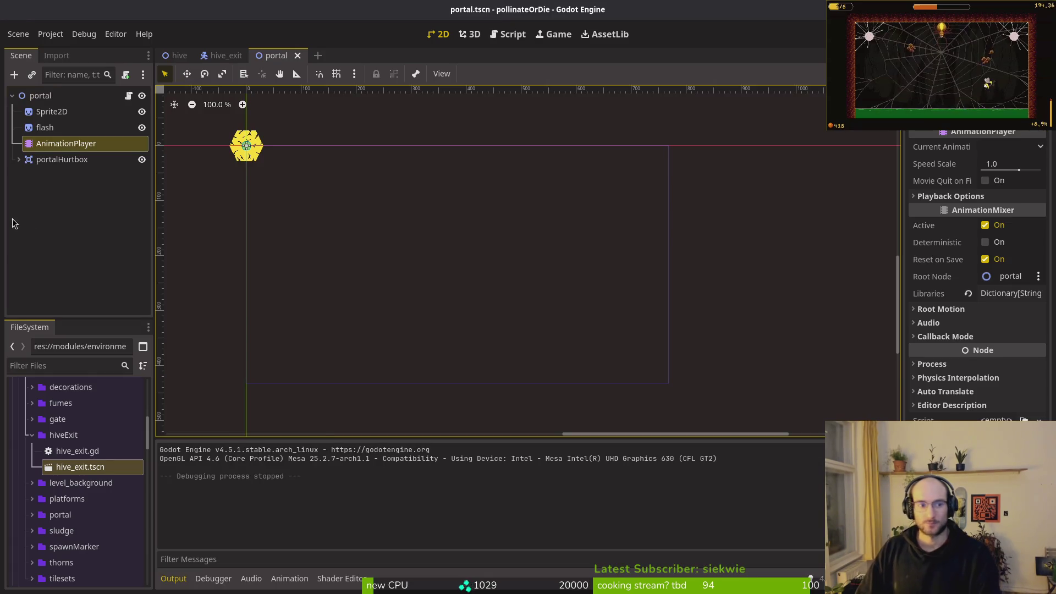
# - Close the portal and hive_exit scene tabs and quit the Godot editor
pyautogui.hotkey('ctrl', 'shift', 'w')
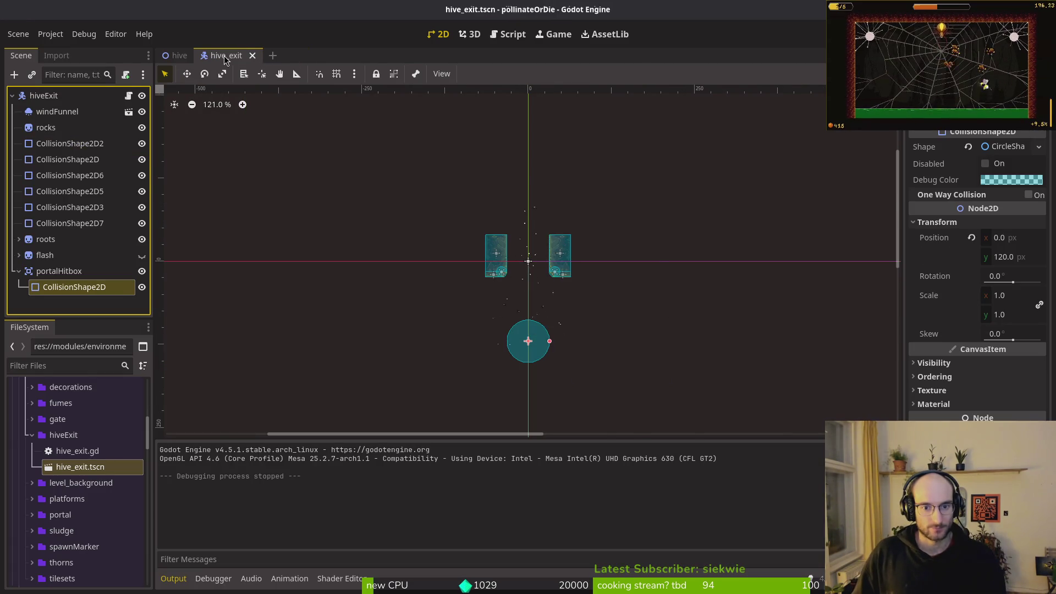
pyautogui.hotkey('ctrl', 'shift', 'w')
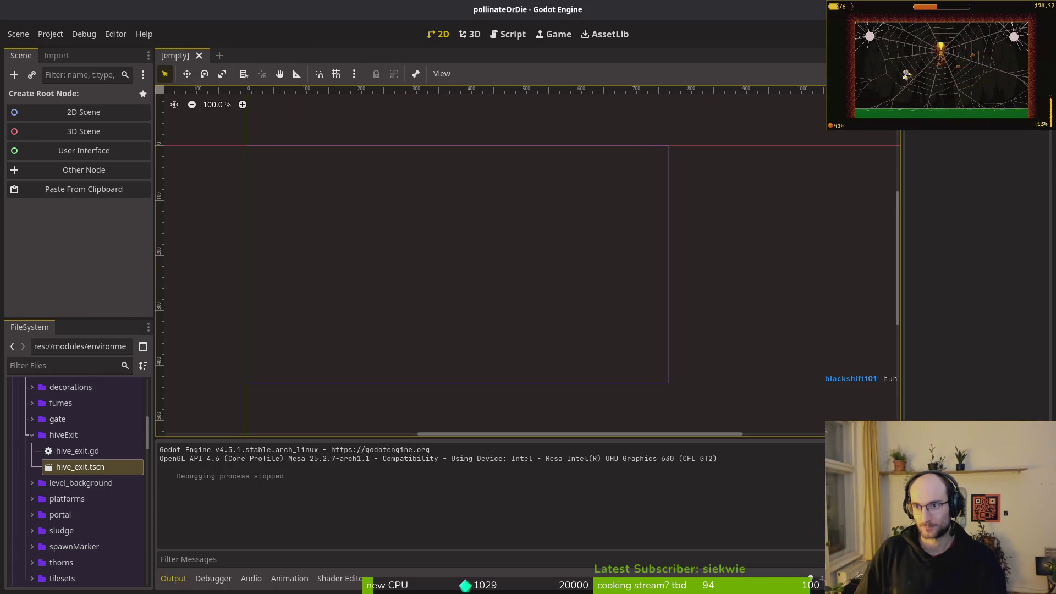
pyautogui.hotkey('ctrl', 'q')
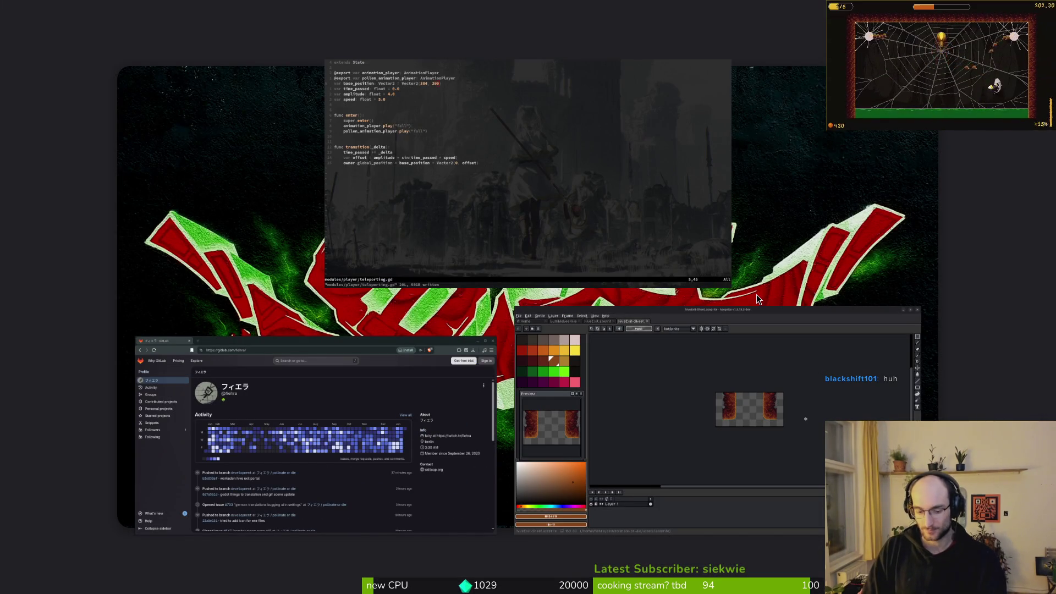
# - In Aseprite, close the hiveExit sprite, hide the gate layer and show the cells layer
pyautogui.click(756, 298)
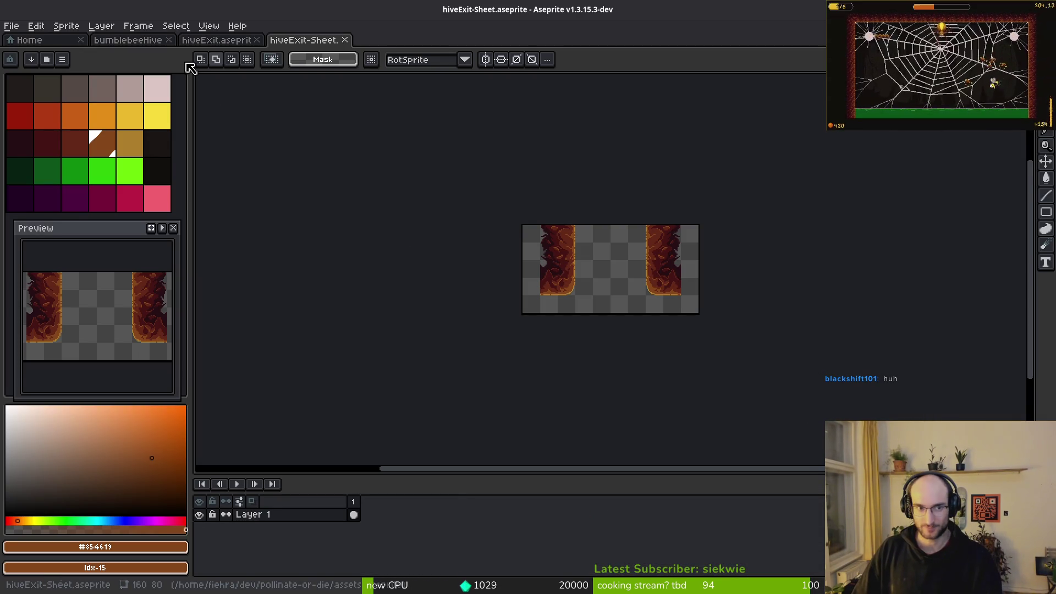
pyautogui.hotkey('ctrl', 'w')
pyautogui.hotkey('ctrl', 'w')
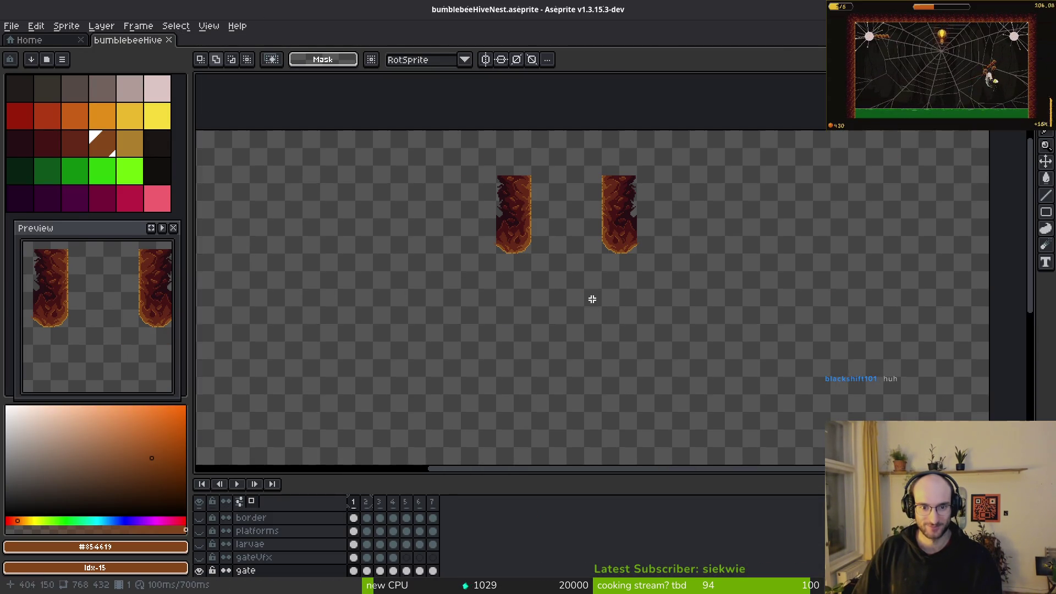
pyautogui.click(199, 570)
pyautogui.scroll(-3, 247, 550)
pyautogui.click(199, 557)
pyautogui.scroll(-3, 561, 267)
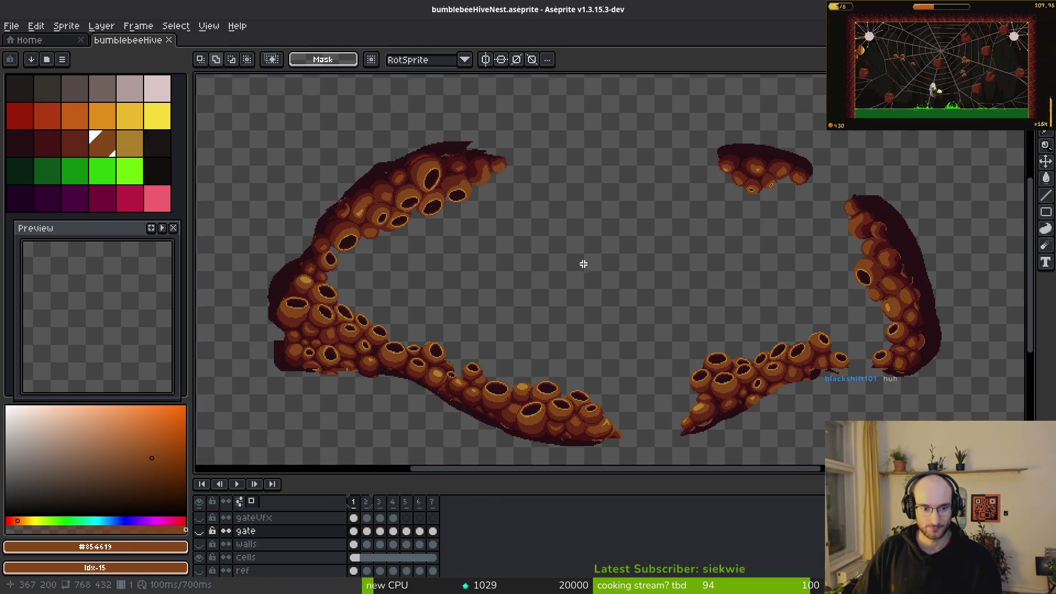
pyautogui.scroll(-5, 561, 267)
# - Step through frames 3, 6 and 4, then enlarge the timeline to show more layers
pyautogui.hotkey('ctrl', 'Right')
pyautogui.hotkey('ctrl', 'Right')
pyautogui.hotkey('alt', 'Right')
pyautogui.hotkey('alt', 'Right')
pyautogui.hotkey('alt', 'Right')
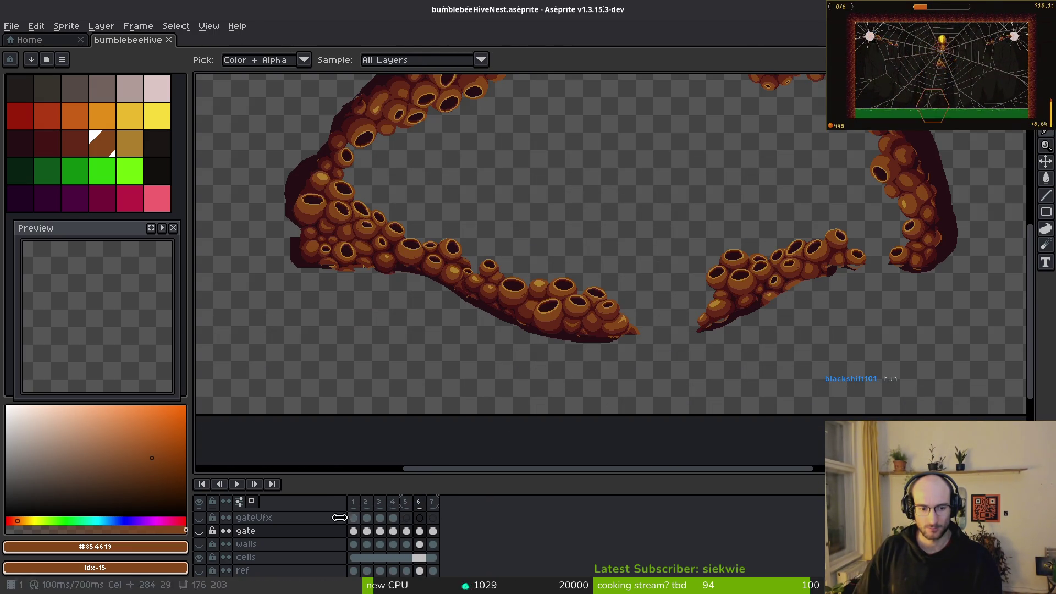
pyautogui.scroll(-1, 237, 536)
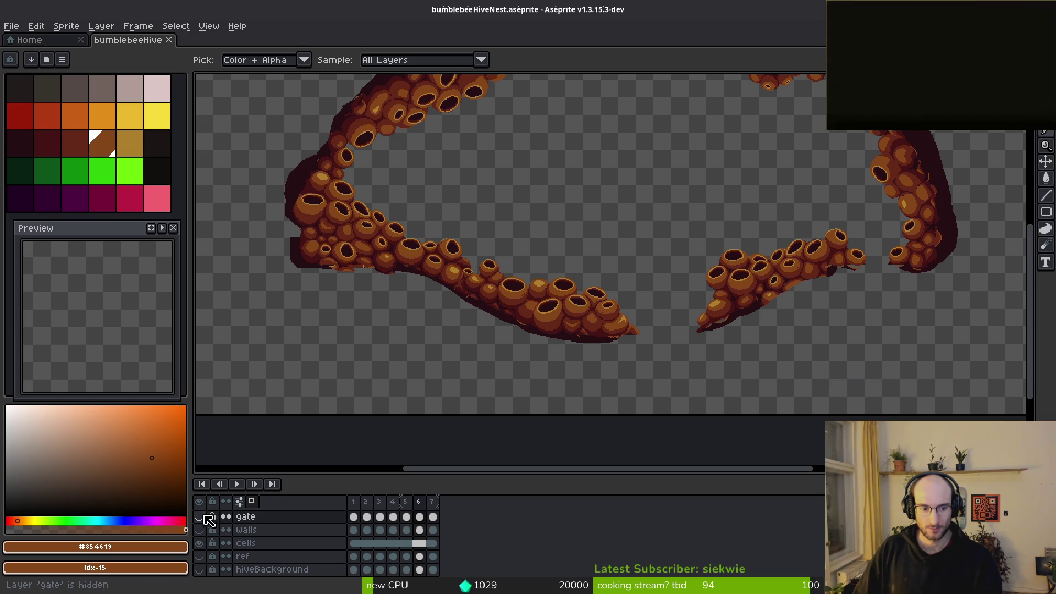
pyautogui.scroll(3, 212, 530)
pyautogui.hotkey('alt', 'Left')
pyautogui.hotkey('alt', 'Left')
pyautogui.scroll(-3, 558, 298)
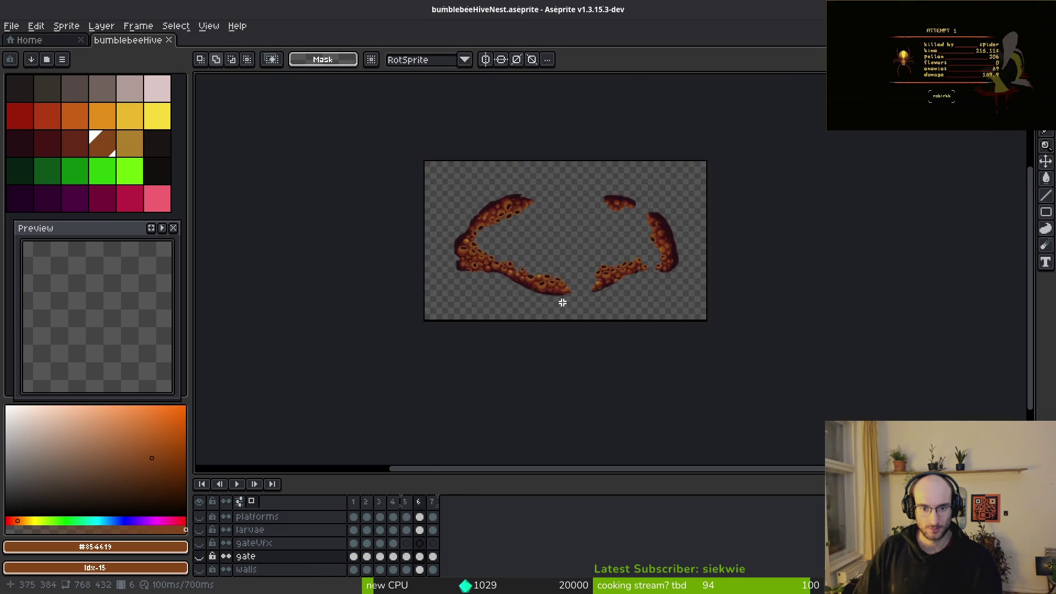
pyautogui.scroll(5, 571, 334)
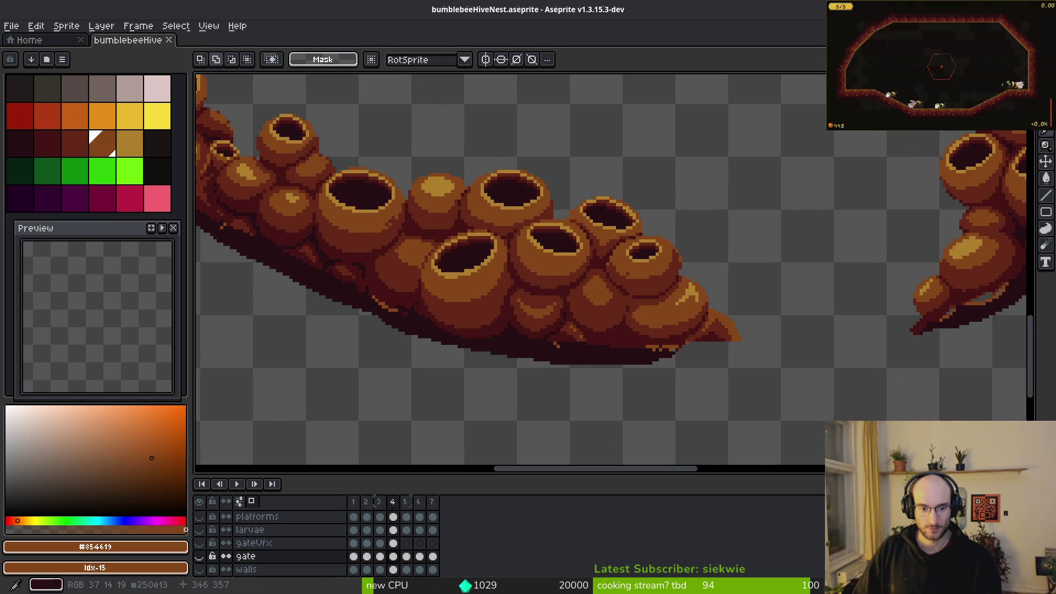
pyautogui.scroll(-5, 556, 330)
pyautogui.moveTo(395, 478)
pyautogui.mouseDown()
pyautogui.moveTo(407, 463)
pyautogui.moveTo(385, 420)
pyautogui.mouseUp()
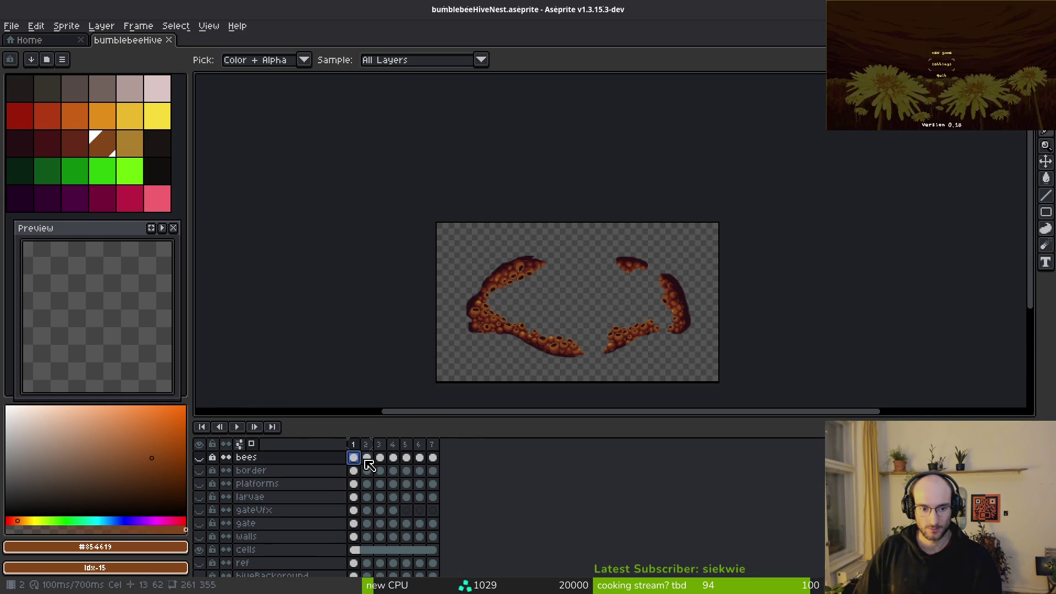
# - Select frames 3 to 7 across all layers and delete them, keeping frames 1 and 2
pyautogui.moveTo(380, 458); pyautogui.dragTo(434, 457)
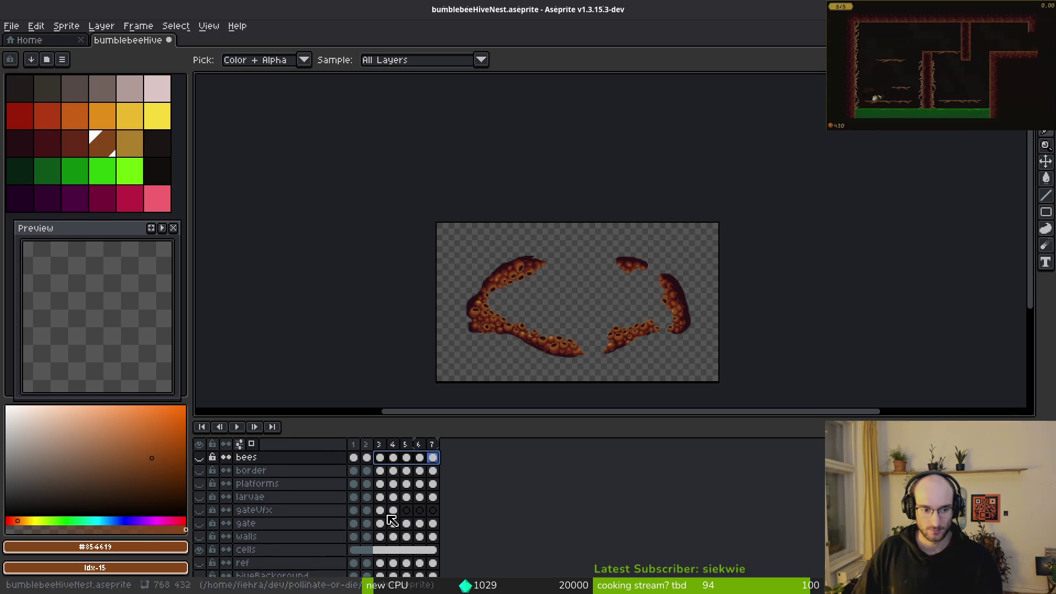
pyautogui.scroll(-1, 254, 561)
pyautogui.click(392, 565)
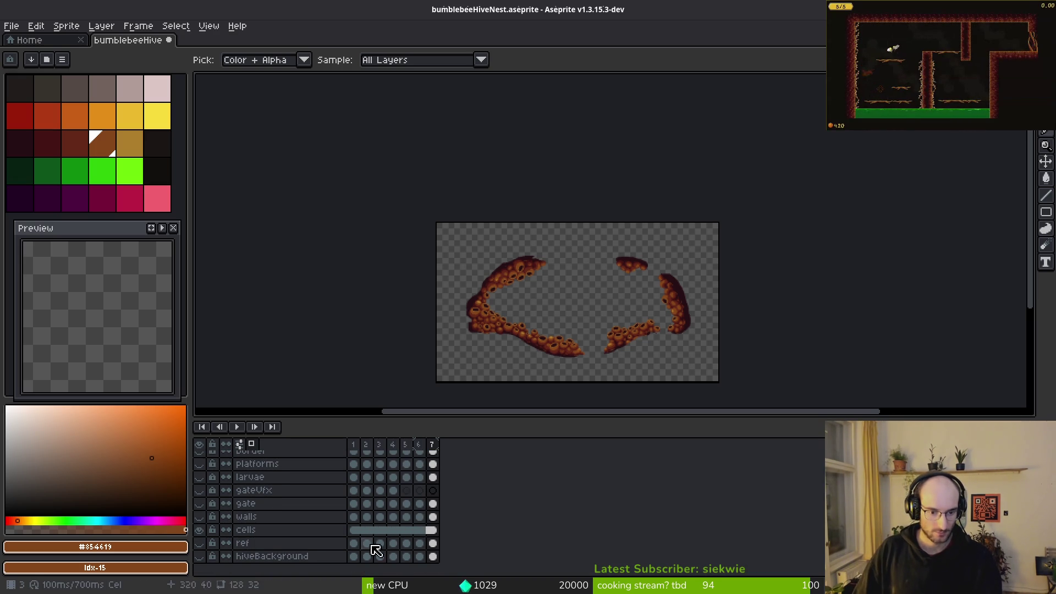
pyautogui.click(213, 503)
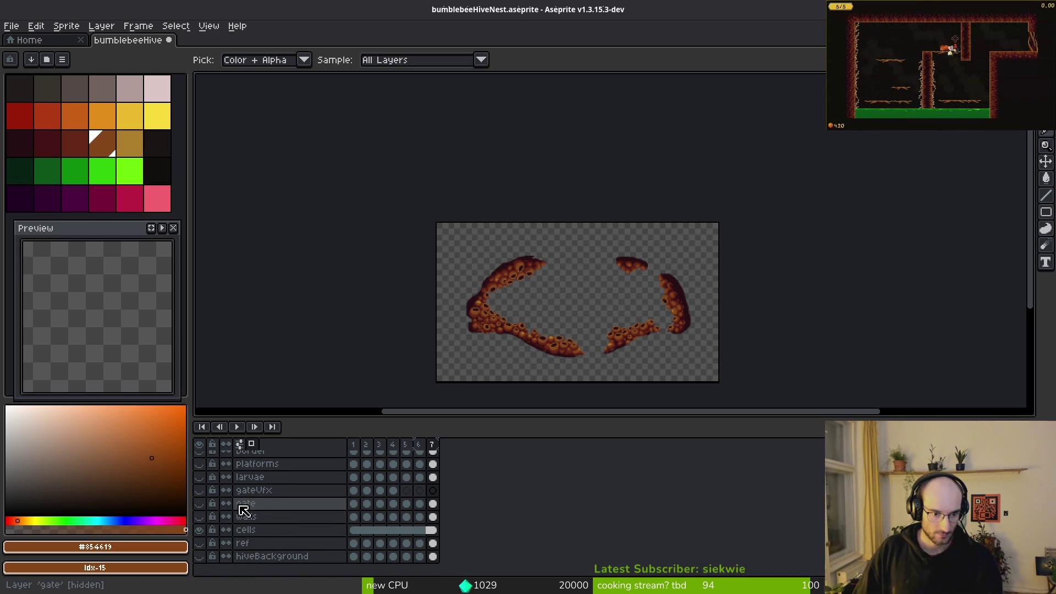
pyautogui.scroll(1, 249, 495)
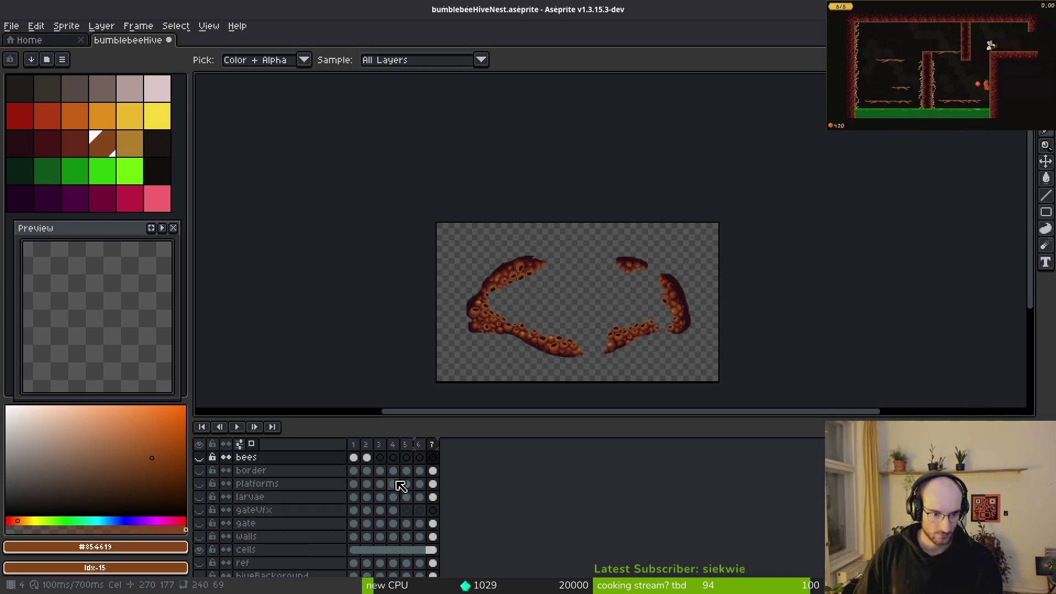
pyautogui.moveTo(379, 444); pyautogui.dragTo(432, 444)
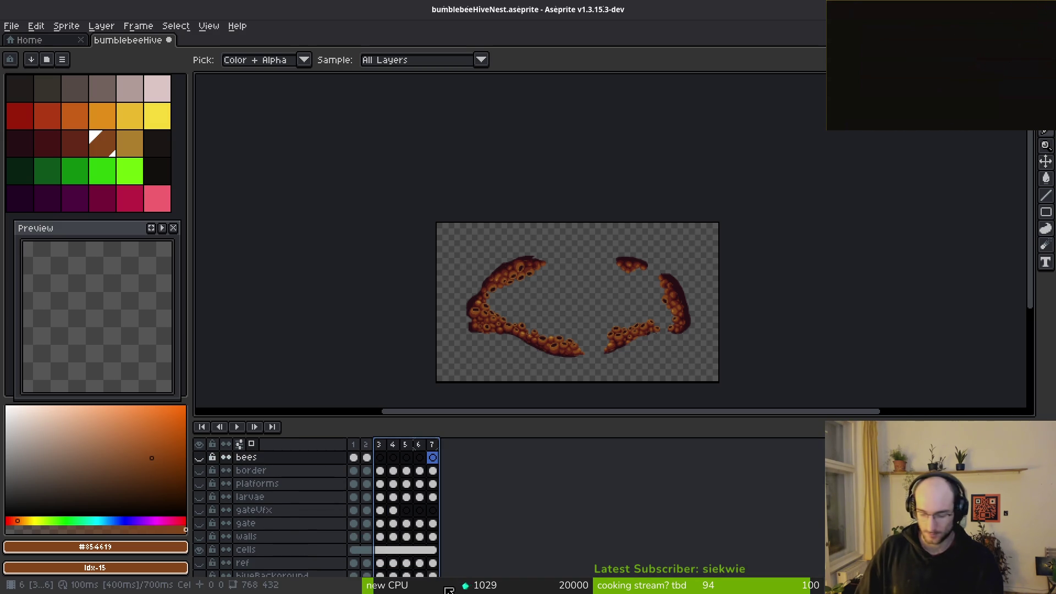
pyautogui.hotkey('alt', 'c')
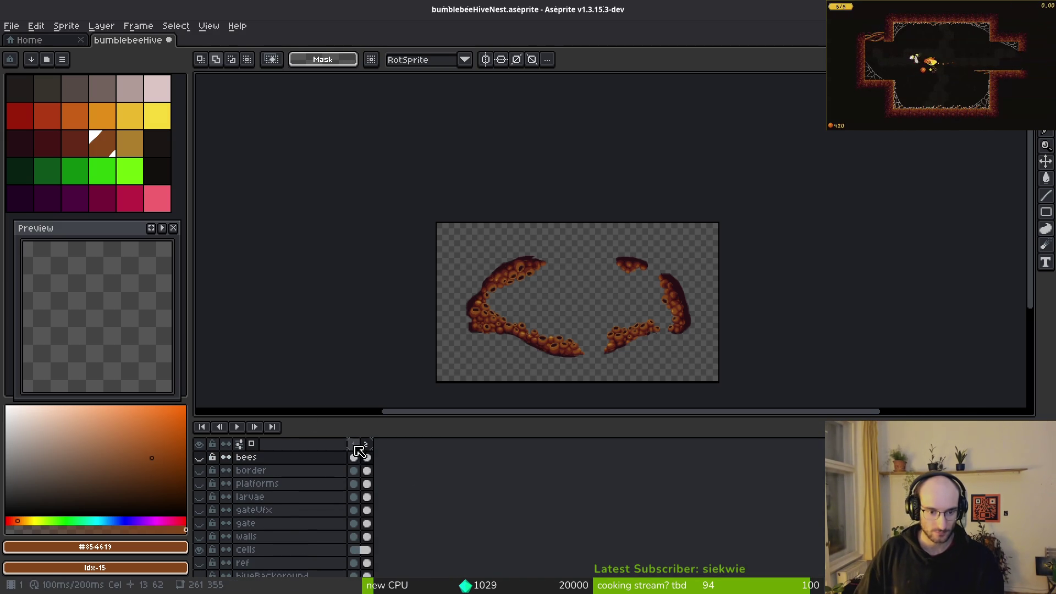
pyautogui.scroll(4, 592, 337)
pyautogui.keyDown('alt'); pyautogui.click(402, 260); pyautogui.keyUp('alt')
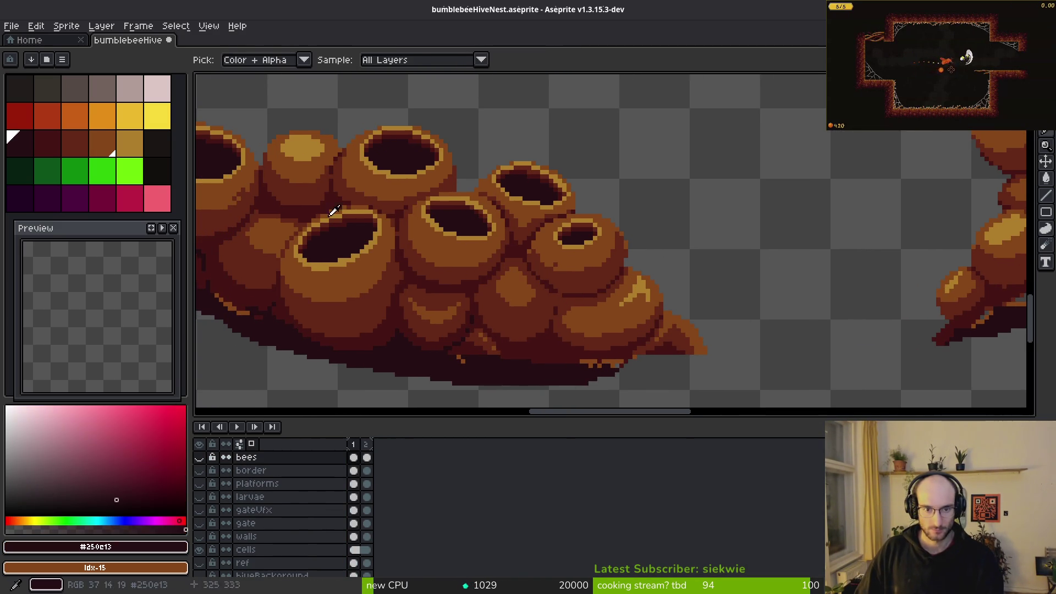
# - Replace the hive's darkest shadow shade with black on the frame-1 cells cel
pyautogui.rightClick(157, 171)
pyautogui.moveTo(471, 271); pyautogui.dragTo(506, 276)
pyautogui.hotkey('shift', 'r')
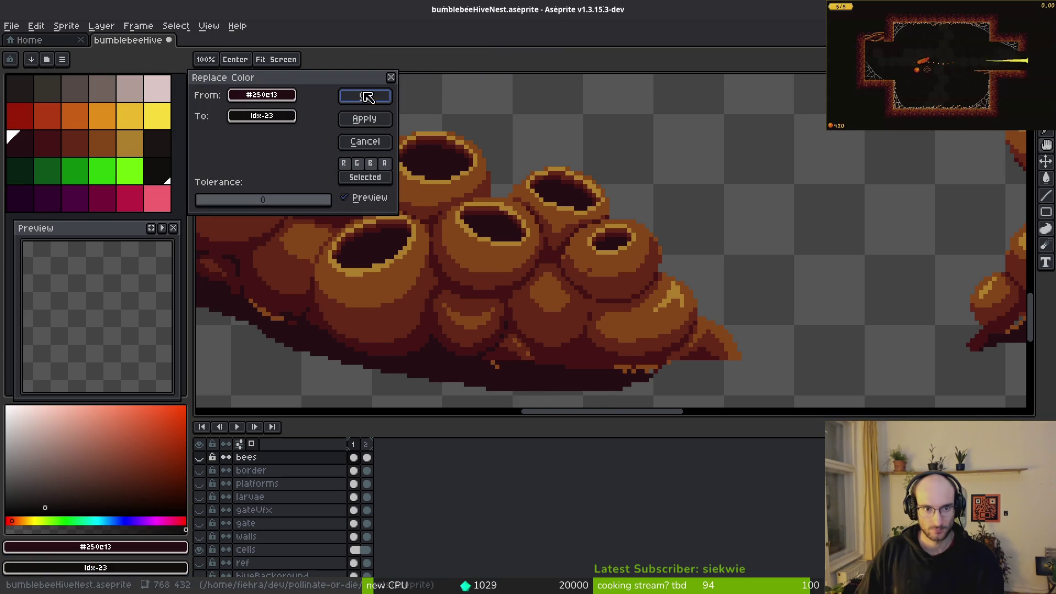
pyautogui.click(364, 141)
pyautogui.click(358, 550)
pyautogui.rightClick(366, 556)
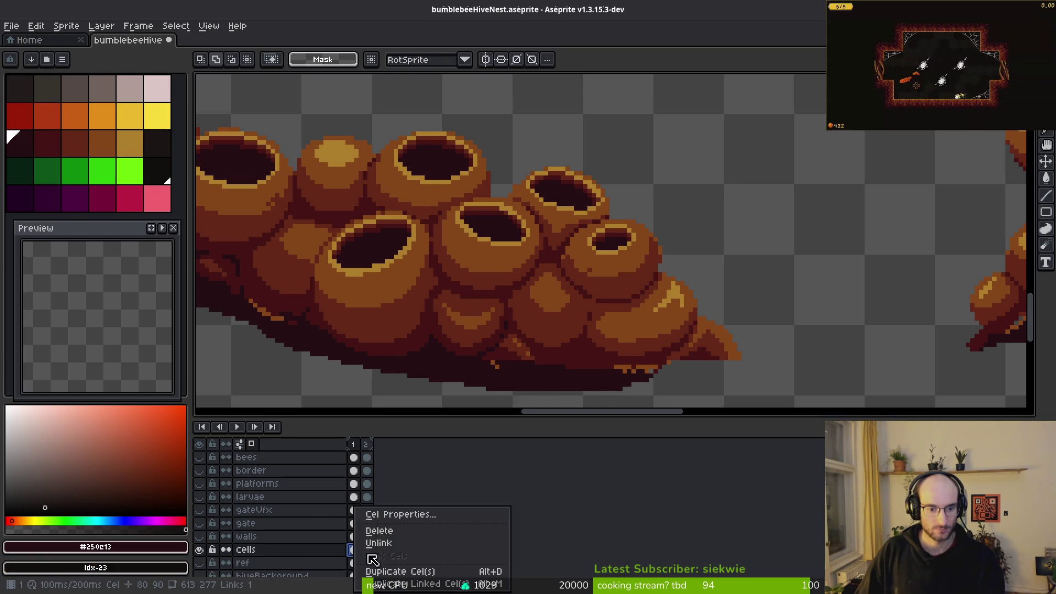
pyautogui.press('Escape')
pyautogui.moveTo(512, 339); pyautogui.dragTo(556, 349)
pyautogui.press('i')
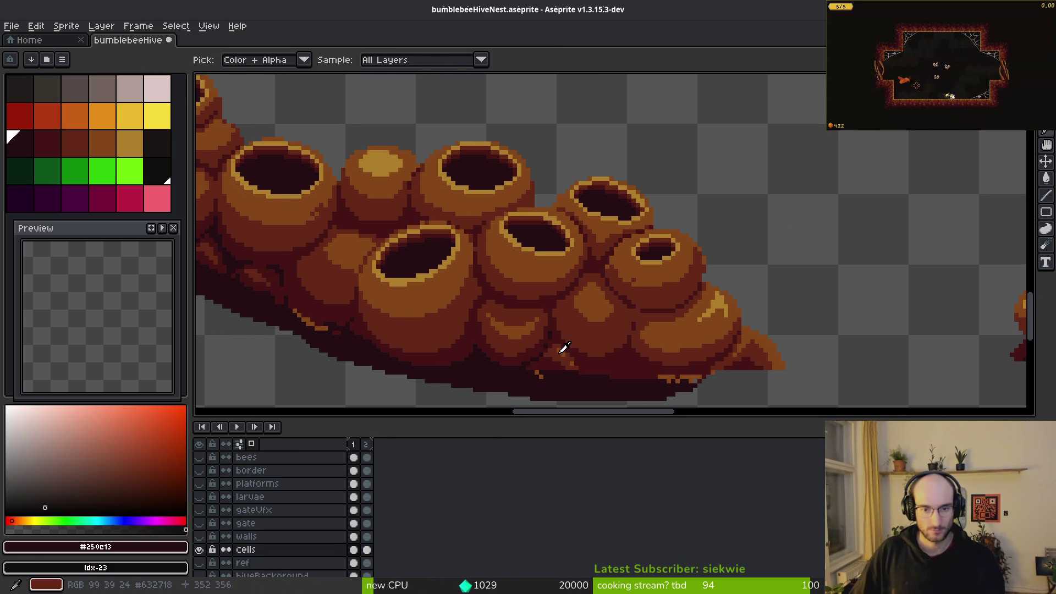
pyautogui.scroll(-3, 605, 335)
pyautogui.press(',')
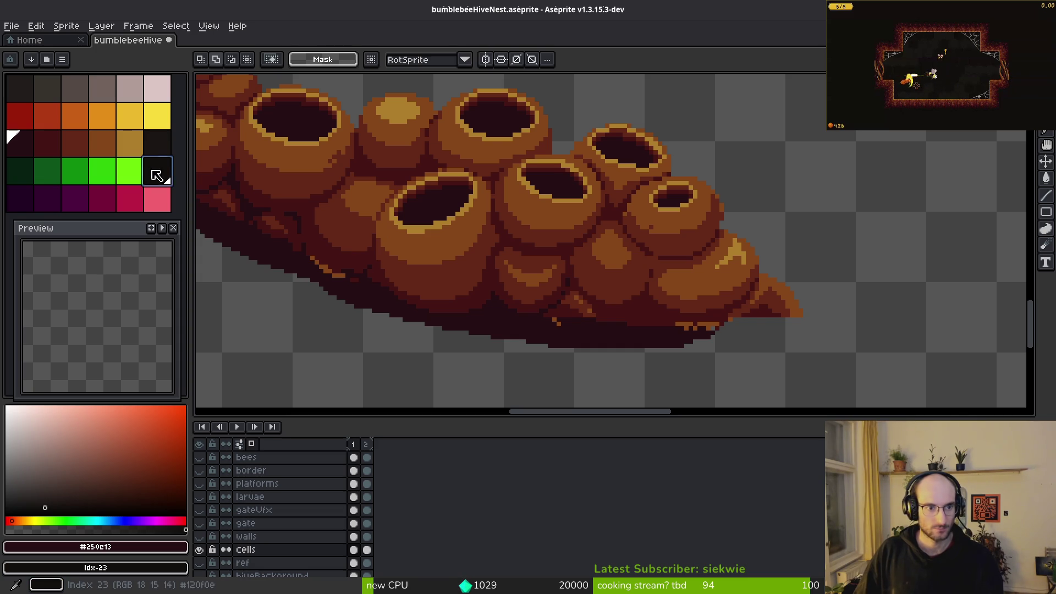
pyautogui.hotkey('shift', 'r')
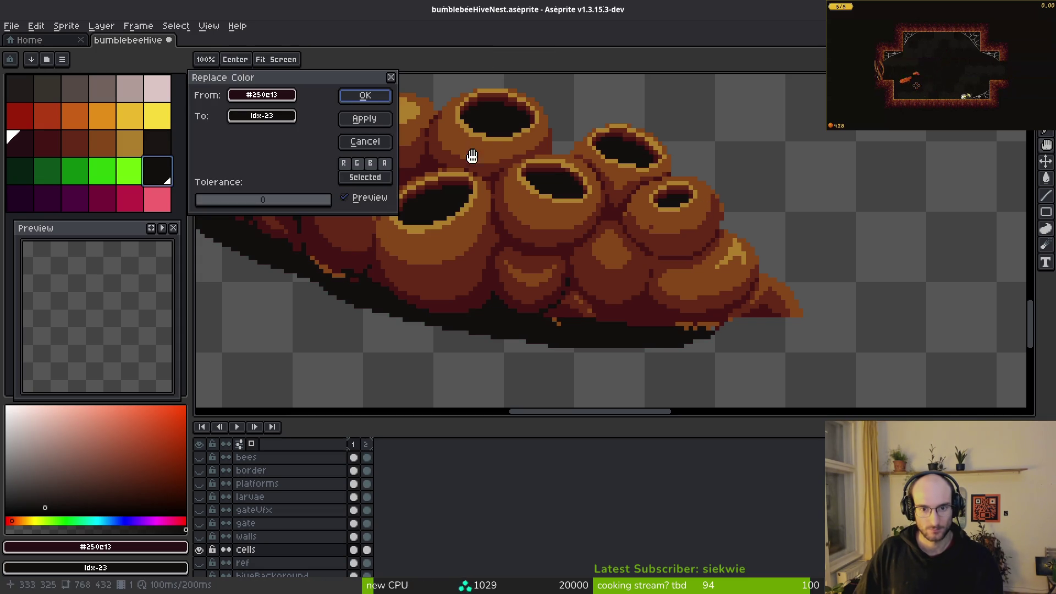
pyautogui.click(364, 95)
# - Replace the next dark red and brown shades with darker palette colours
pyautogui.keyDown('alt'); pyautogui.click(285, 212); pyautogui.keyUp('alt')
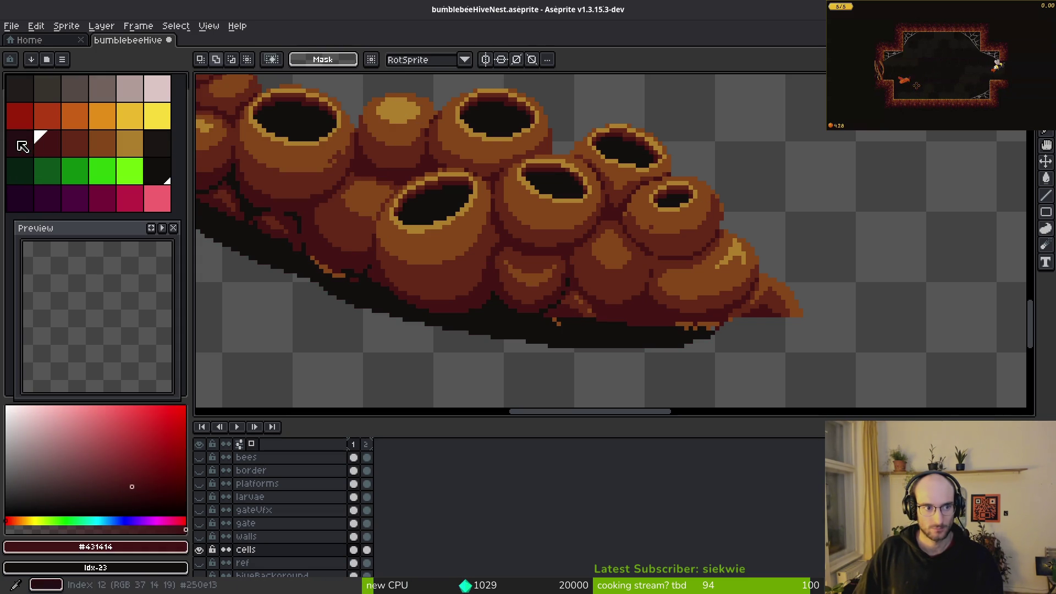
pyautogui.click(22, 146)
pyautogui.hotkey('shift', 'r')
pyautogui.click(361, 95)
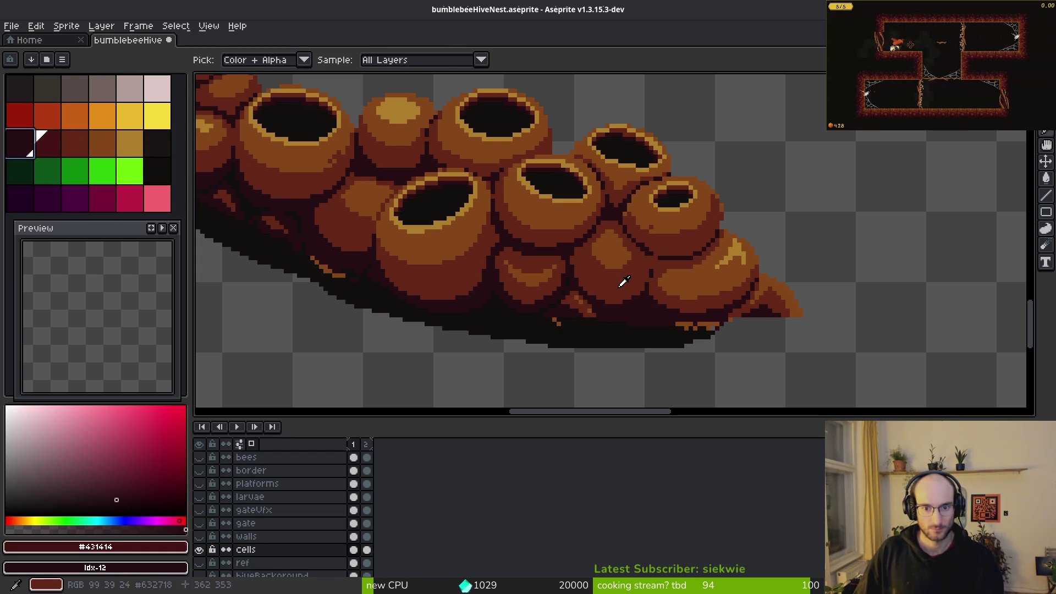
pyautogui.click(623, 282)
pyautogui.hotkey('shift', 'r')
pyautogui.click(363, 98)
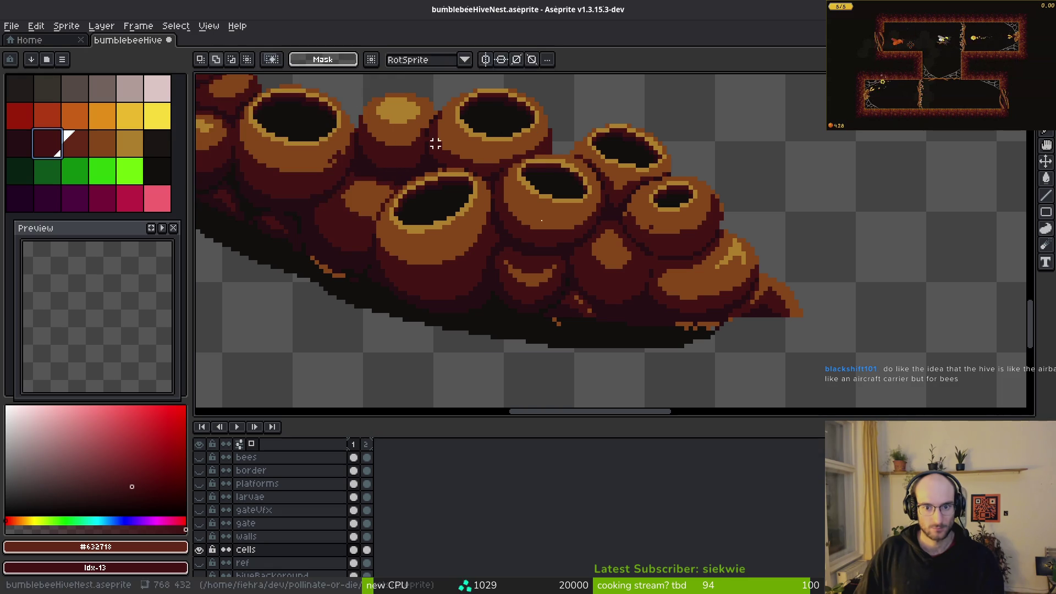
# - Replace mid-brown #854619 with palette entry idx-14 and turn the gold rims brown
pyautogui.keyDown('alt'); pyautogui.click(612, 242); pyautogui.keyUp('alt')
pyautogui.rightClick(75, 142)
pyautogui.hotkey('shift', 'r')
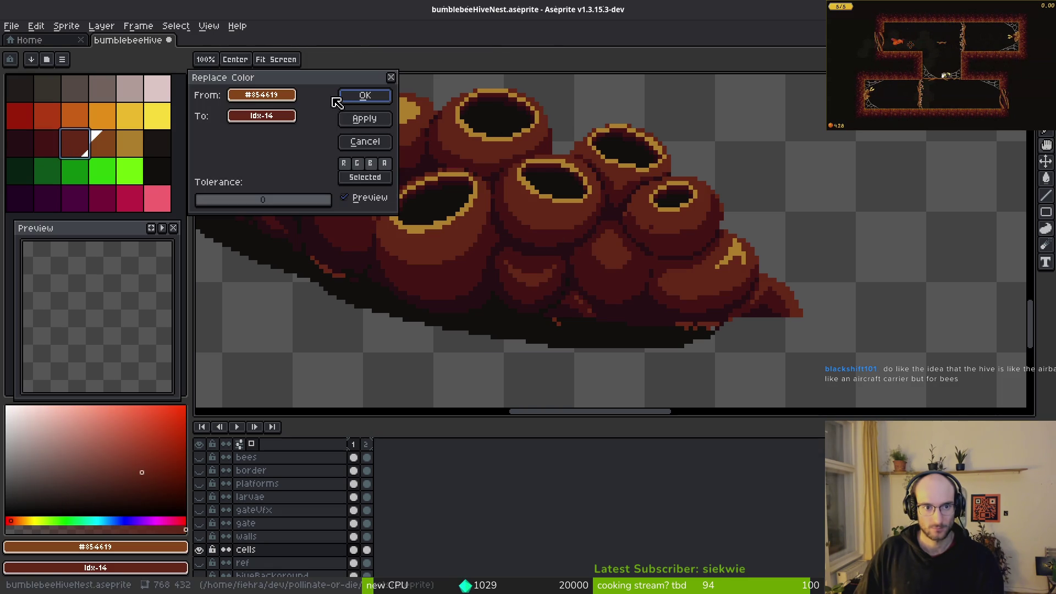
pyautogui.click(363, 96)
pyautogui.keyDown('alt'); pyautogui.click(573, 195); pyautogui.keyUp('alt')
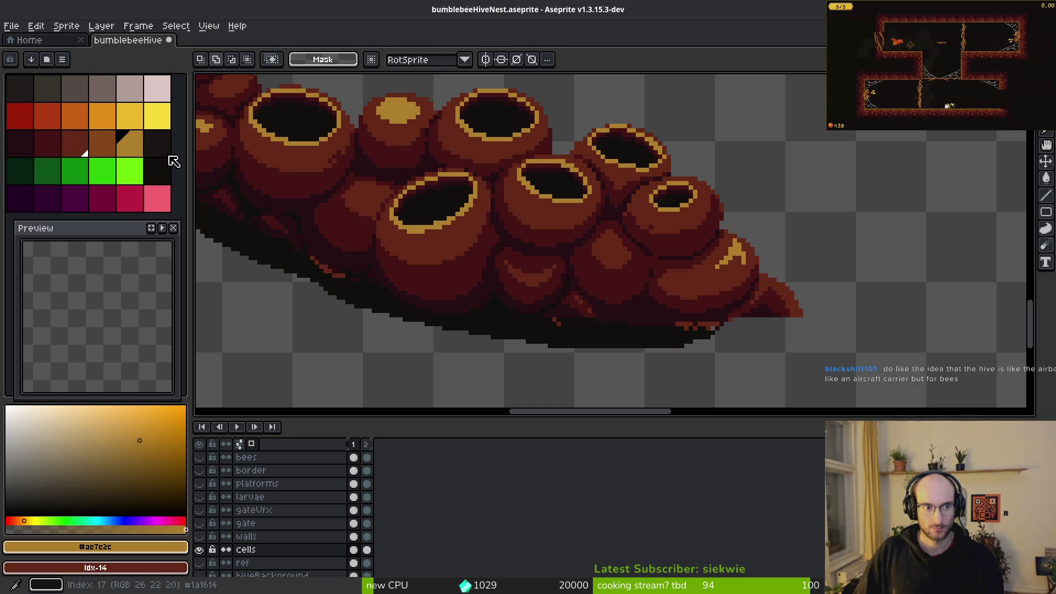
pyautogui.rightClick(113, 149)
pyautogui.hotkey('shift', 'r')
pyautogui.click(364, 97)
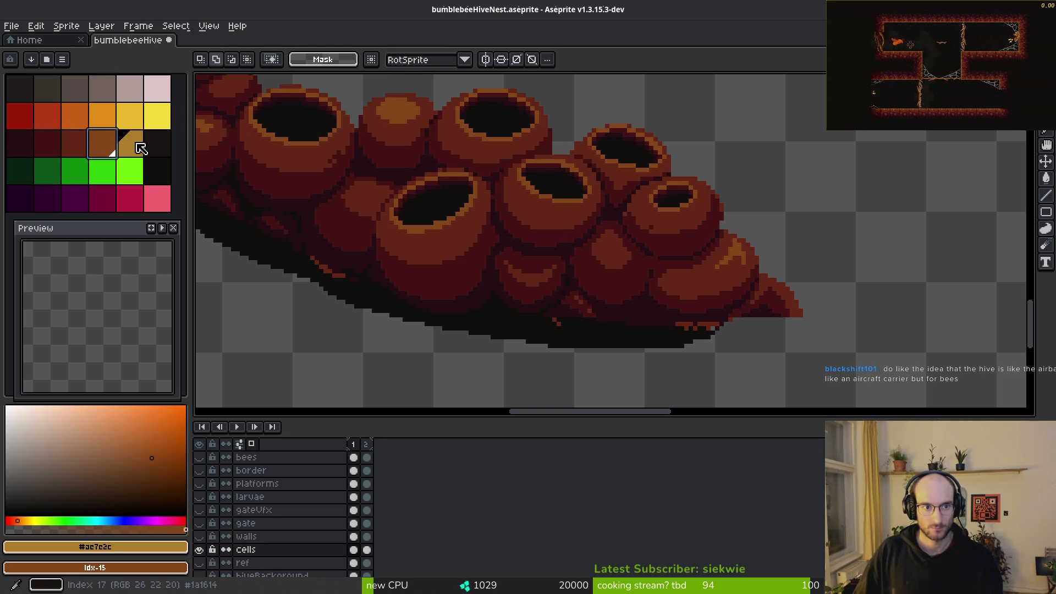
pyautogui.scroll(5, 391, 213)
# - With the Pencil, paint gold pixels up one cell rim's left side and along its top
pyautogui.press('b')
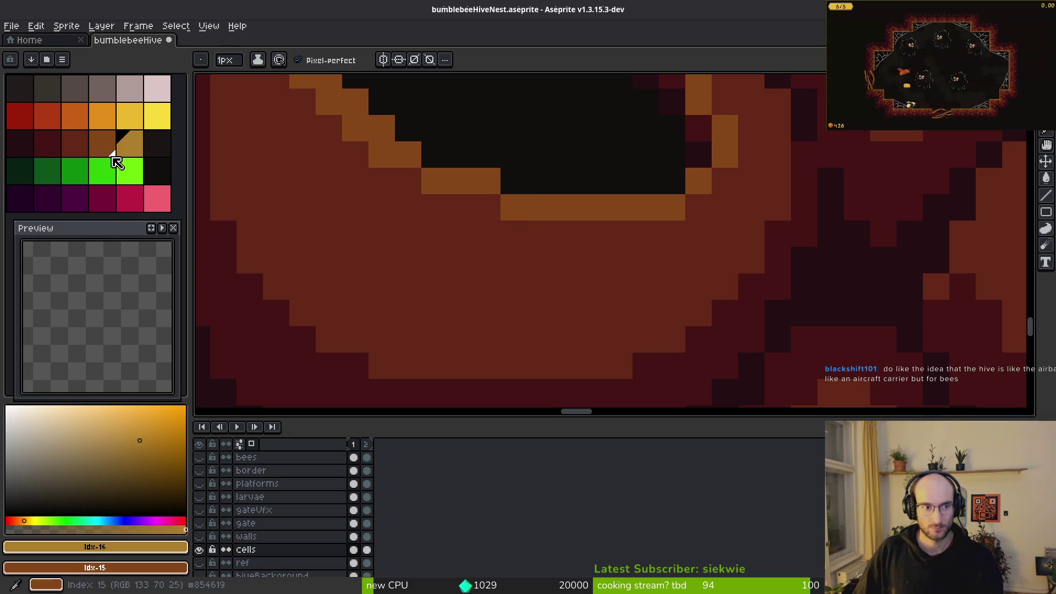
pyautogui.moveTo(513, 196)
pyautogui.mouseDown()
pyautogui.moveTo(632, 317)
pyautogui.moveTo(579, 302)
pyautogui.mouseUp()
pyautogui.click(526, 275)
pyautogui.click(474, 249)
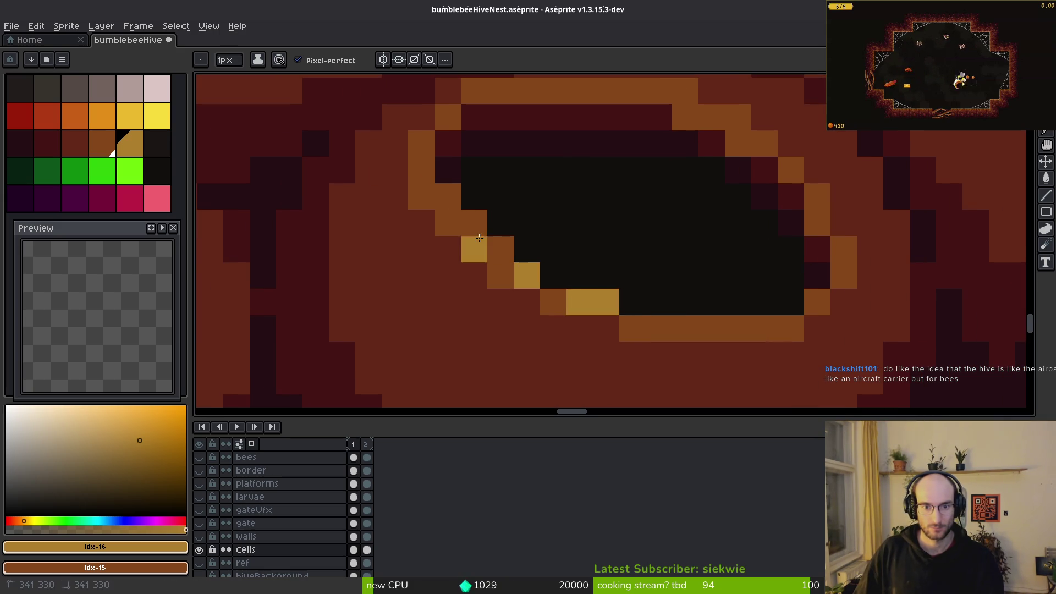
pyautogui.click(500, 248)
pyautogui.moveTo(495, 247); pyautogui.dragTo(440, 202)
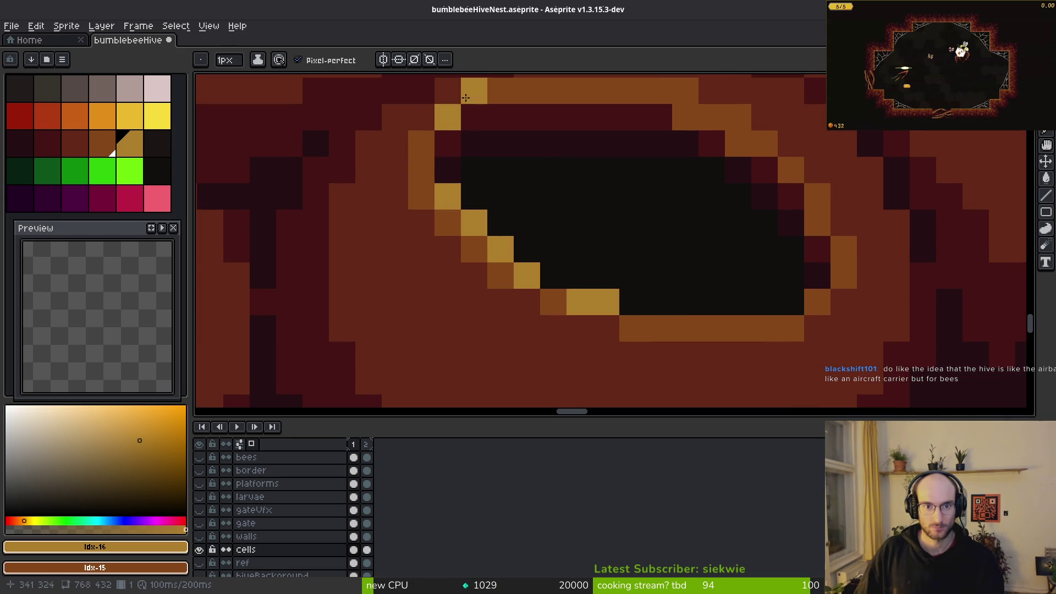
pyautogui.scroll(3, 672, 334)
pyautogui.moveTo(446, 188)
pyautogui.mouseDown()
pyautogui.moveTo(642, 205)
pyautogui.moveTo(720, 242)
pyautogui.mouseUp()
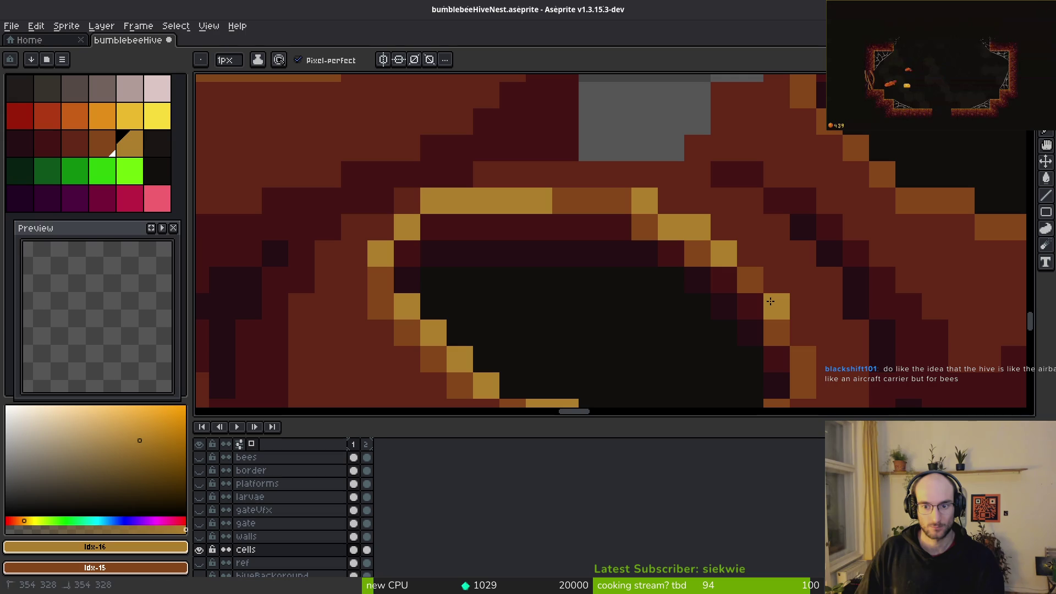
pyautogui.scroll(-4, 798, 361)
pyautogui.scroll(2, 798, 361)
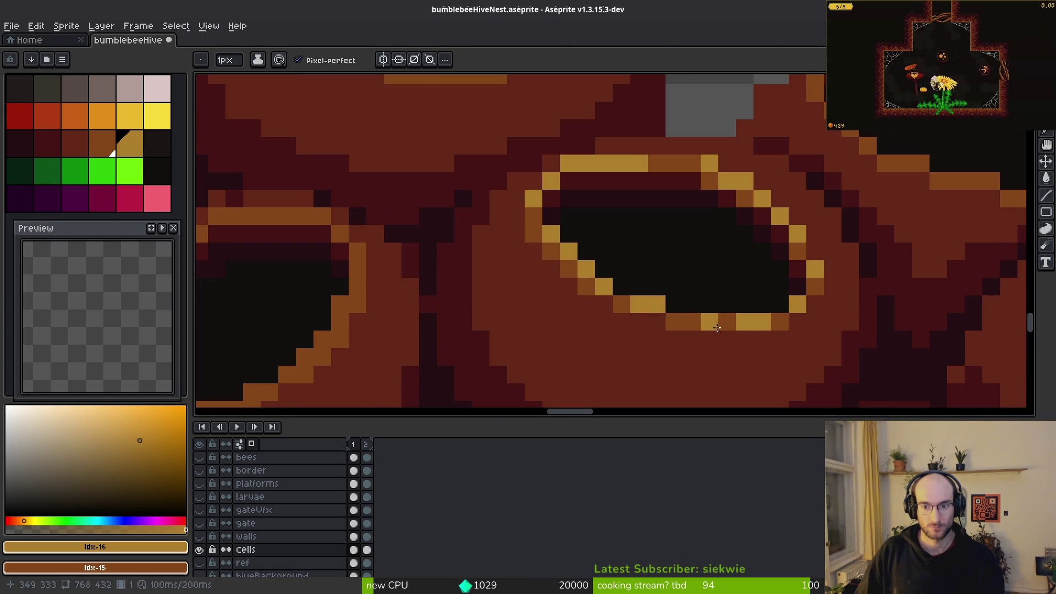
pyautogui.scroll(-3, 798, 325)
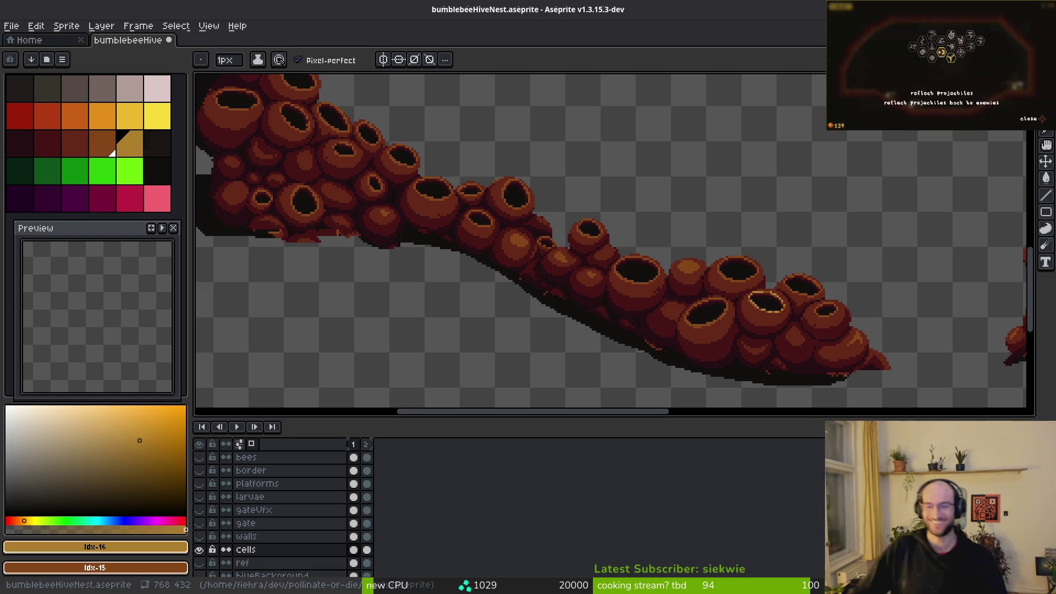
pyautogui.scroll(5, 682, 300)
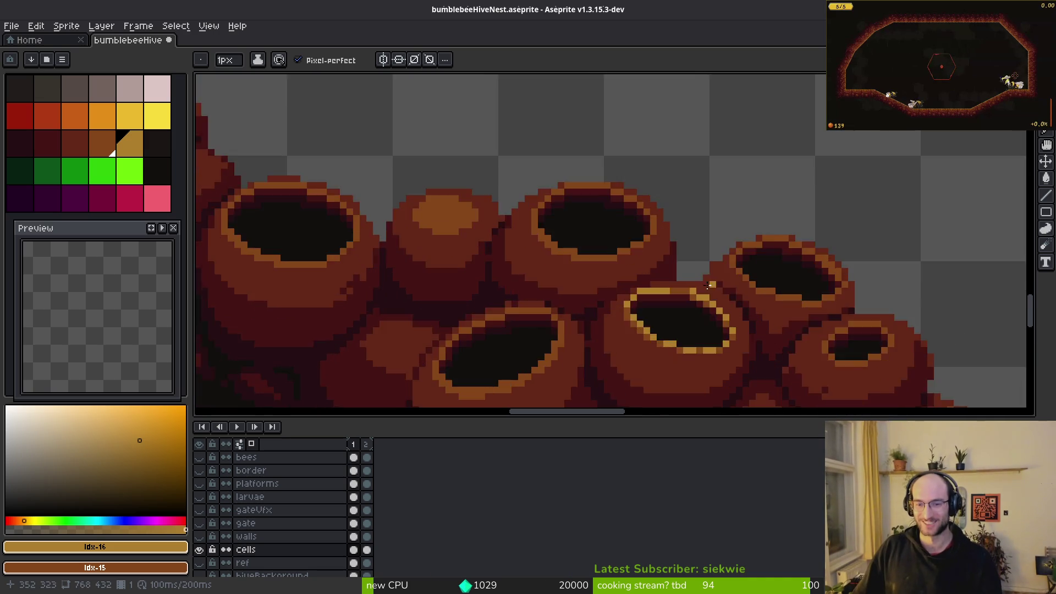
# - Eyedrop the golden rim colour and dot highlights along a pot's top and down-right diagonal
pyautogui.keyDown('alt'); pyautogui.click(667, 308); pyautogui.keyUp('alt')
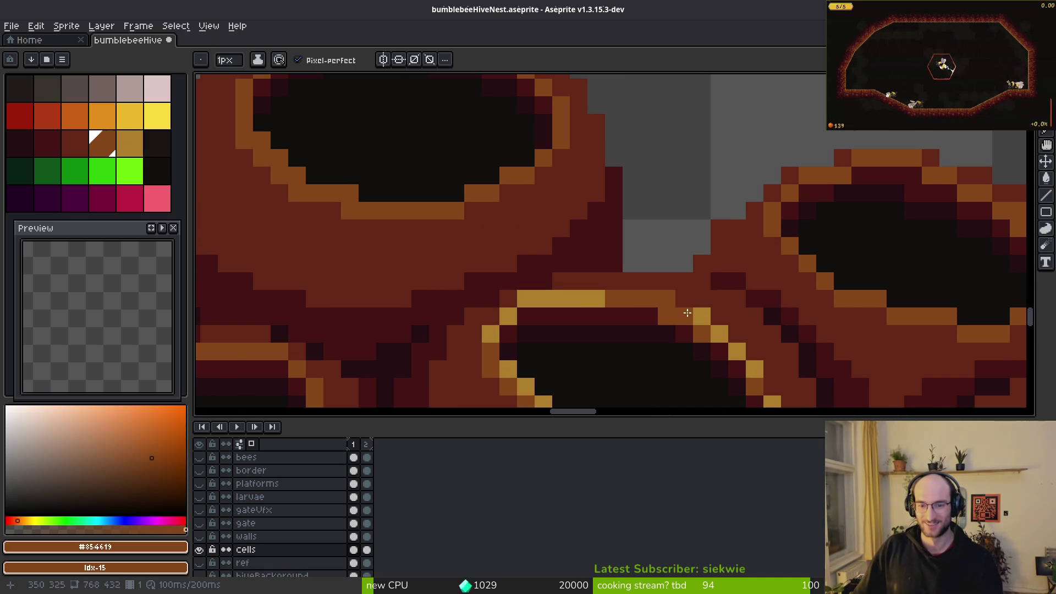
pyautogui.scroll(-4, 707, 306)
pyautogui.scroll(3, 706, 307)
pyautogui.keyDown('alt'); pyautogui.click(726, 308); pyautogui.keyUp('alt')
pyautogui.scroll(-3, 726, 308)
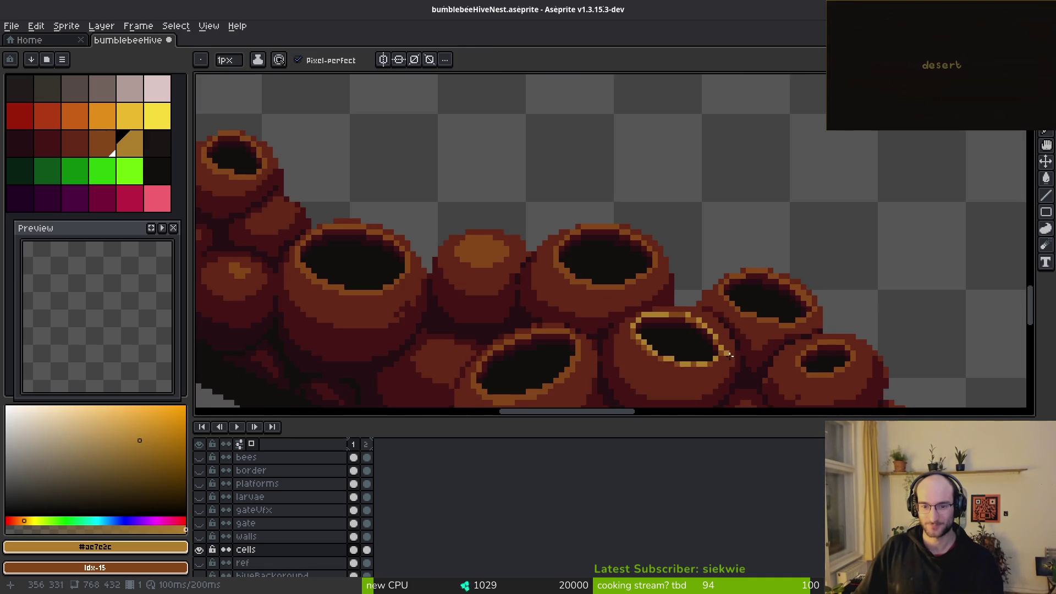
pyautogui.scroll(2, 764, 269)
pyautogui.scroll(5, 765, 270)
pyautogui.click(748, 220)
pyautogui.click(695, 195)
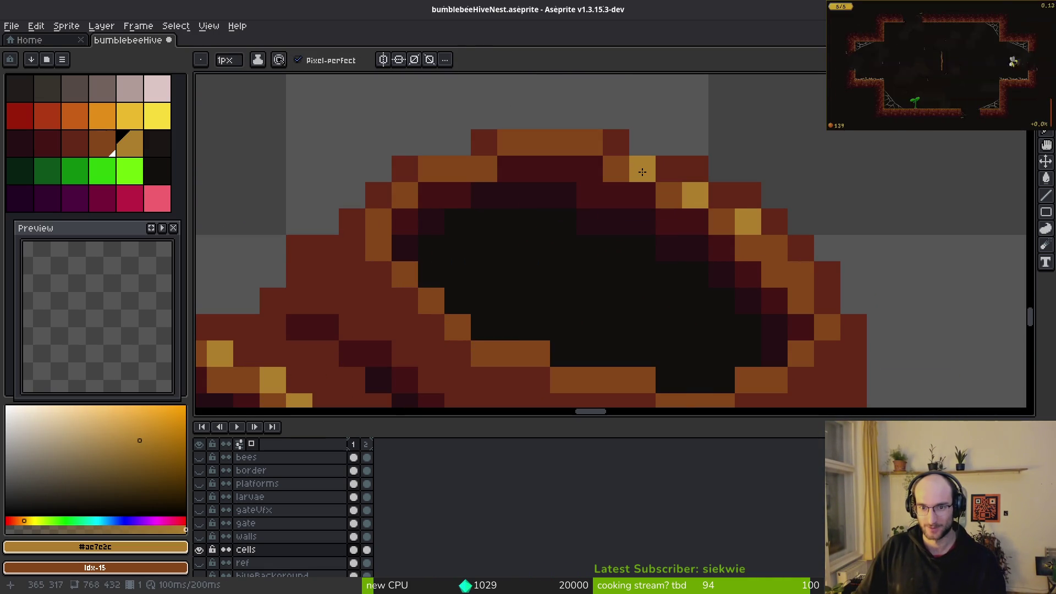
pyautogui.click(774, 248)
pyautogui.click(801, 273)
pyautogui.click(827, 300)
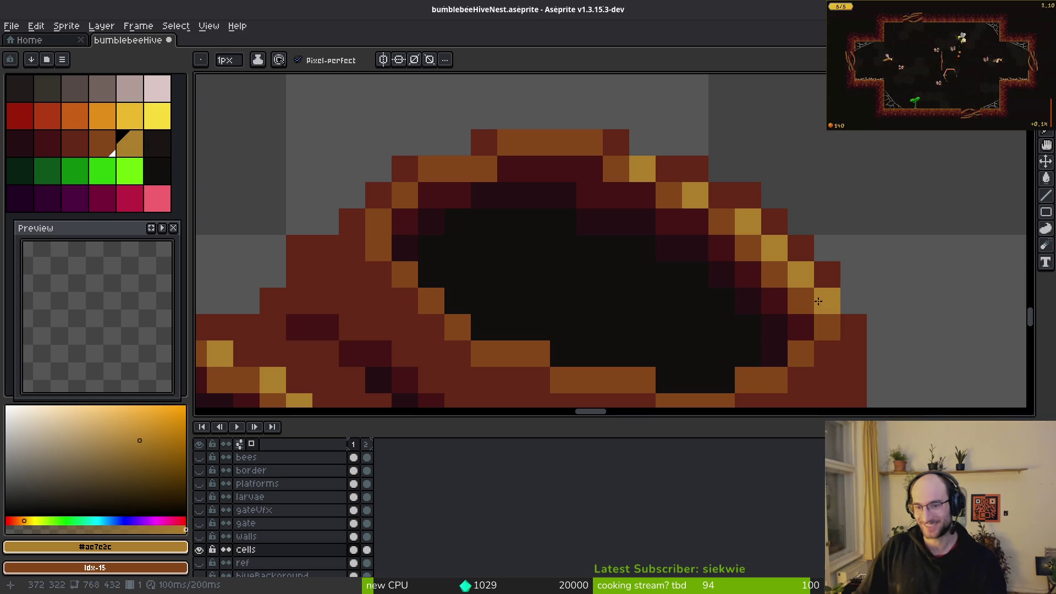
# - Add golden pixels along the pot's bottom, lower-left, upper-left and top rim
pyautogui.click(748, 380)
pyautogui.click(800, 353)
pyautogui.click(669, 379)
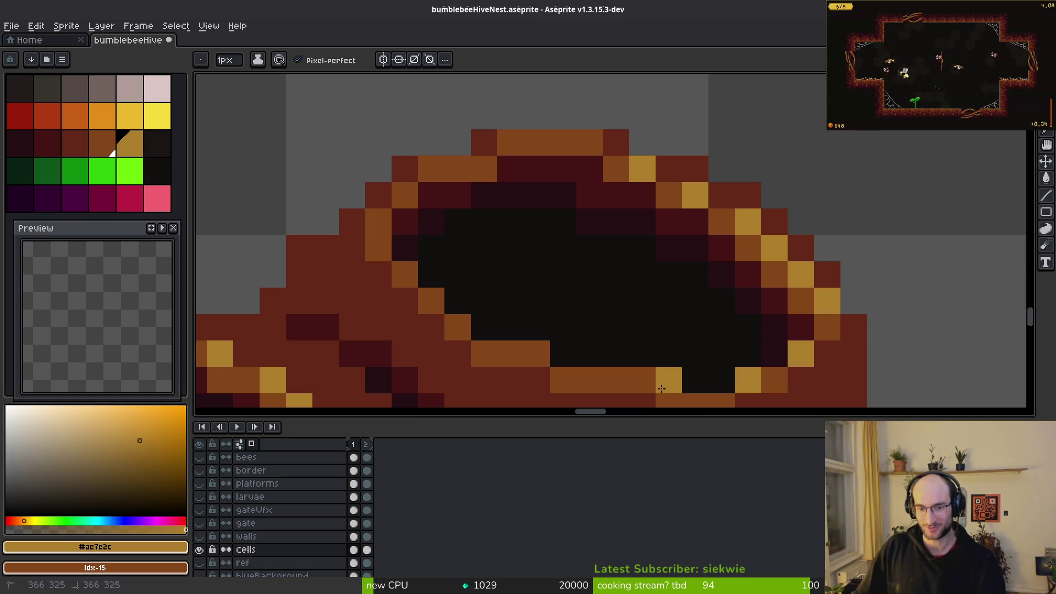
pyautogui.click(642, 379)
pyautogui.click(616, 379)
pyautogui.click(537, 354)
pyautogui.click(434, 168)
pyautogui.click(589, 142)
pyautogui.click(563, 142)
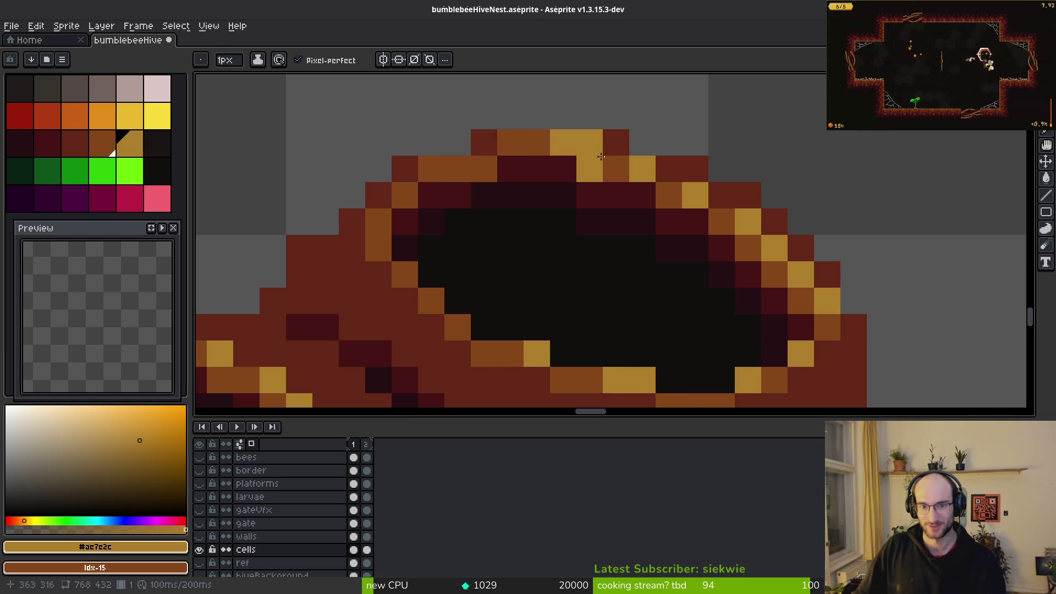
pyautogui.scroll(-3, 611, 164)
pyautogui.scroll(2, 685, 192)
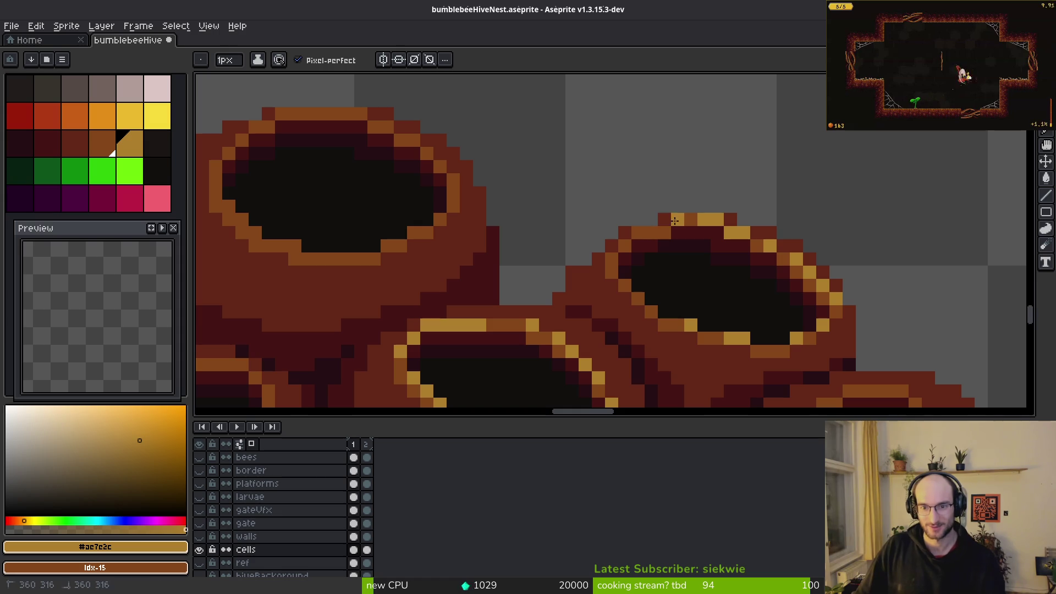
pyautogui.scroll(-2, 731, 309)
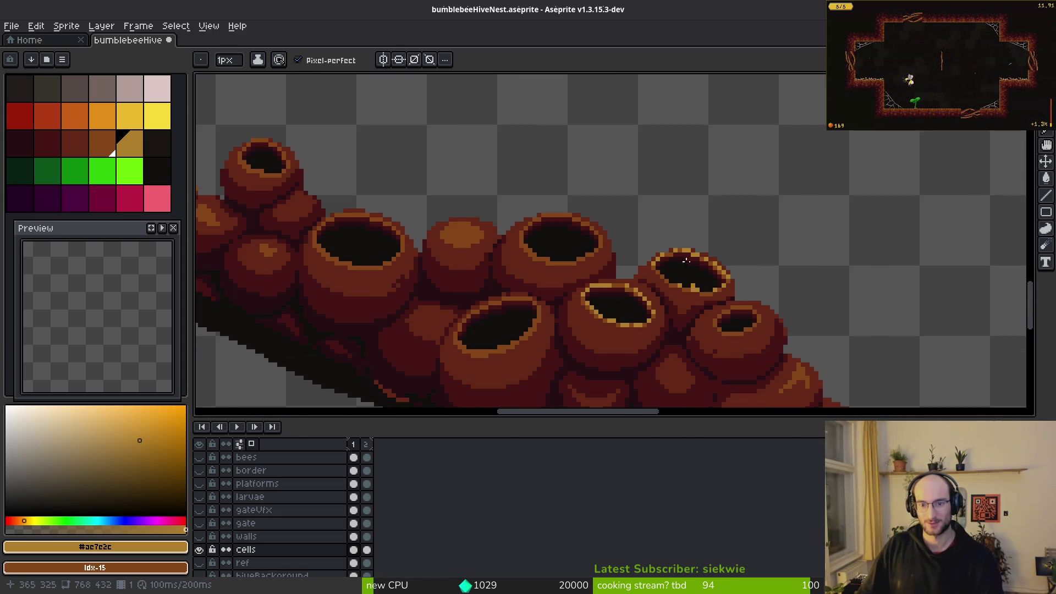
pyautogui.scroll(3, 697, 288)
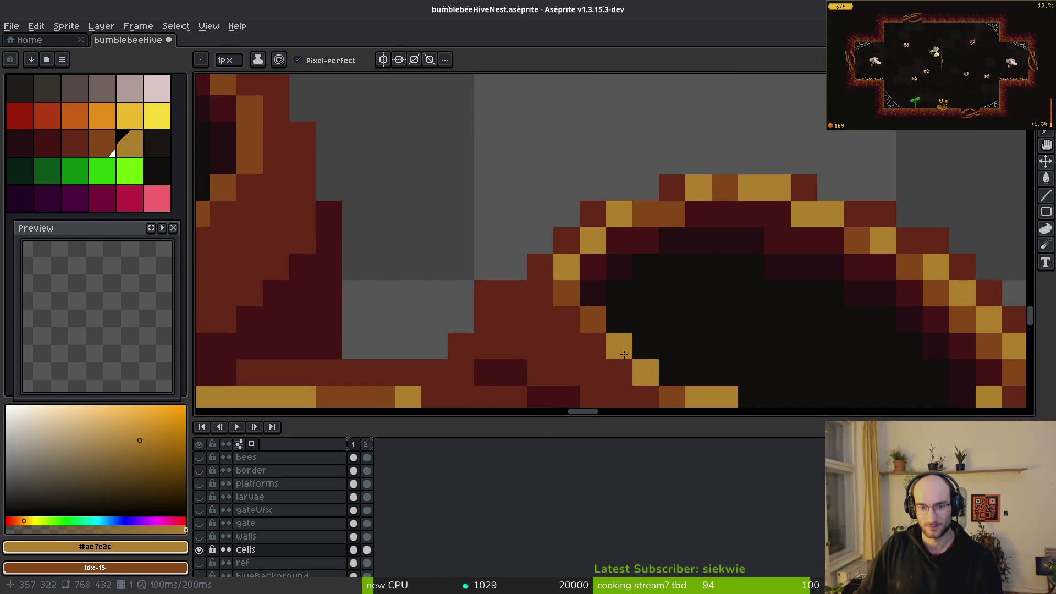
pyautogui.scroll(-3, 631, 360)
pyautogui.scroll(1, 715, 330)
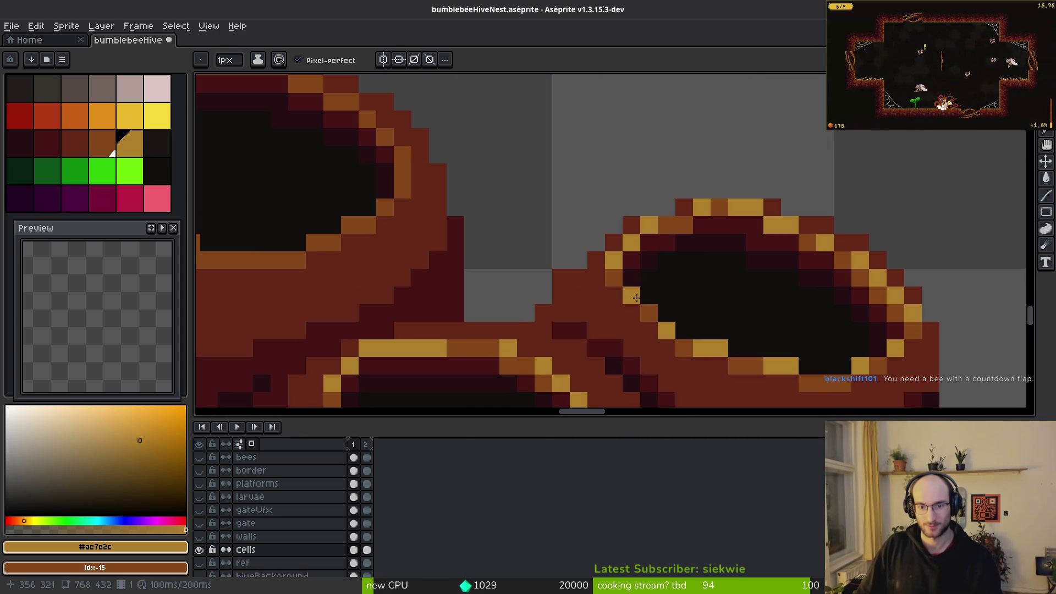
pyautogui.scroll(-1, 763, 330)
pyautogui.moveTo(764, 331); pyautogui.dragTo(702, 295)
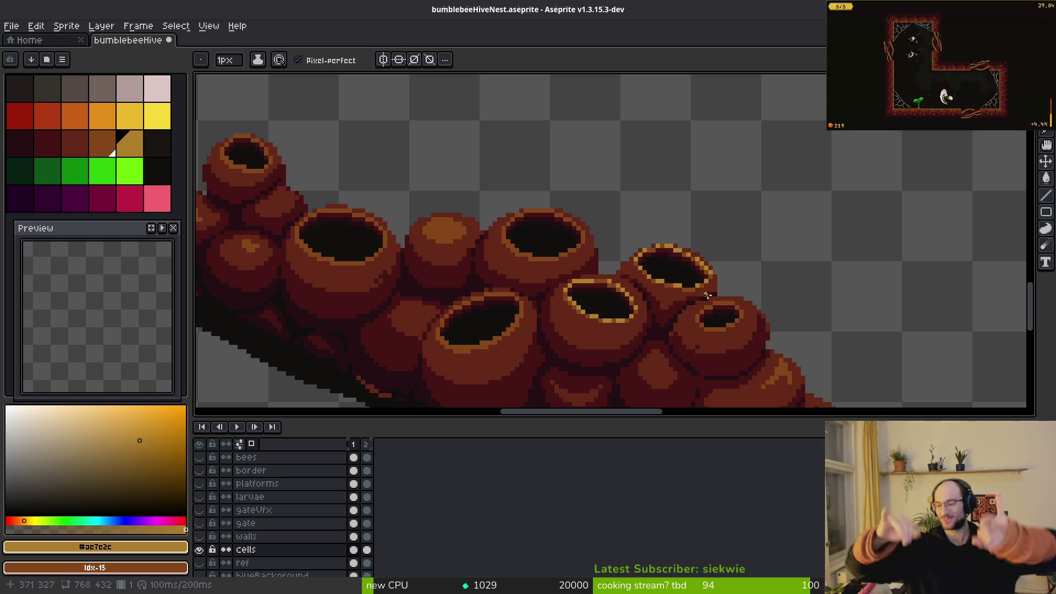
pyautogui.scroll(2, 549, 307)
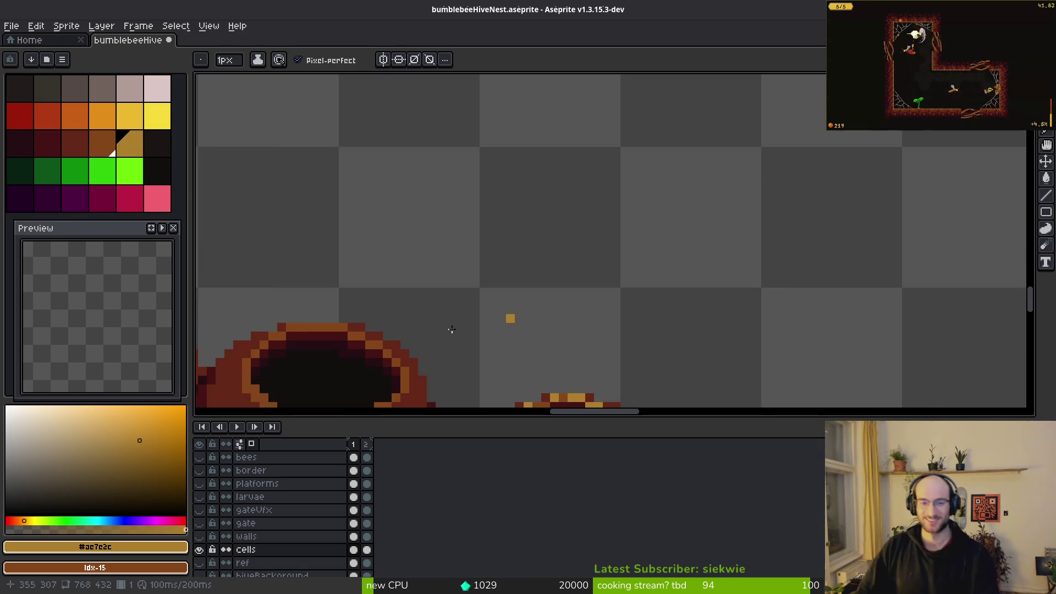
# - Draw golden highlights along the next cell's lower inner rim and top-left edge, undoing a stray pixel
pyautogui.scroll(-1, 733, 286)
pyautogui.scroll(1, 728, 278)
pyautogui.scroll(1, 671, 340)
pyautogui.click(680, 340)
pyautogui.hotkey('ctrl', 'z')
pyautogui.moveTo(649, 320); pyautogui.dragTo(716, 373)
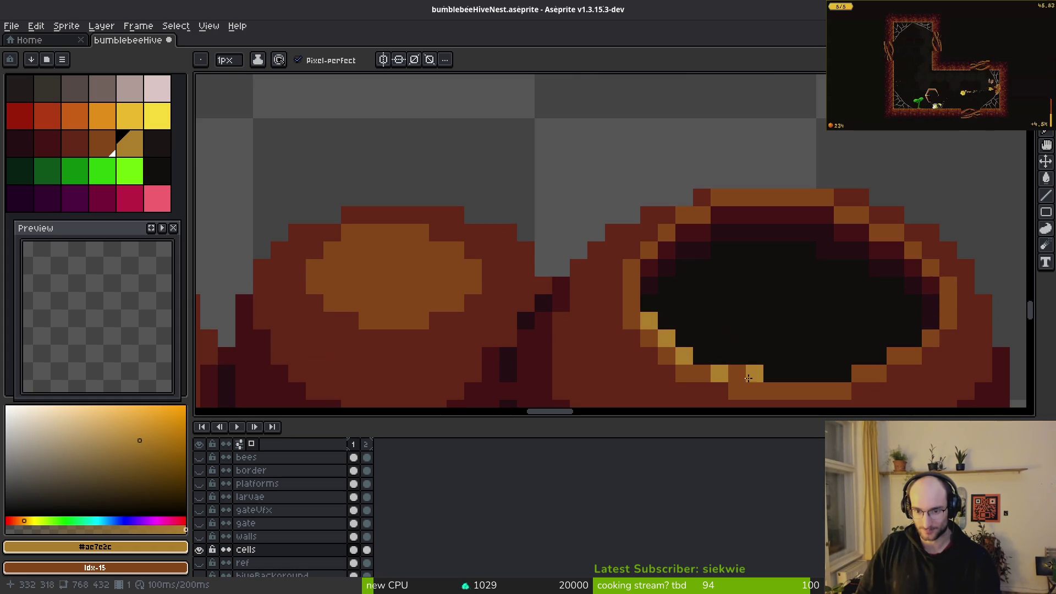
pyautogui.moveTo(766, 318); pyautogui.dragTo(677, 227)
pyautogui.moveTo(612, 282)
pyautogui.mouseDown()
pyautogui.moveTo(754, 299)
pyautogui.moveTo(792, 265)
pyautogui.moveTo(839, 253)
pyautogui.moveTo(859, 217)
pyautogui.mouseUp()
pyautogui.moveTo(619, 118)
pyautogui.mouseDown()
pyautogui.moveTo(573, 143)
pyautogui.moveTo(544, 193)
pyautogui.mouseUp()
# - Add alternating golden pixels across the top and upper-right rim, correcting misplaced ones
pyautogui.click(647, 106)
pyautogui.click(683, 106)
pyautogui.click(716, 106)
pyautogui.hotkey('ctrl', 'z')
pyautogui.click(771, 124)
pyautogui.click(793, 138)
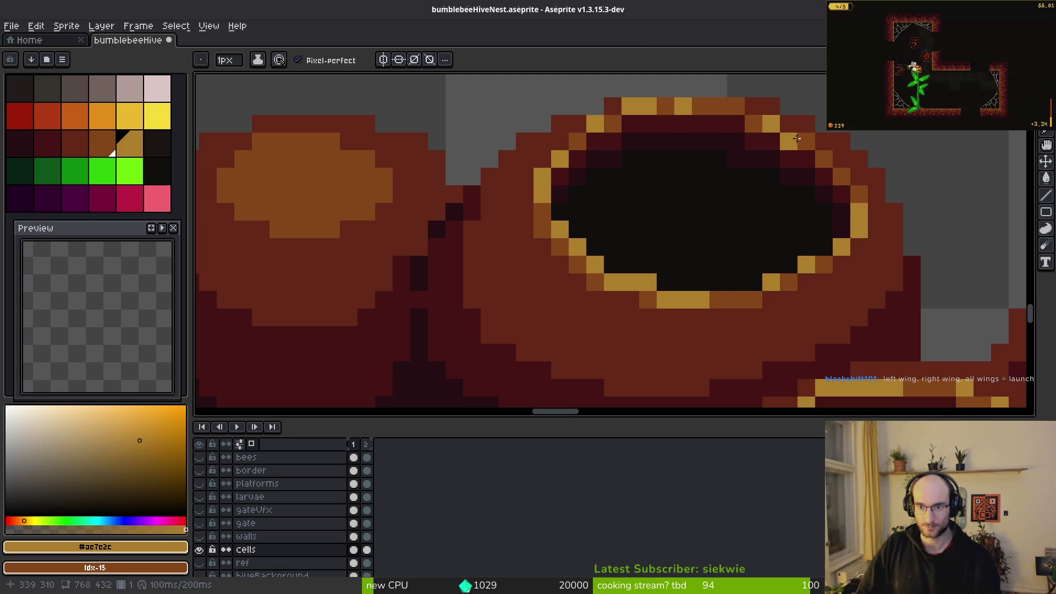
pyautogui.rightClick(791, 139)
pyautogui.click(806, 141)
pyautogui.click(754, 124)
pyautogui.scroll(-4, 739, 107)
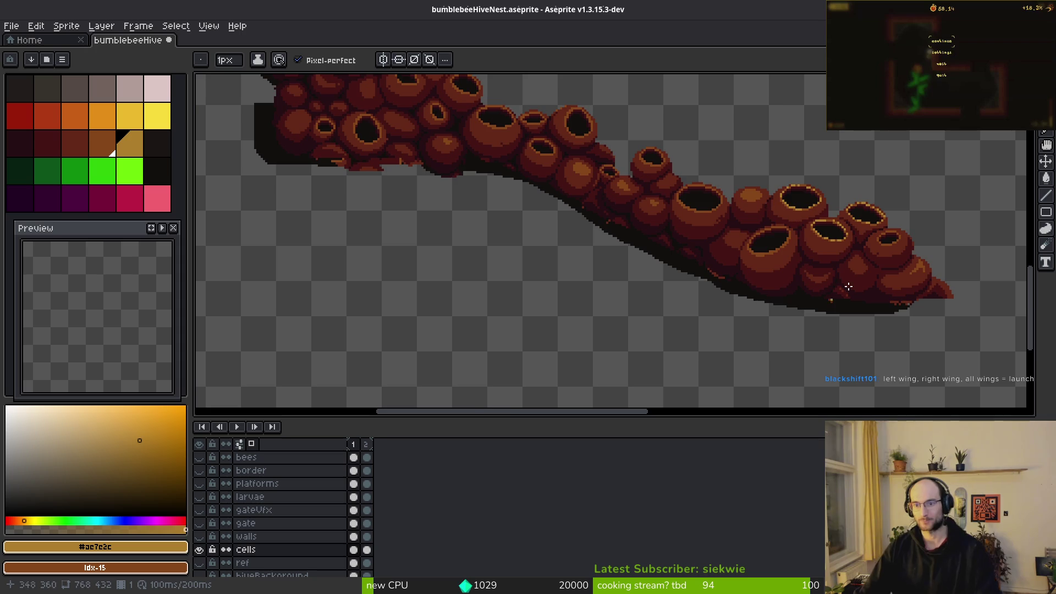
# - Repaint part of the gold row back to the brown rim colour #854619
pyautogui.scroll(5, 770, 204)
pyautogui.scroll(2, 792, 285)
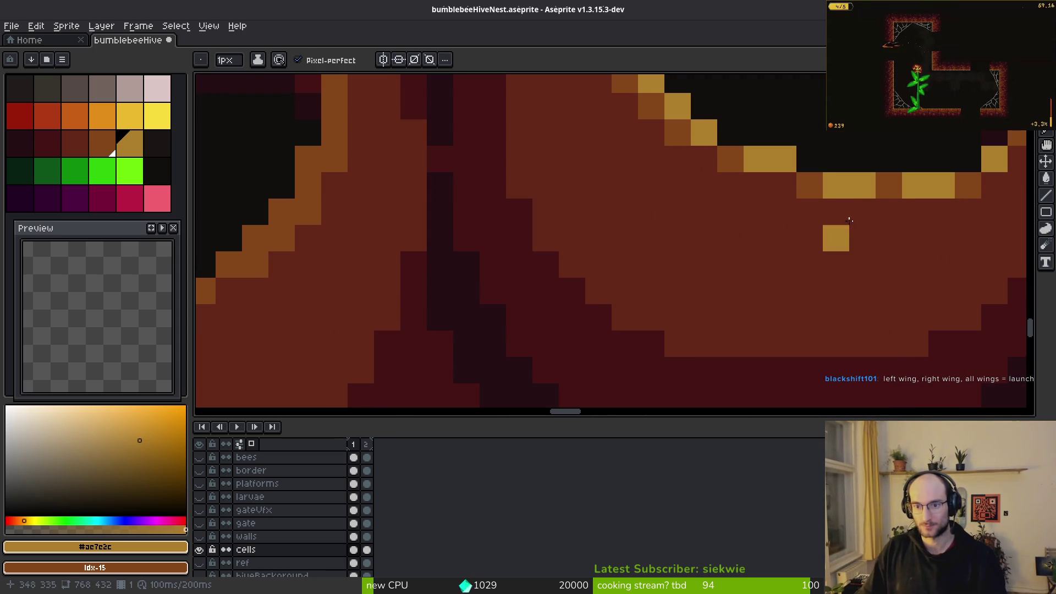
pyautogui.keyDown('alt'); pyautogui.click(886, 184); pyautogui.keyUp('alt')
pyautogui.click(785, 184)
pyautogui.moveTo(786, 179)
pyautogui.mouseDown()
pyautogui.moveTo(905, 184)
pyautogui.moveTo(863, 185)
pyautogui.mouseUp()
pyautogui.scroll(-3, 907, 244)
pyautogui.scroll(-2, 906, 244)
pyautogui.scroll(3, 858, 209)
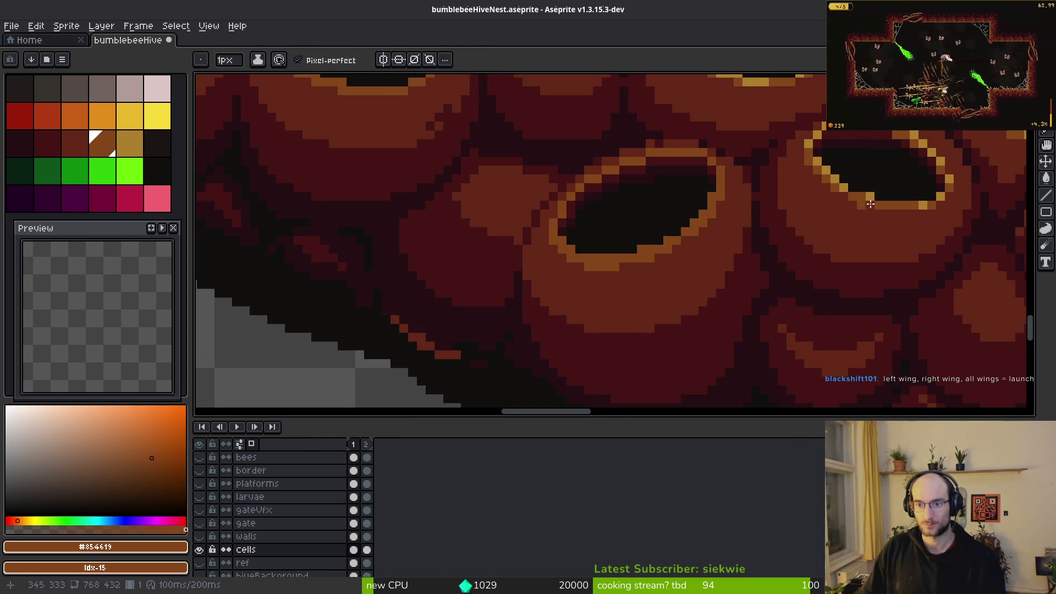
# - Switch back to golden #ae7e2c and paint a gold row along the hole's bottom edge
pyautogui.keyDown('alt'); pyautogui.click(864, 196); pyautogui.keyUp('alt')
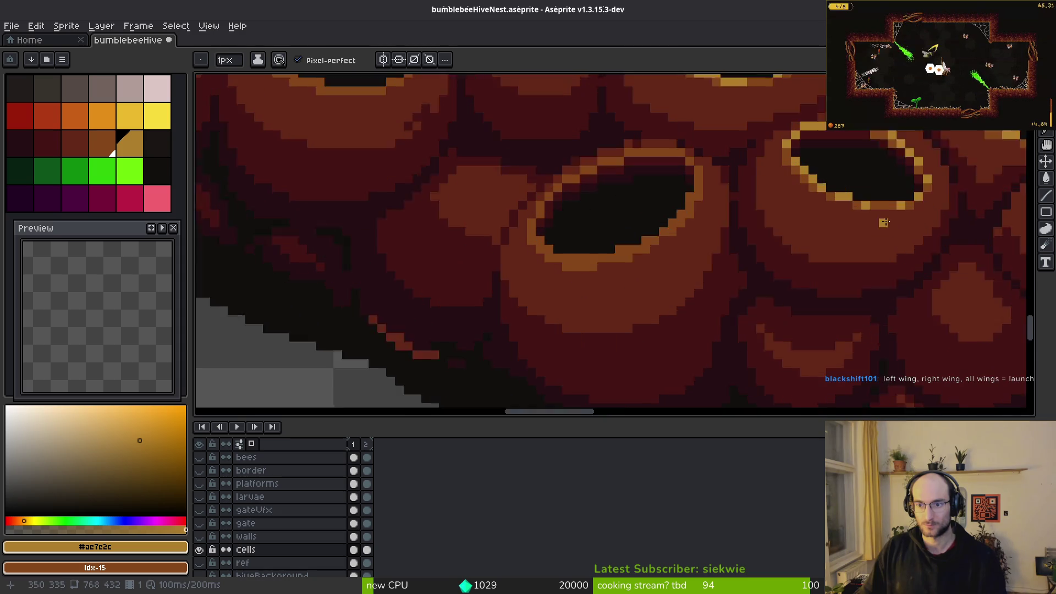
pyautogui.scroll(1, 910, 190)
pyautogui.keyDown('alt'); pyautogui.click(910, 190); pyautogui.keyUp('alt')
pyautogui.scroll(-2, 913, 198)
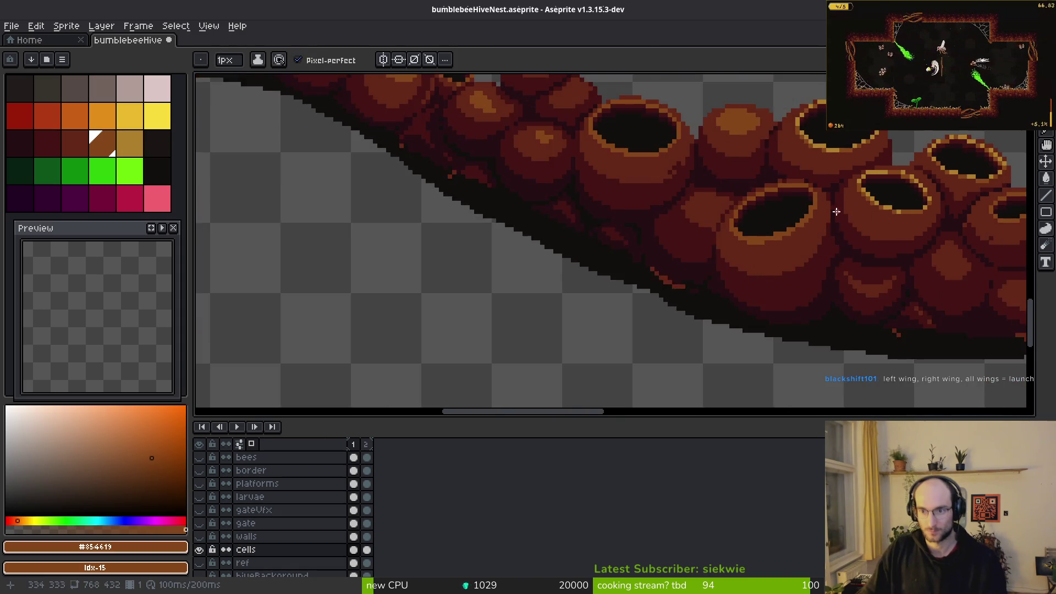
pyautogui.scroll(2, 929, 184)
pyautogui.keyDown('alt'); pyautogui.click(787, 212); pyautogui.keyUp('alt')
pyautogui.scroll(2, 786, 213)
pyautogui.moveTo(577, 306)
pyautogui.mouseDown()
pyautogui.moveTo(718, 289)
pyautogui.moveTo(772, 254)
pyautogui.moveTo(842, 167)
pyautogui.mouseUp()
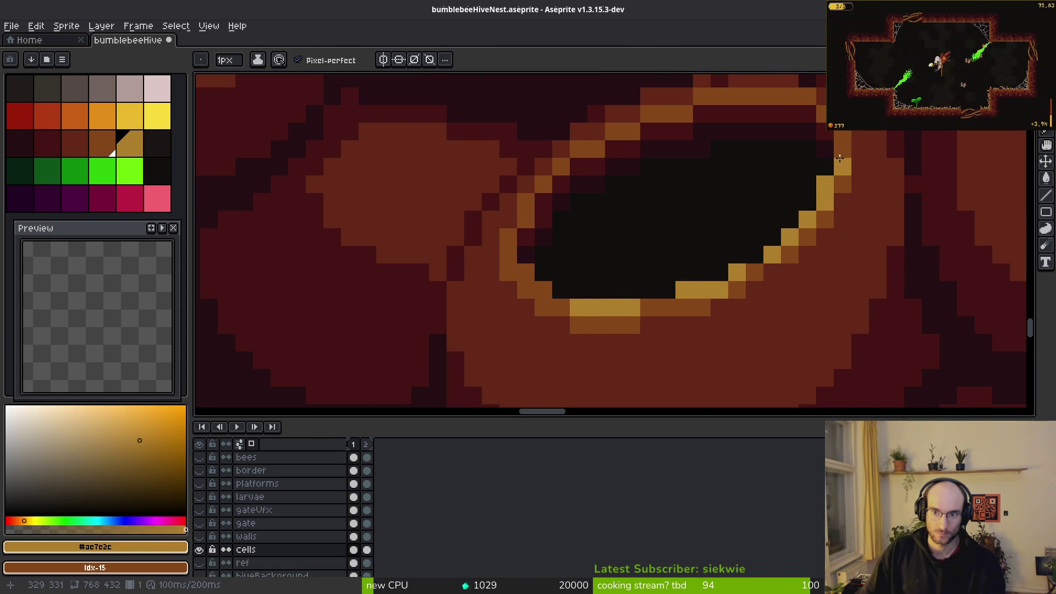
# - Add golden pixels on the hole's right rim and a diagonal up the upper-left rim
pyautogui.moveTo(542, 289); pyautogui.dragTo(525, 272)
pyautogui.click(522, 211)
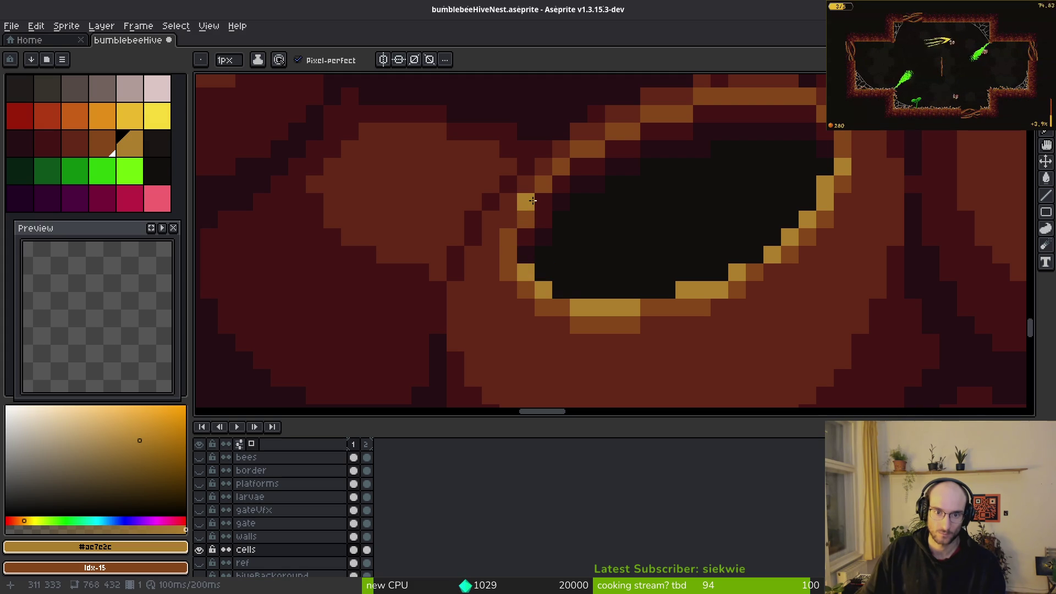
pyautogui.moveTo(521, 221)
pyautogui.mouseDown()
pyautogui.moveTo(508, 237)
pyautogui.moveTo(557, 170)
pyautogui.moveTo(593, 148)
pyautogui.mouseUp()
pyautogui.click(614, 132)
pyautogui.click(576, 151)
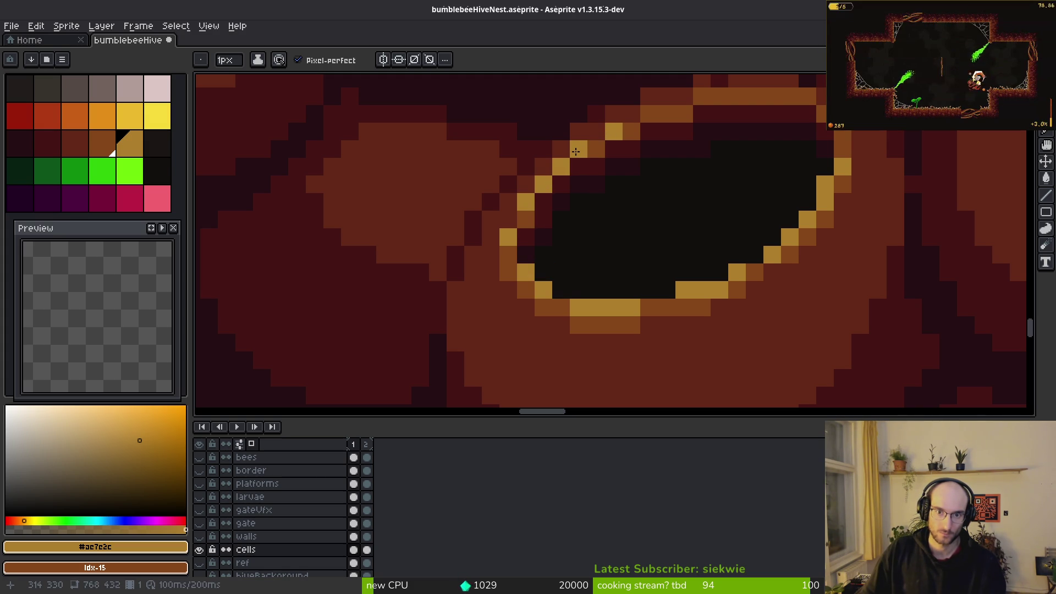
# - Add golden highlight pixels along the hole's top rim
pyautogui.scroll(-3, 668, 170)
pyautogui.scroll(4, 694, 213)
pyautogui.scroll(-1, 649, 259)
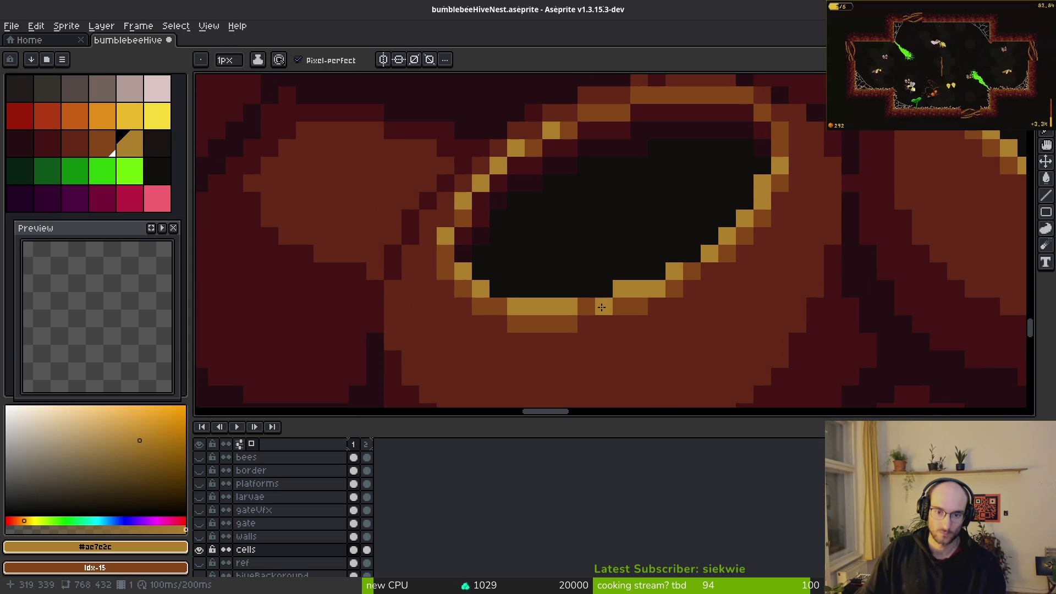
pyautogui.scroll(-3, 700, 283)
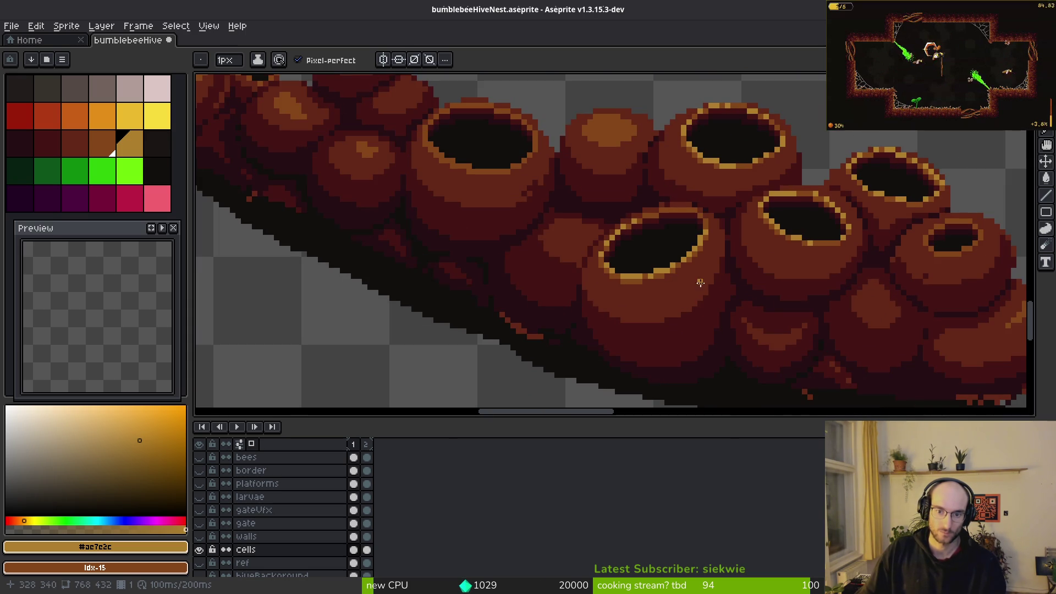
pyautogui.scroll(2, 675, 251)
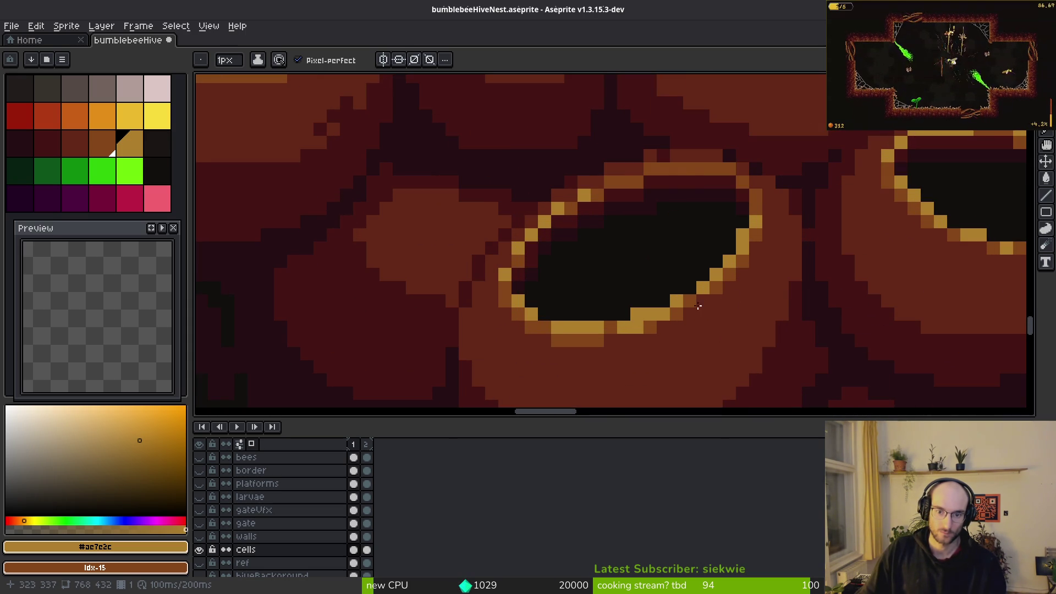
pyautogui.scroll(-3, 632, 327)
pyautogui.scroll(3, 705, 318)
pyautogui.keyDown('alt'); pyautogui.click(705, 319); pyautogui.keyUp('alt')
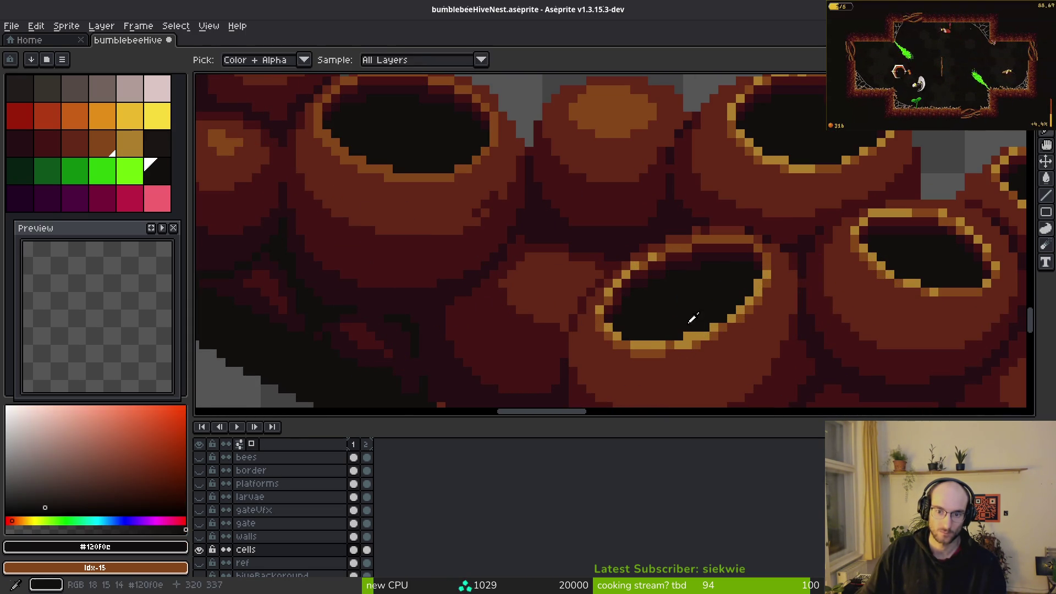
pyautogui.scroll(-3, 698, 316)
pyautogui.scroll(3, 707, 301)
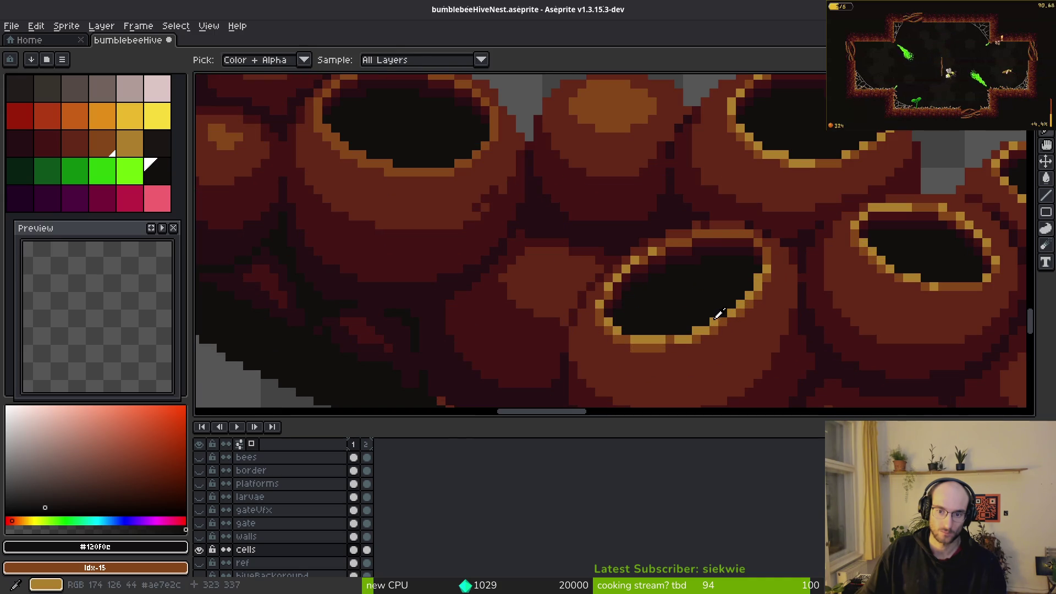
pyautogui.keyDown('alt'); pyautogui.click(712, 323); pyautogui.keyUp('alt')
pyautogui.scroll(2, 708, 258)
pyautogui.click(573, 241)
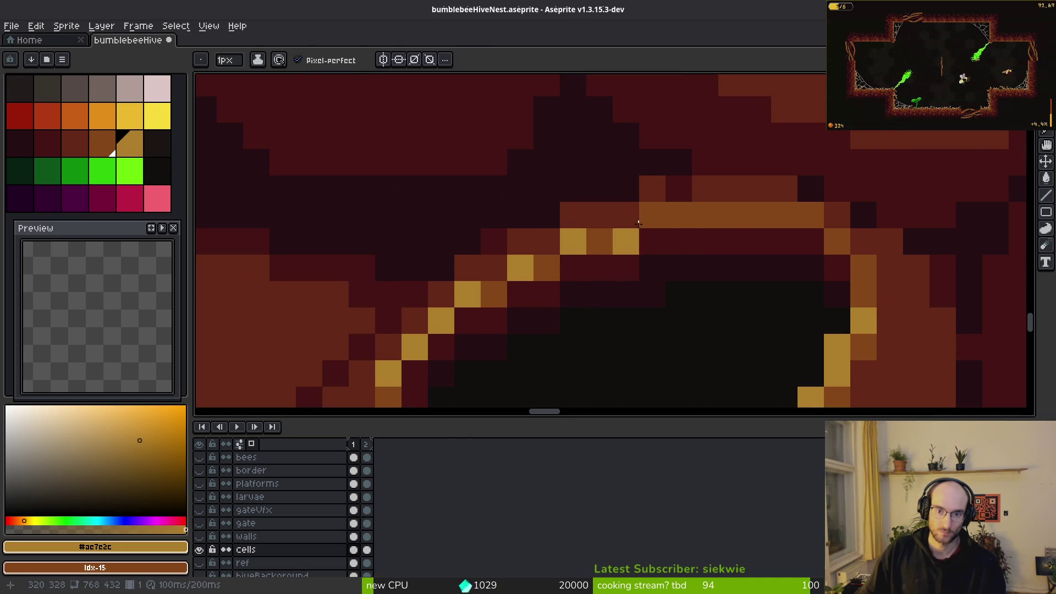
pyautogui.moveTo(652, 215); pyautogui.dragTo(679, 215)
pyautogui.click(810, 215)
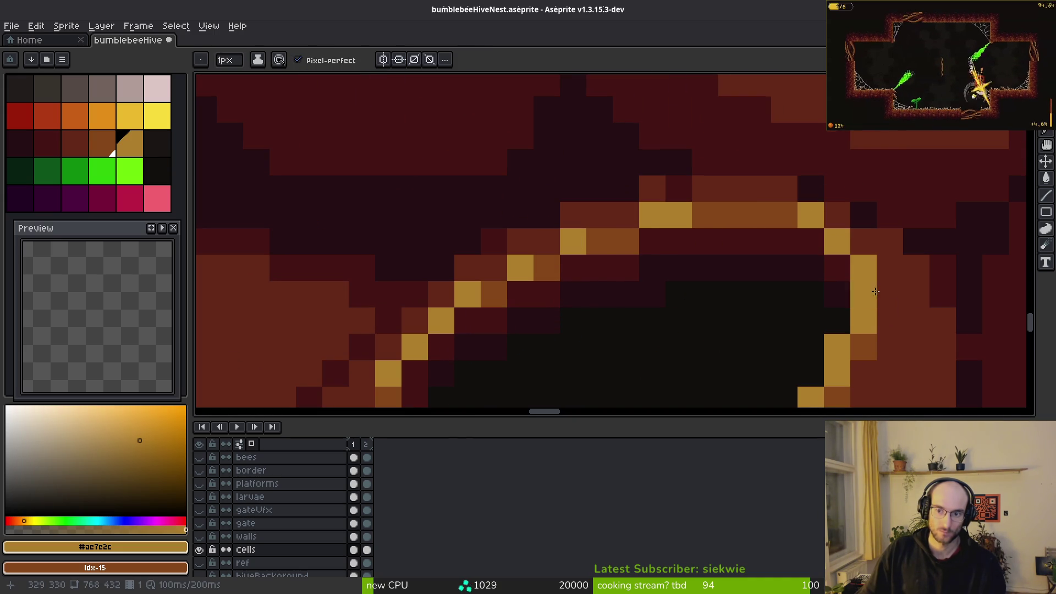
# - Zoom out and pan across the artwork to check the rims on more cells
pyautogui.scroll(-5, 903, 353)
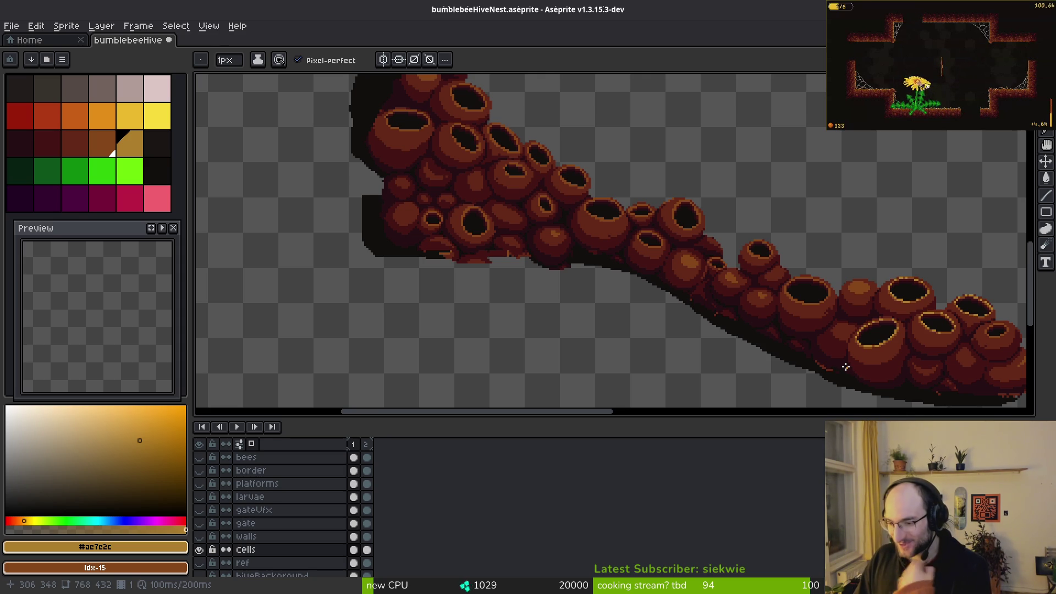
pyautogui.moveTo(797, 313); pyautogui.dragTo(676, 309)
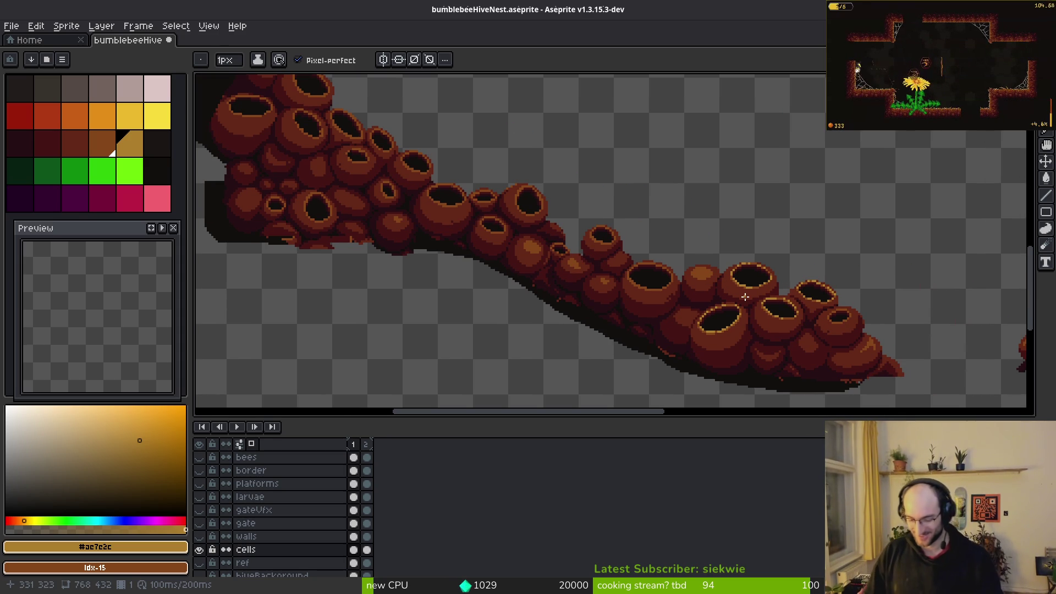
pyautogui.moveTo(768, 333); pyautogui.dragTo(709, 296)
pyautogui.hotkey('alt', 'Tab')
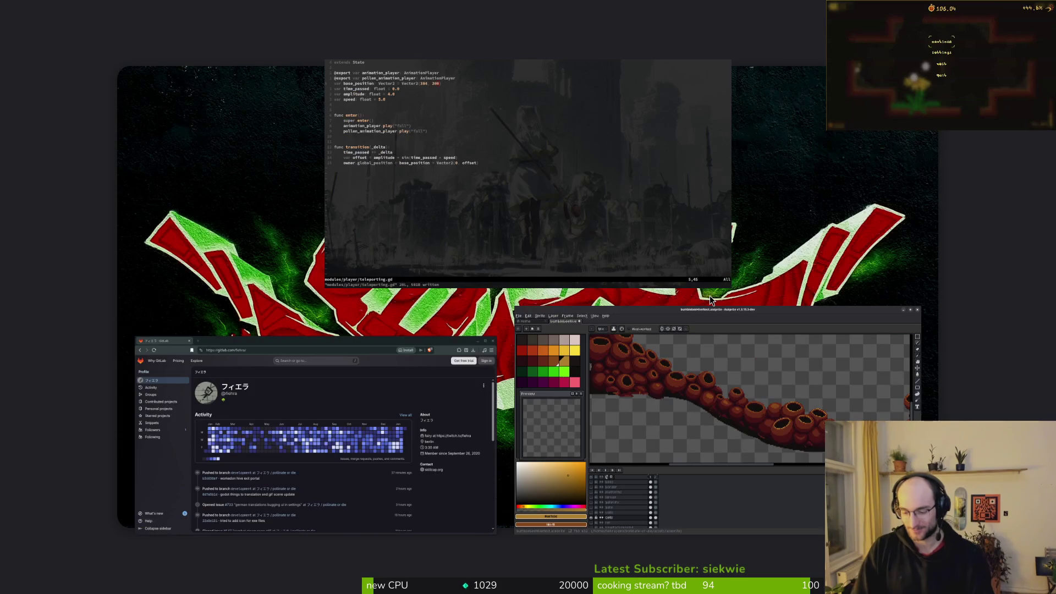
# - Open README.md via the 'read' file search and read the ideas and game lore sections
pyautogui.hotkey('ctrl', 'p')
pyautogui.write('read')
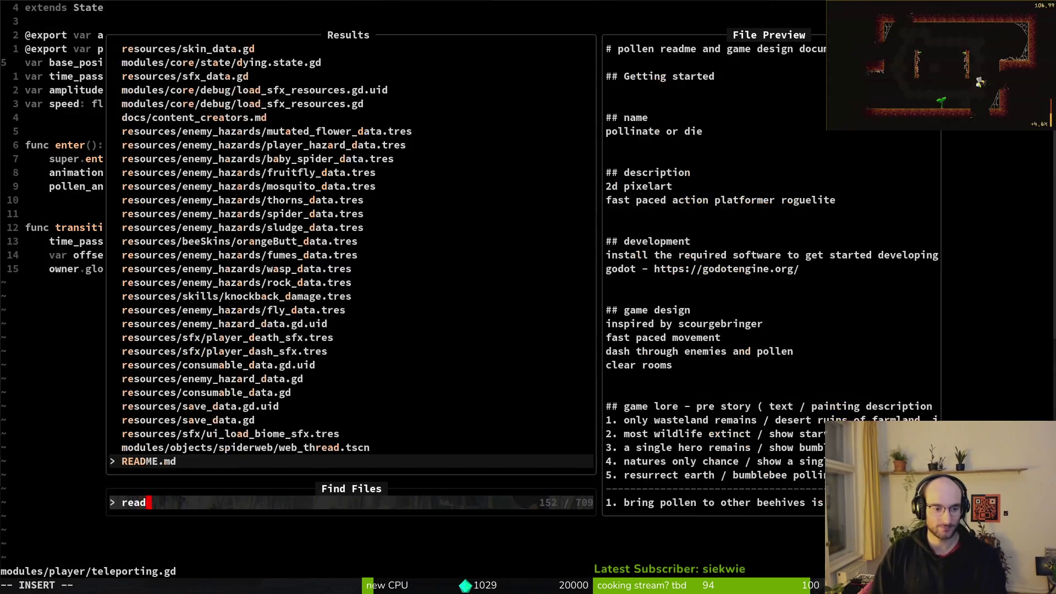
pyautogui.press('Return')
pyautogui.hotkey('ctrl', 'd')
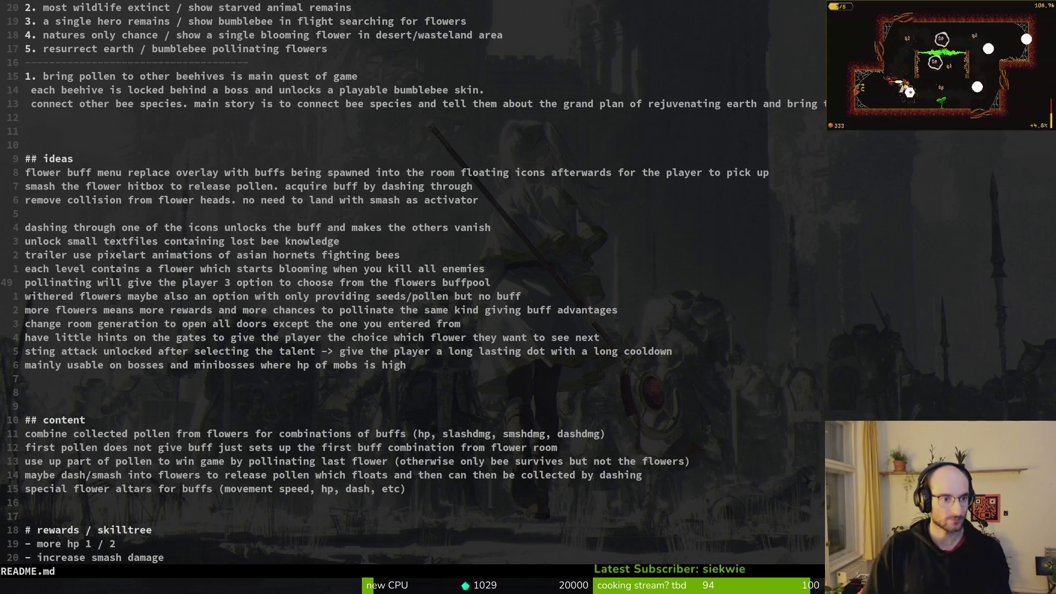
pyautogui.hotkey('ctrl', 'd')
pyautogui.hotkey('ctrl', 'd')
pyautogui.hotkey('ctrl', 'u')
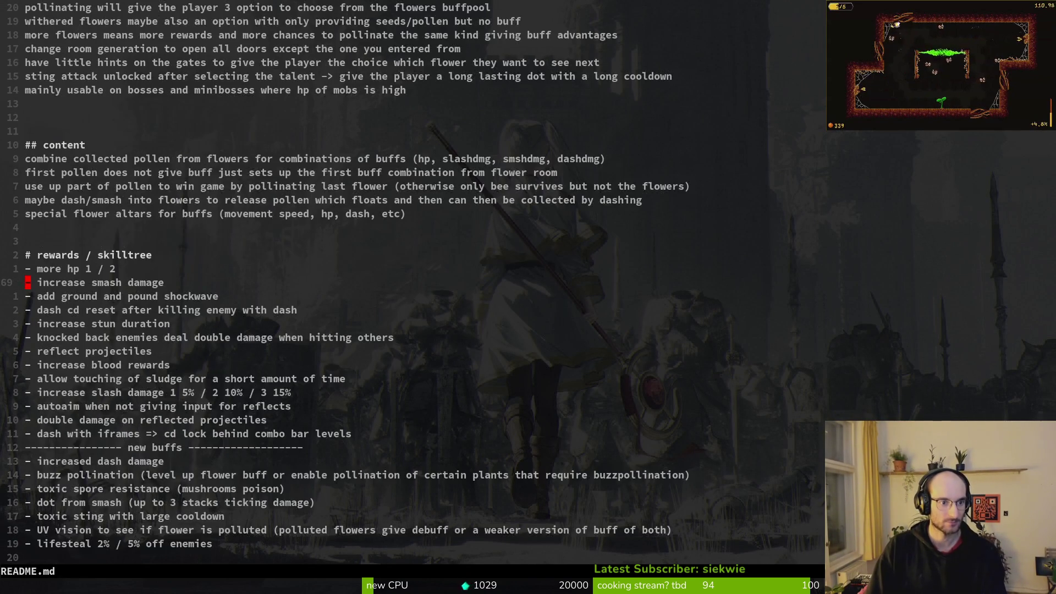
pyautogui.hotkey('ctrl', 'u')
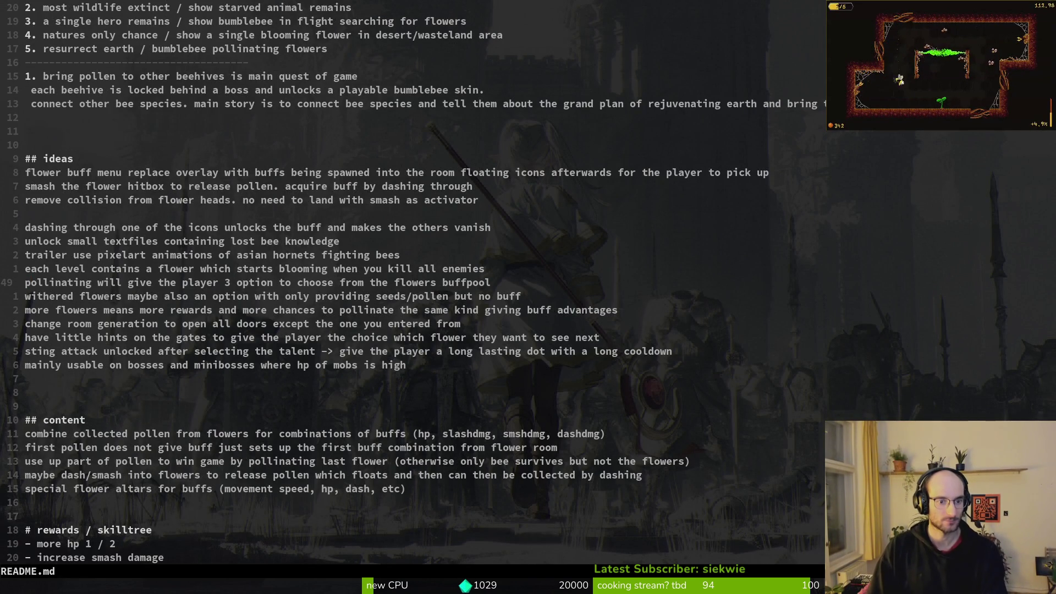
pyautogui.hotkey('ctrl', 'u')
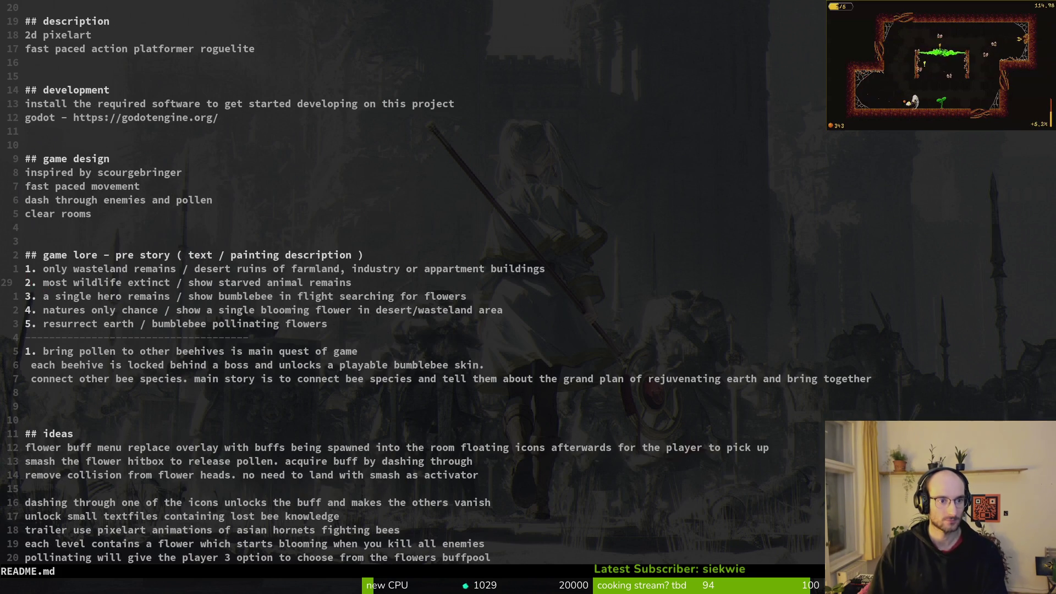
# - Read down through the bee research notes and Steam page text, then return to Aseprite and the browser
pyautogui.hotkey('ctrl', 'd')
pyautogui.hotkey('ctrl', 'd')
pyautogui.hotkey('ctrl', 'd')
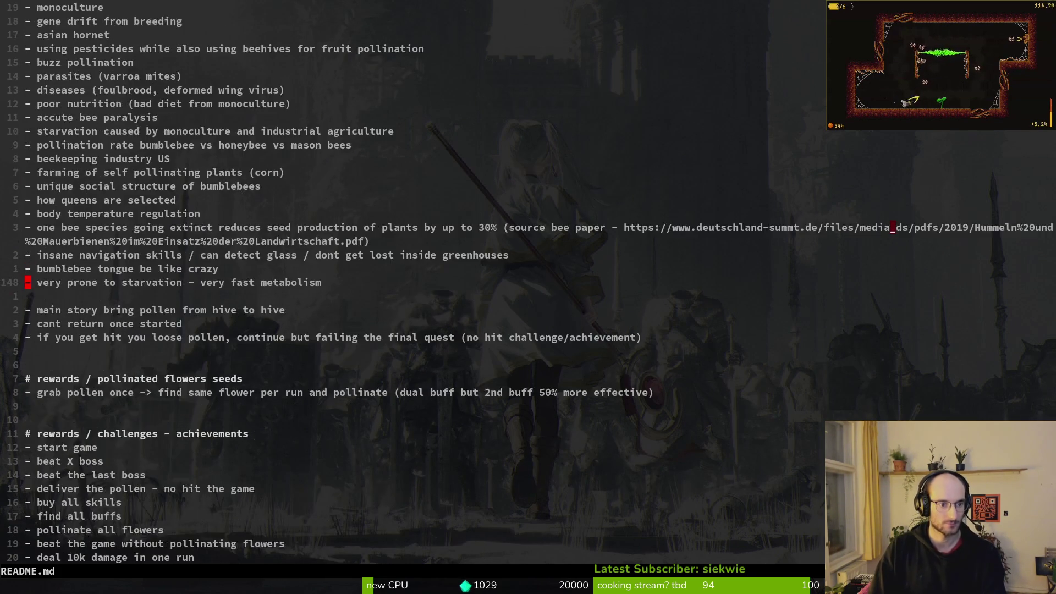
pyautogui.hotkey('ctrl', 'd')
pyautogui.hotkey('ctrl', 'd')
pyautogui.hotkey('ctrl', 'd')
pyautogui.hotkey('ctrl', 'd')
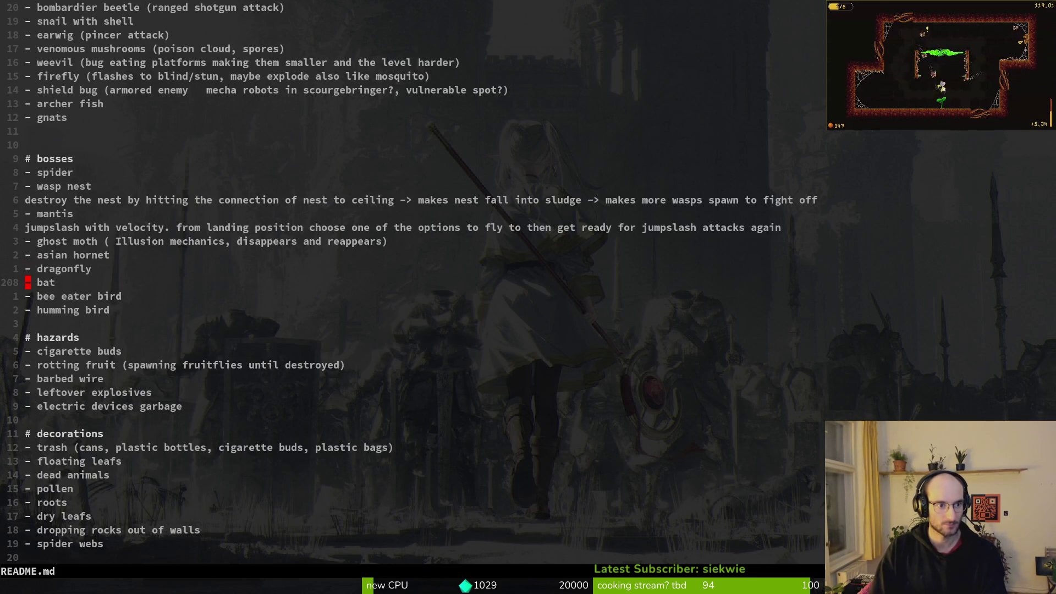
pyautogui.hotkey('ctrl', 'd')
pyautogui.hotkey('ctrl', 'u')
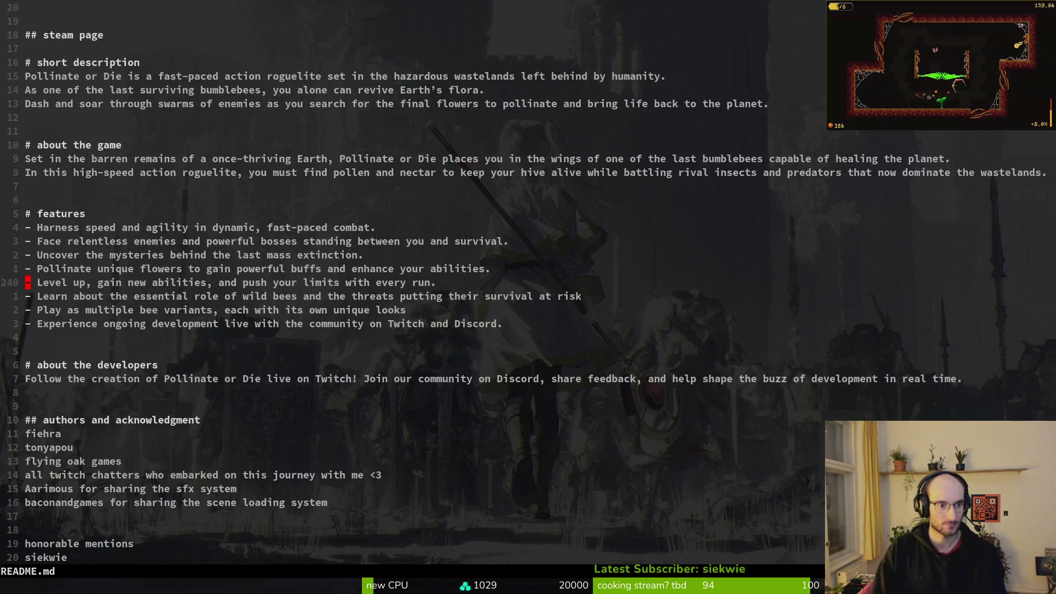
pyautogui.hotkey('ctrl', 'u')
pyautogui.hotkey('ctrl', 'u')
pyautogui.hotkey('ctrl', 'u')
pyautogui.hotkey('ctrl', 'u')
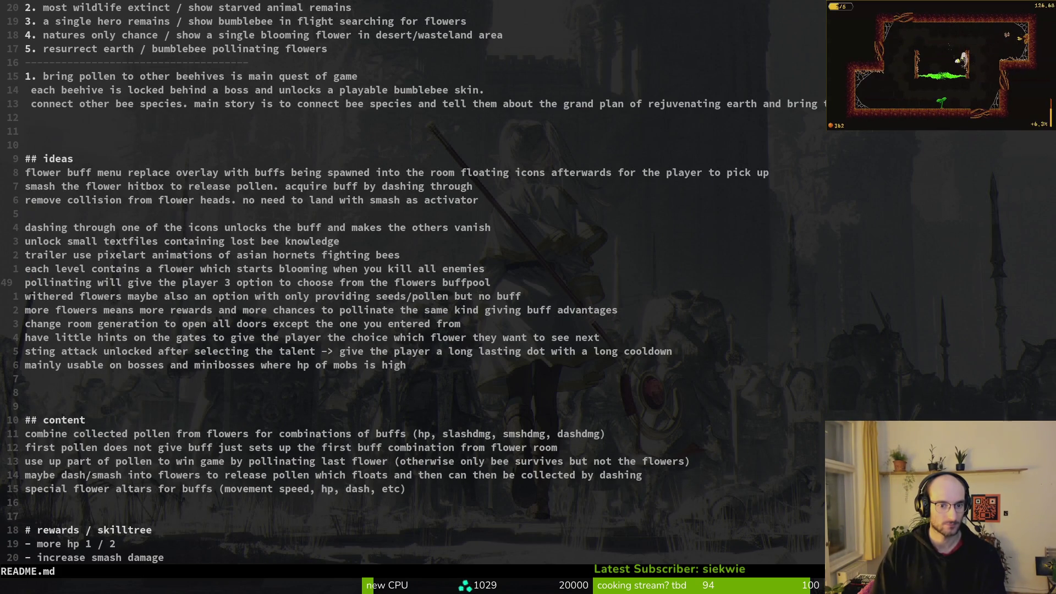
pyautogui.hotkey('alt', 'Tab')
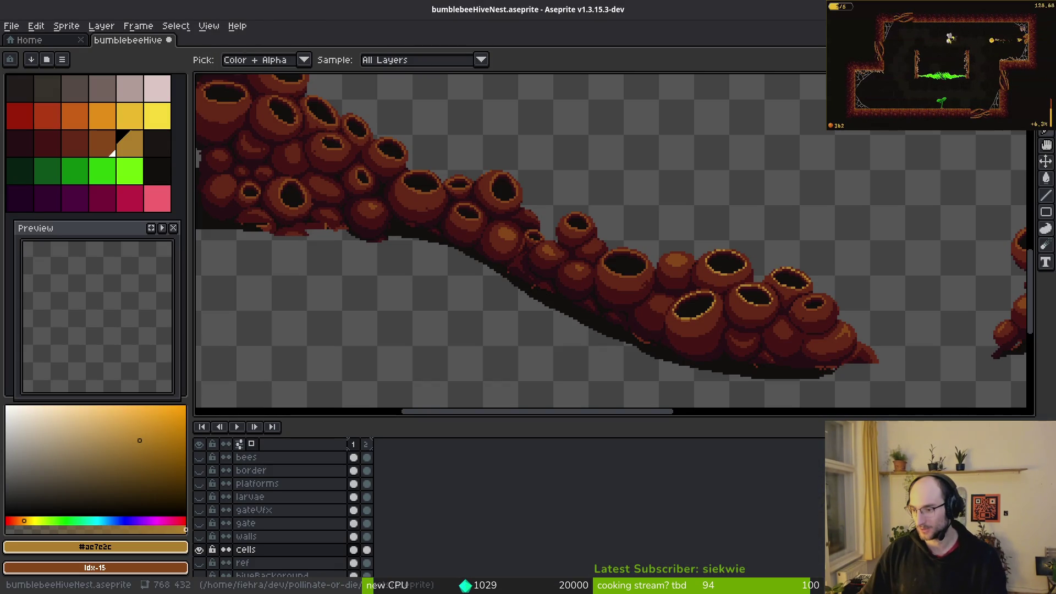
pyautogui.hotkey('alt', 'Tab')
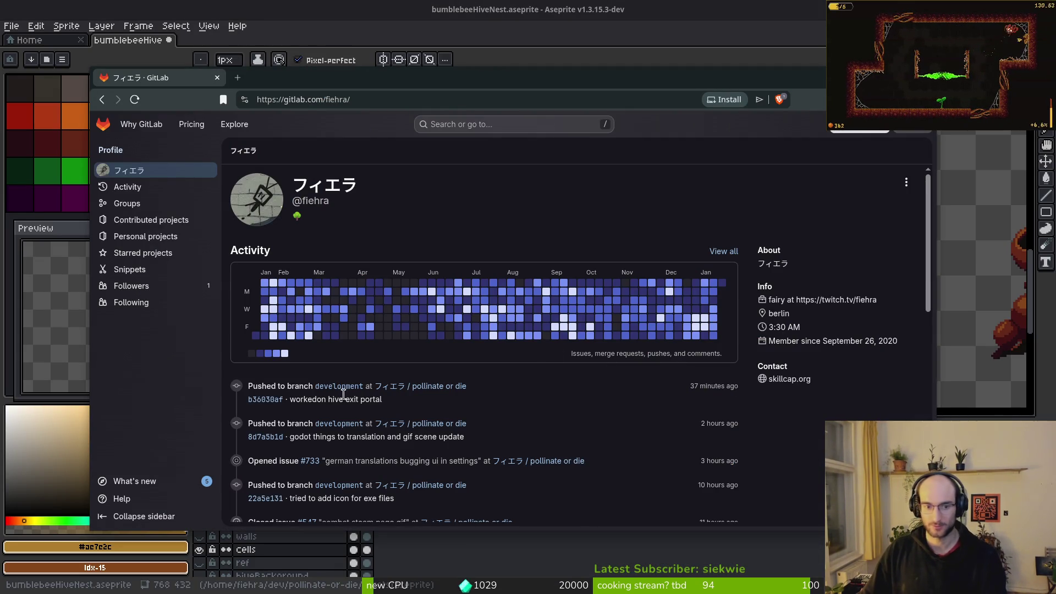
pyautogui.click(434, 387)
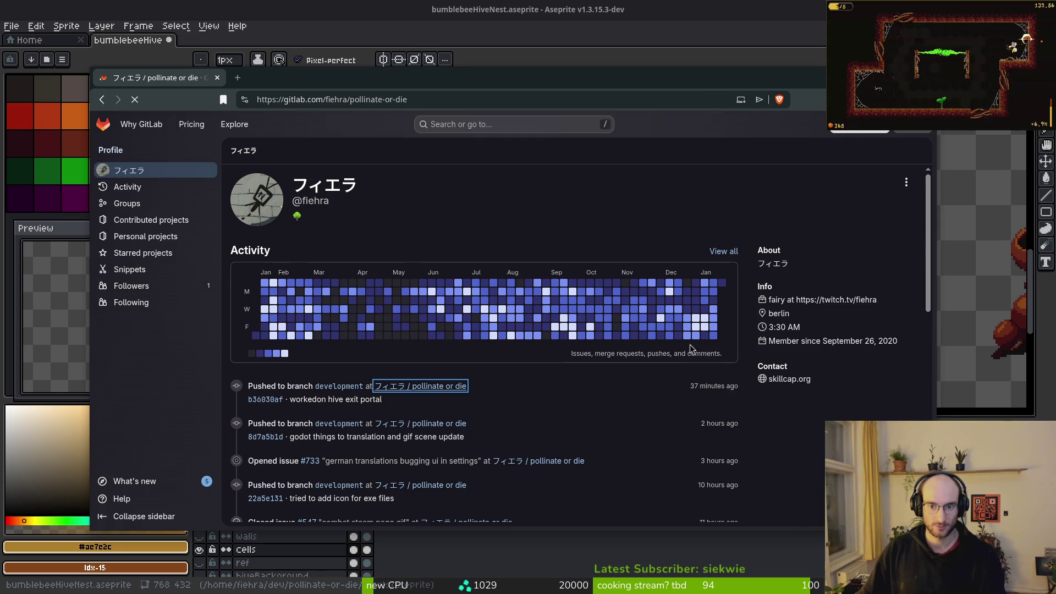
pyautogui.moveTo(154, 210)
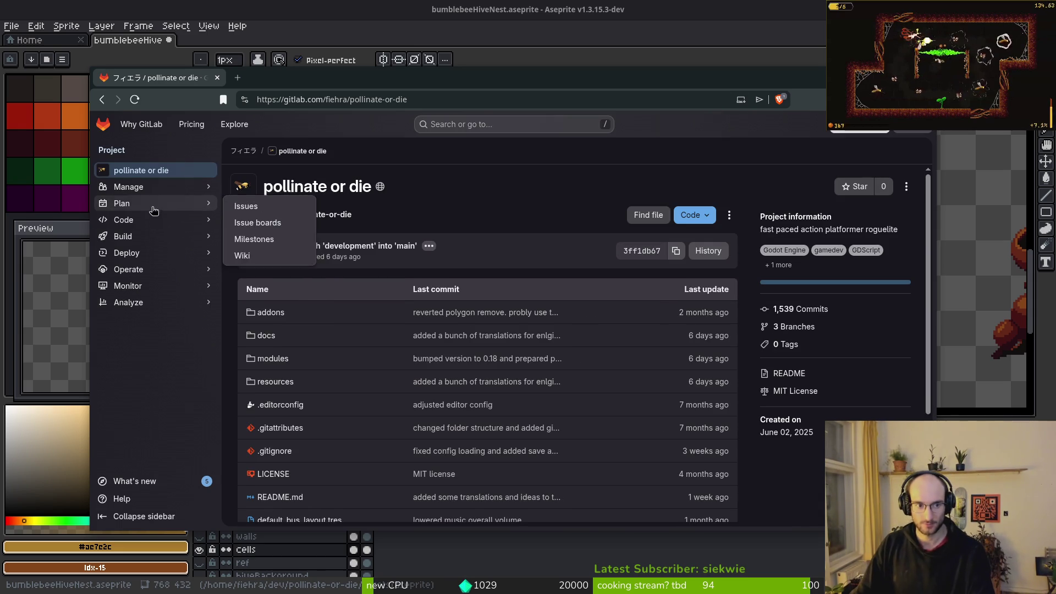
pyautogui.click(296, 208)
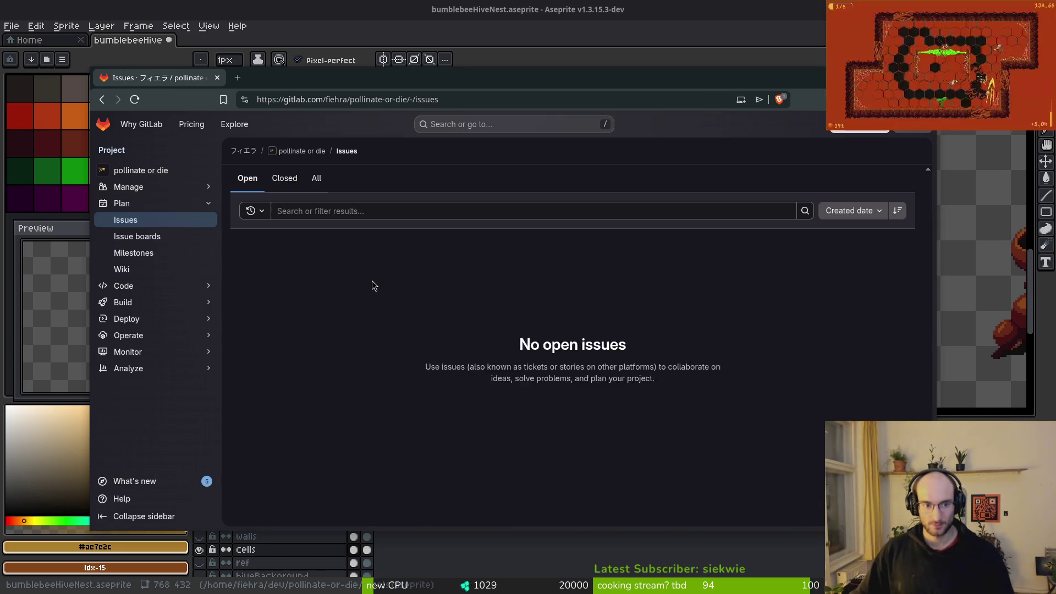
pyautogui.scroll(-4, 357, 352)
pyautogui.click(193, 254)
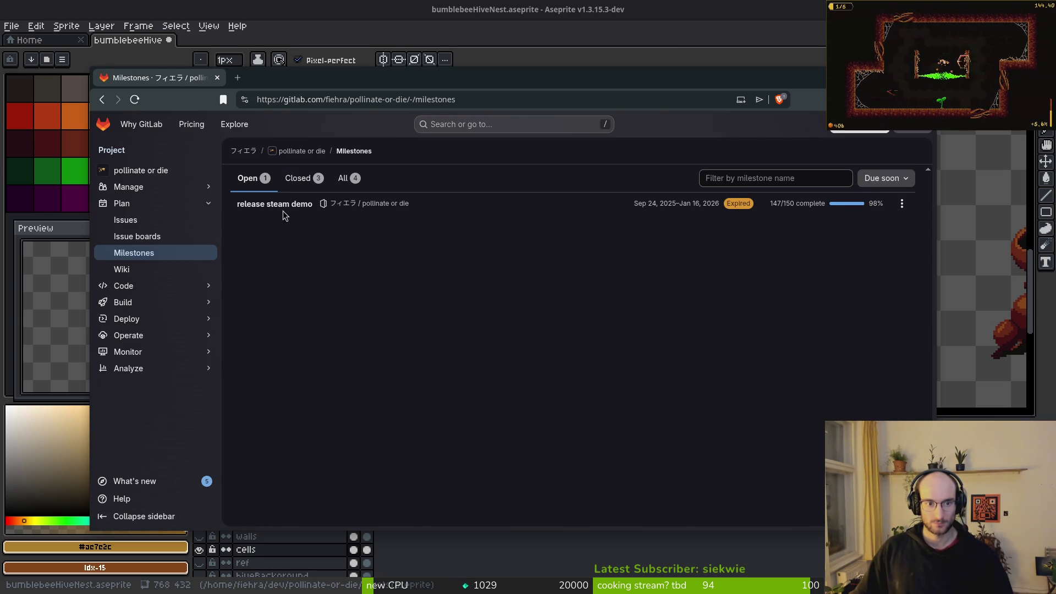
pyautogui.click(280, 207)
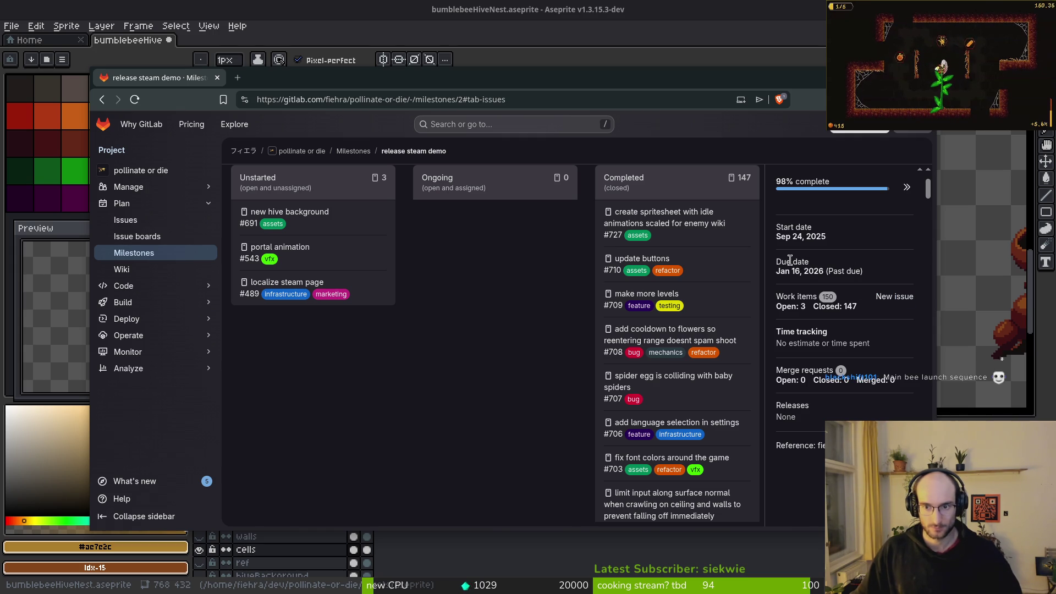
pyautogui.scroll(3, 295, 298)
pyautogui.click(296, 299)
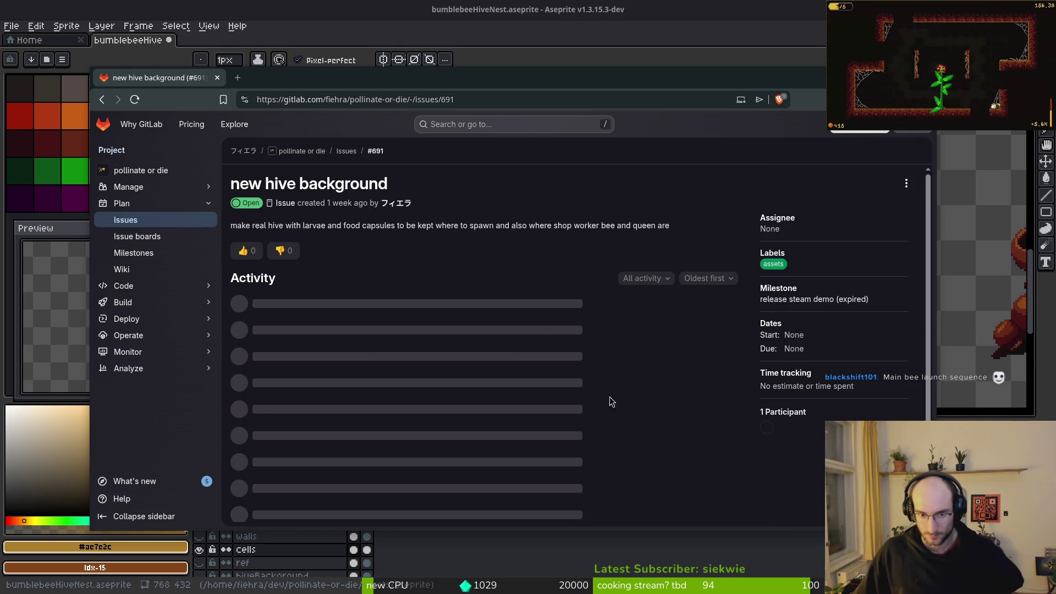
pyautogui.scroll(-2, 605, 402)
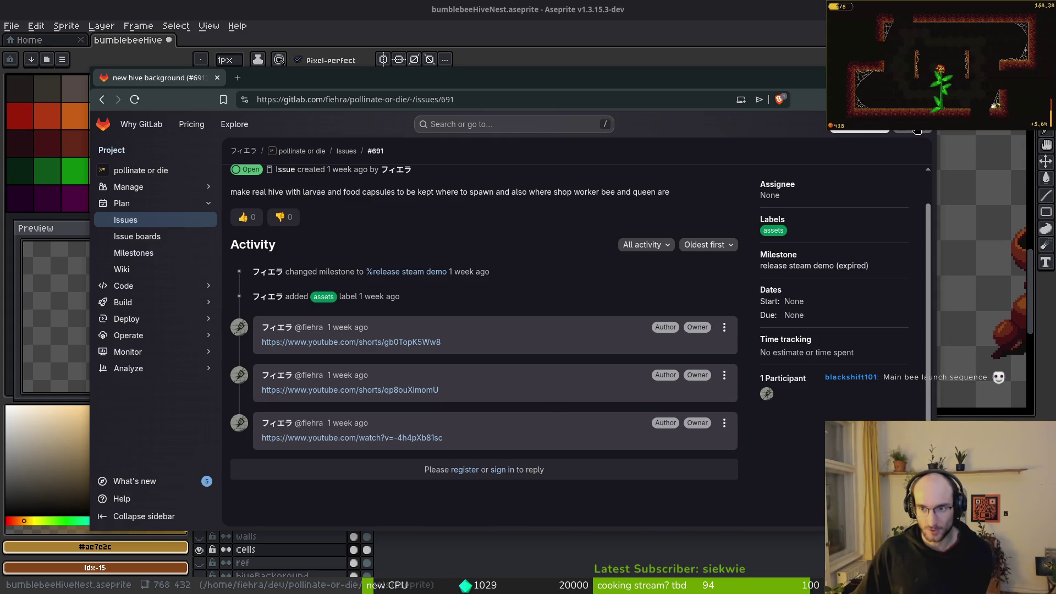
pyautogui.hotkey('ctrl', 'w')
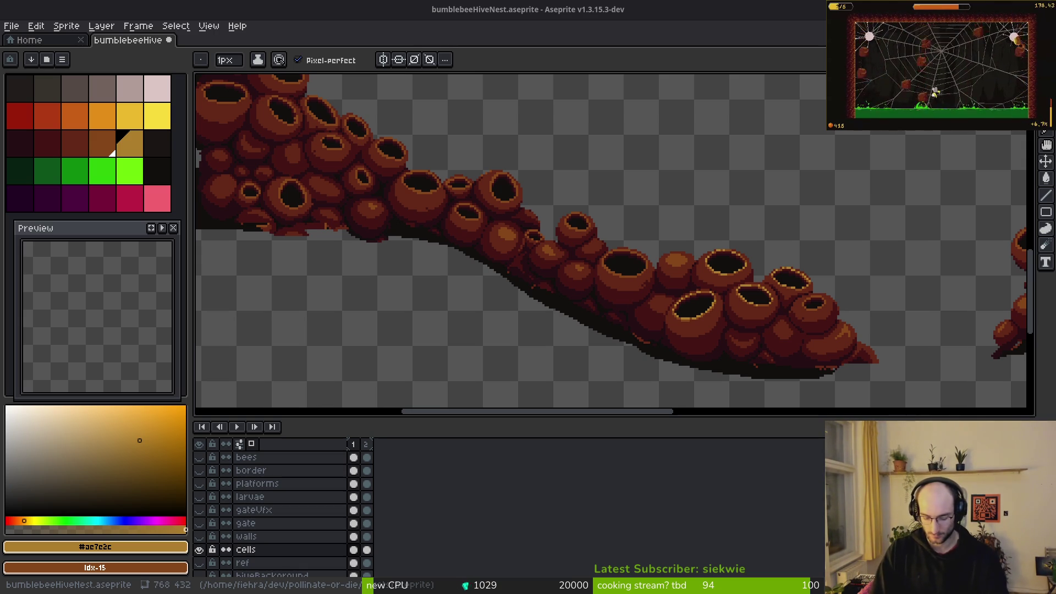
pyautogui.hotkey('alt', 'Tab')
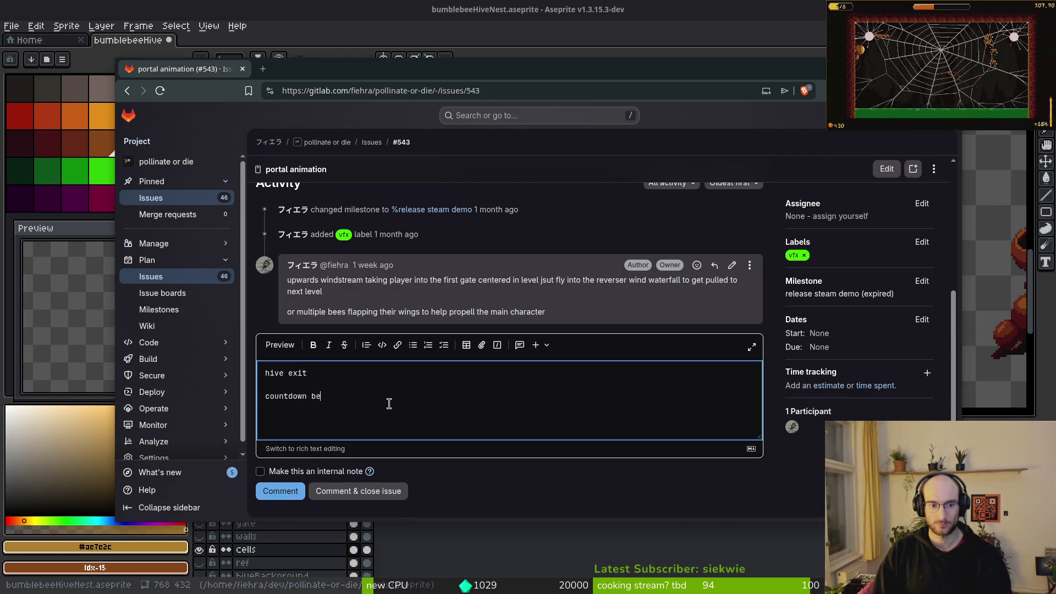
# - Extend the note with a '-> cat' line under hive exit, 'to' on the countdown line, and an animation line
pyautogui.press('Return')
pyautogui.press('Return')
pyautogui.write('3 bees ready to flap')
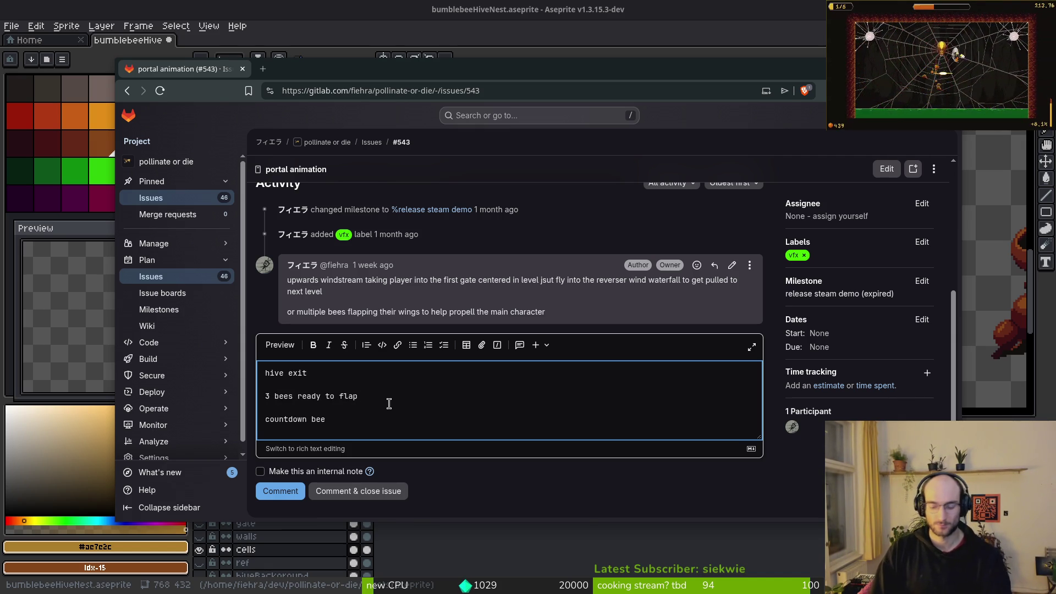
pyautogui.write('   -')
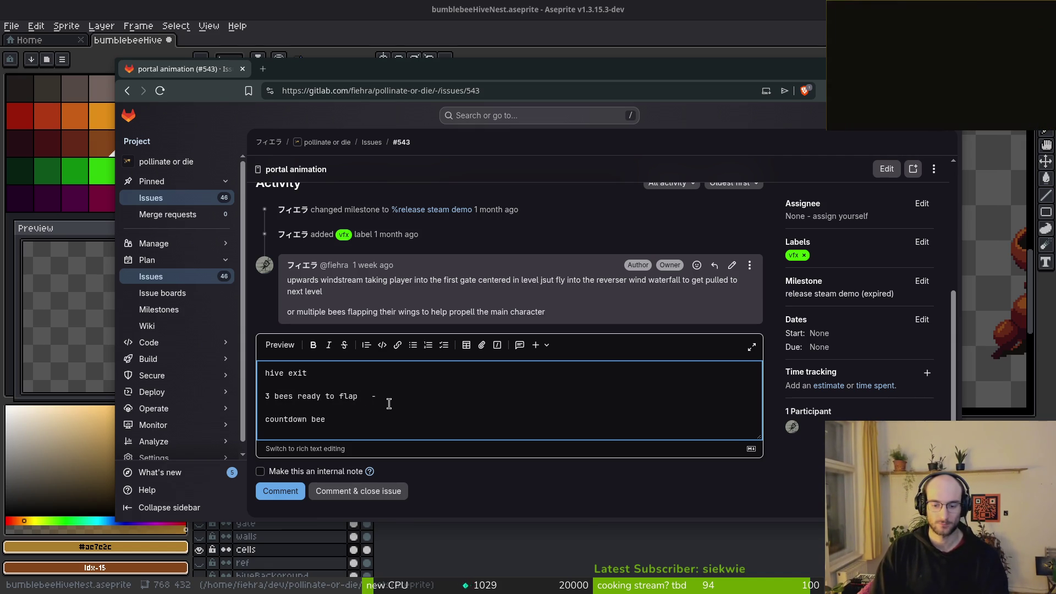
pyautogui.write('> catapult s')
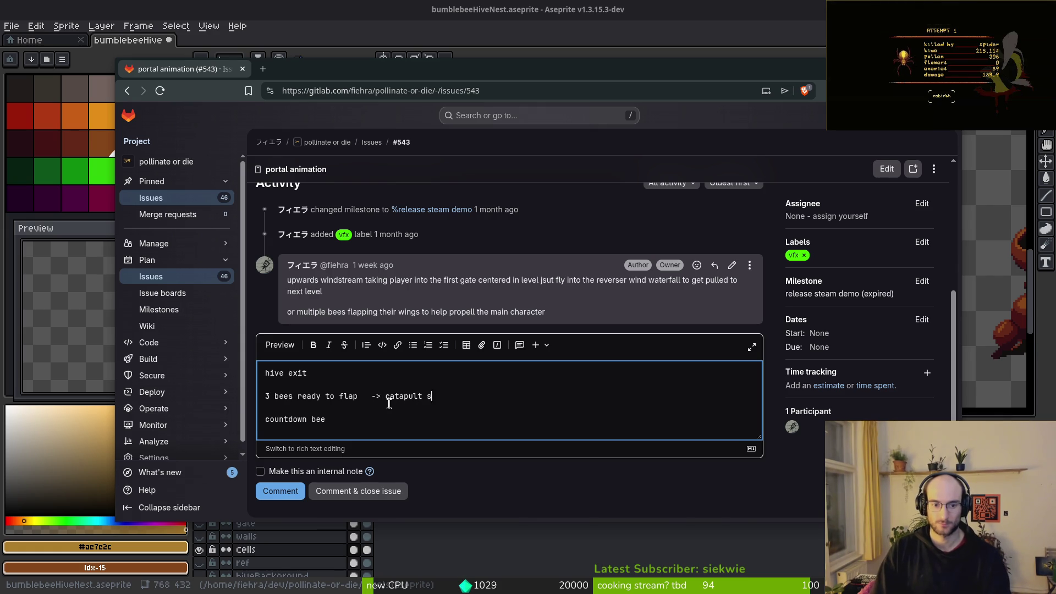
pyautogui.write('t')
pyautogui.press('Down')
pyautogui.press('Down')
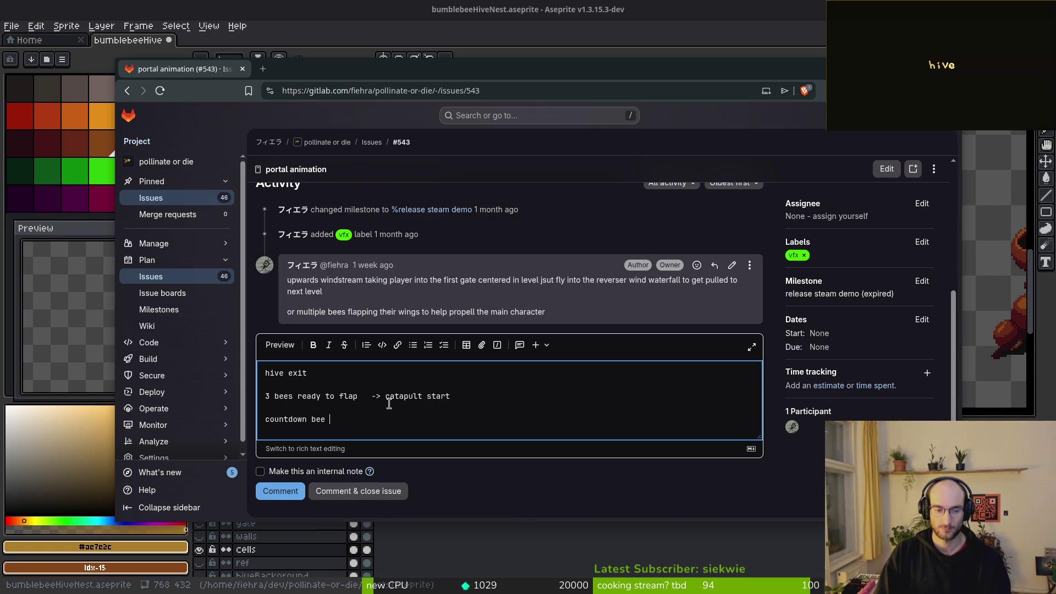
pyautogui.write('to thre')
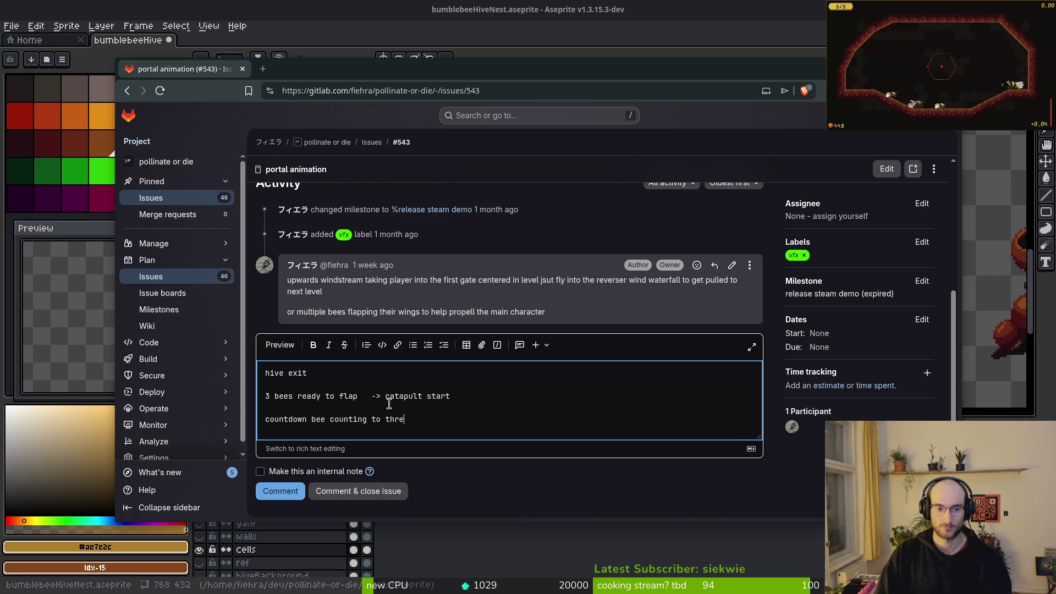
pyautogui.press('Return')
pyautogui.press('Return')
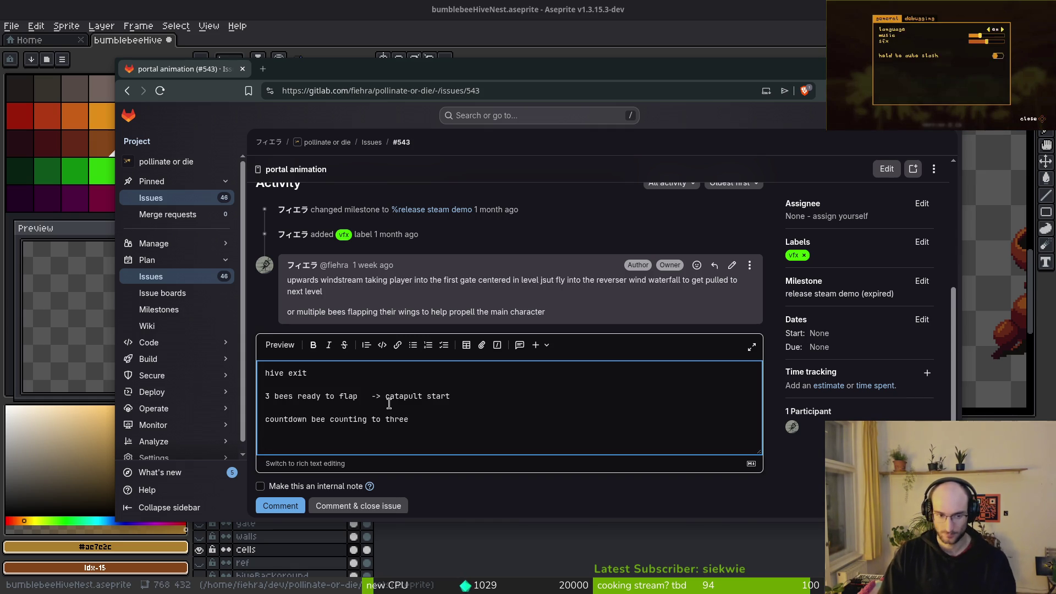
pyautogui.write('flap animatino')
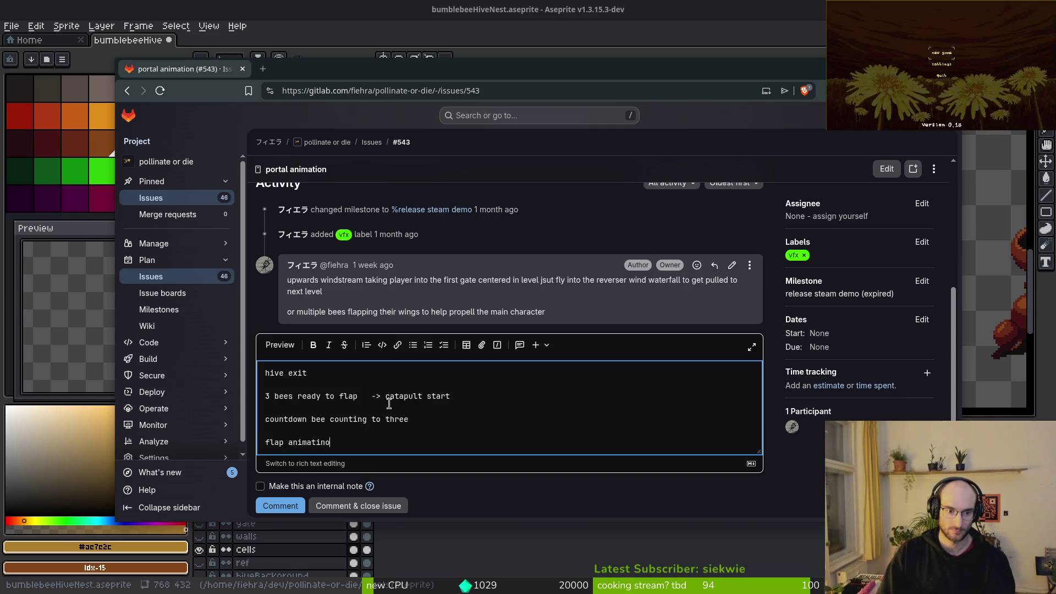
pyautogui.press('BackSpace')
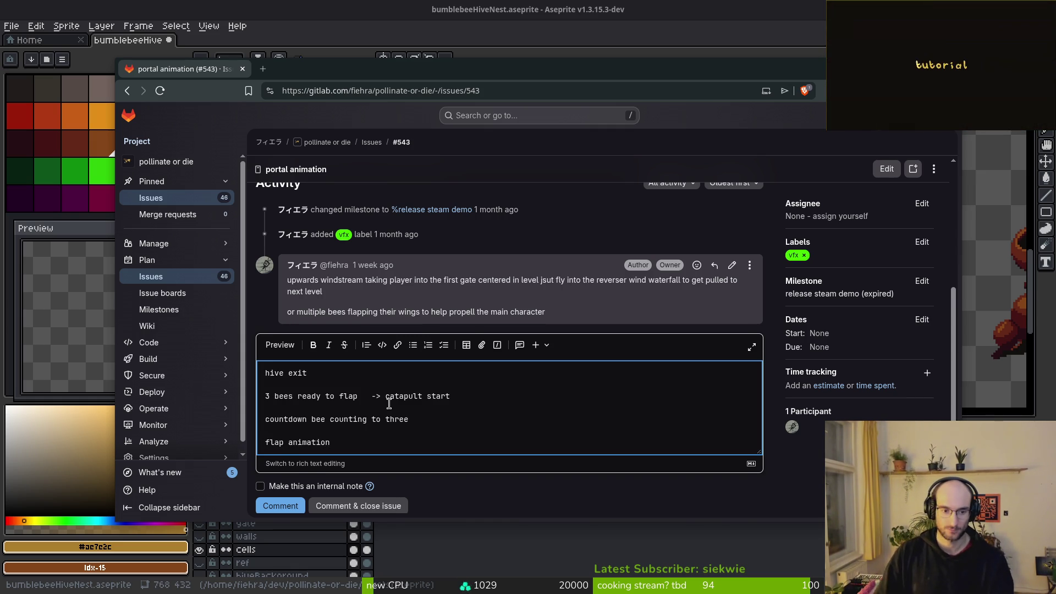
# - Post the comment on issue #543 and open the project's issue list
pyautogui.scroll(-1, 377, 342)
pyautogui.click(280, 491)
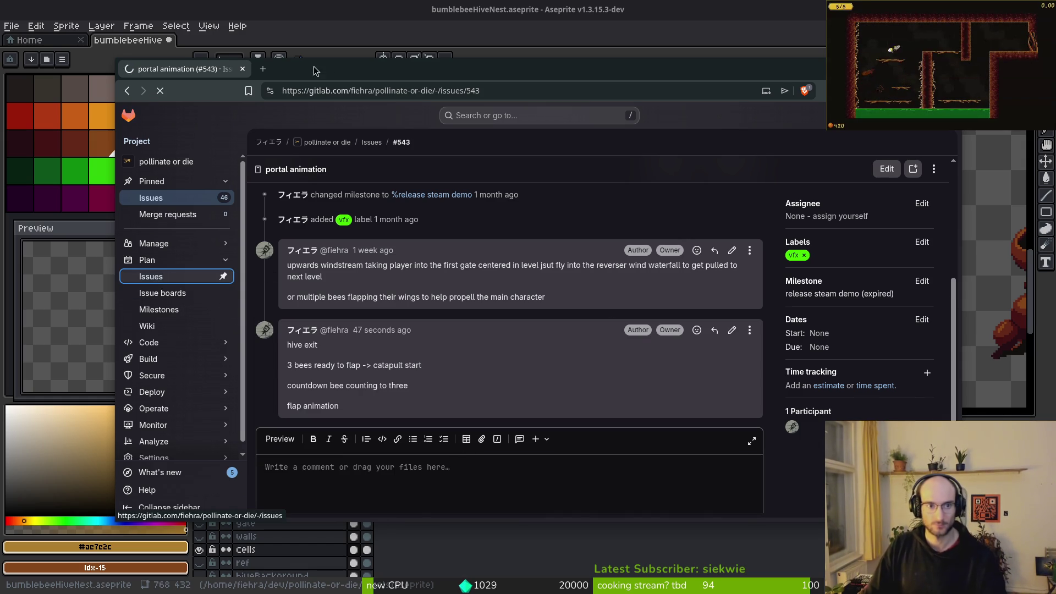
pyautogui.click(372, 142)
# - Paint gold rim pixels around the pit's lower-right, lower-left, upper and right edges
pyautogui.hotkey('alt', 'Tab')
pyautogui.scroll(4, 624, 278)
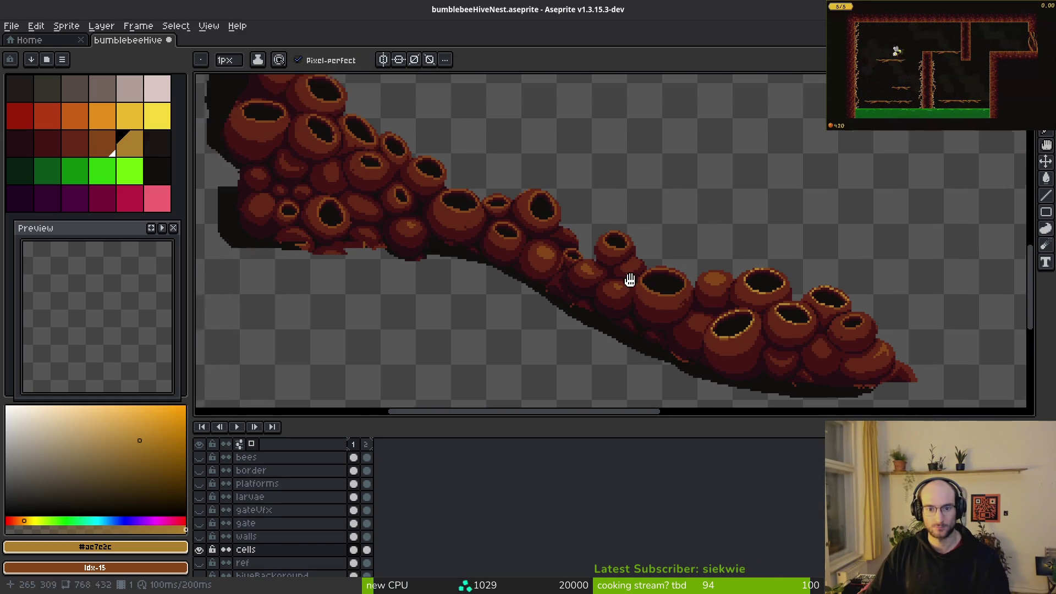
pyautogui.scroll(3, 507, 285)
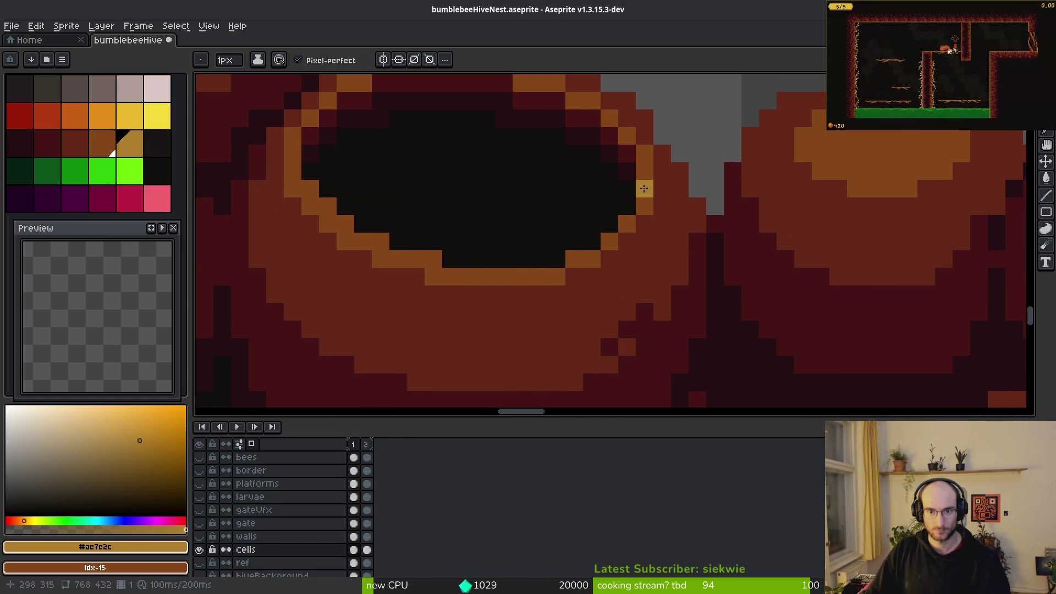
pyautogui.moveTo(621, 231); pyautogui.dragTo(525, 278)
pyautogui.moveTo(434, 259)
pyautogui.mouseDown()
pyautogui.moveTo(363, 242)
pyautogui.moveTo(311, 184)
pyautogui.moveTo(419, 329)
pyautogui.mouseUp()
pyautogui.click(380, 242)
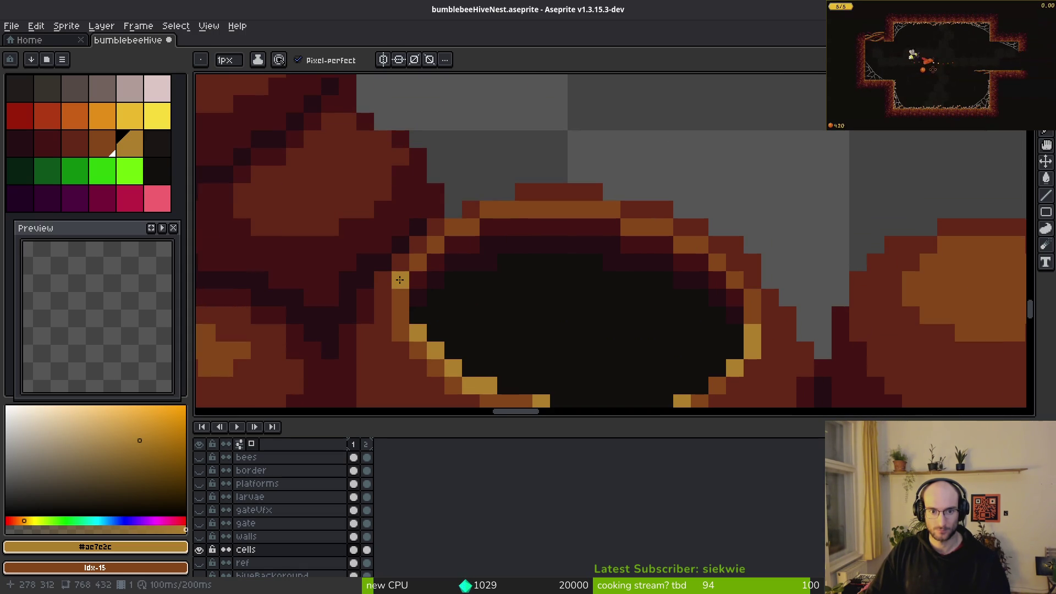
pyautogui.click(499, 213)
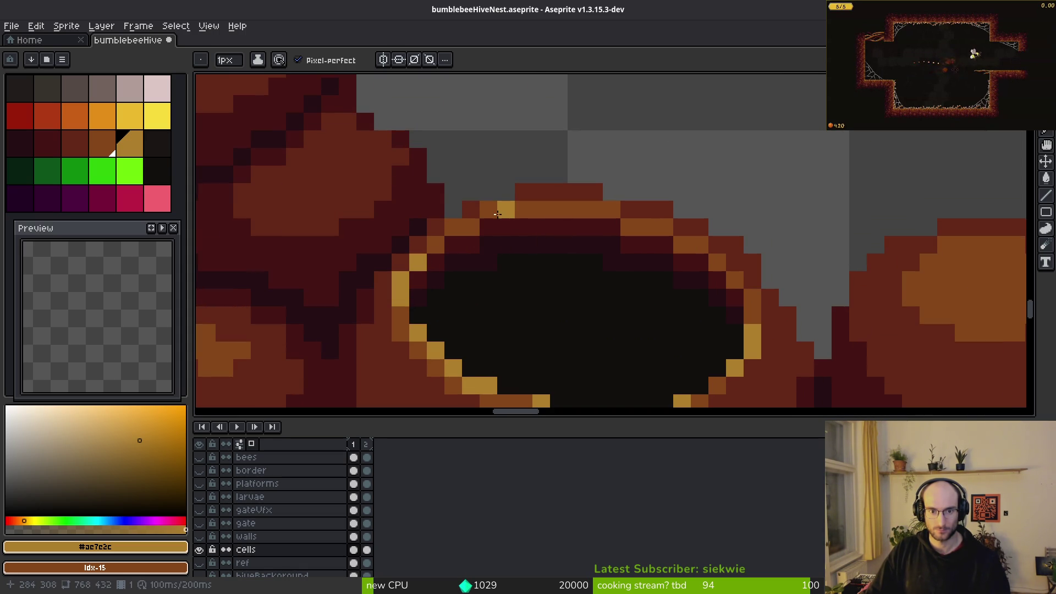
pyautogui.click(611, 209)
pyautogui.click(577, 209)
pyautogui.click(629, 262)
# - Dot gold highlights along the next cell's lower rim and right side
pyautogui.scroll(-2, 646, 256)
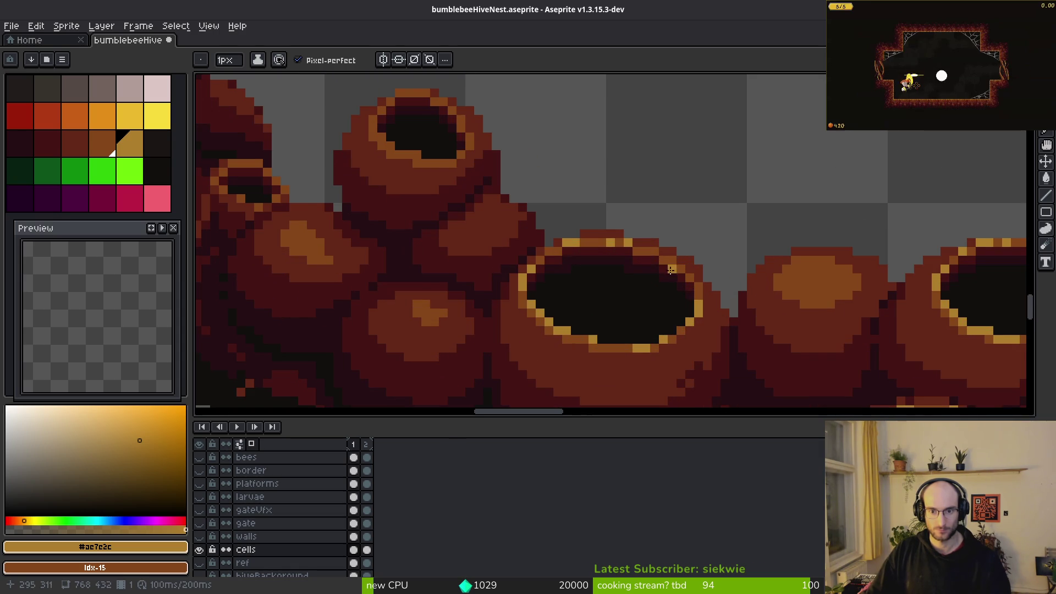
pyautogui.scroll(-2, 684, 302)
pyautogui.scroll(5, 603, 269)
pyautogui.click(563, 226)
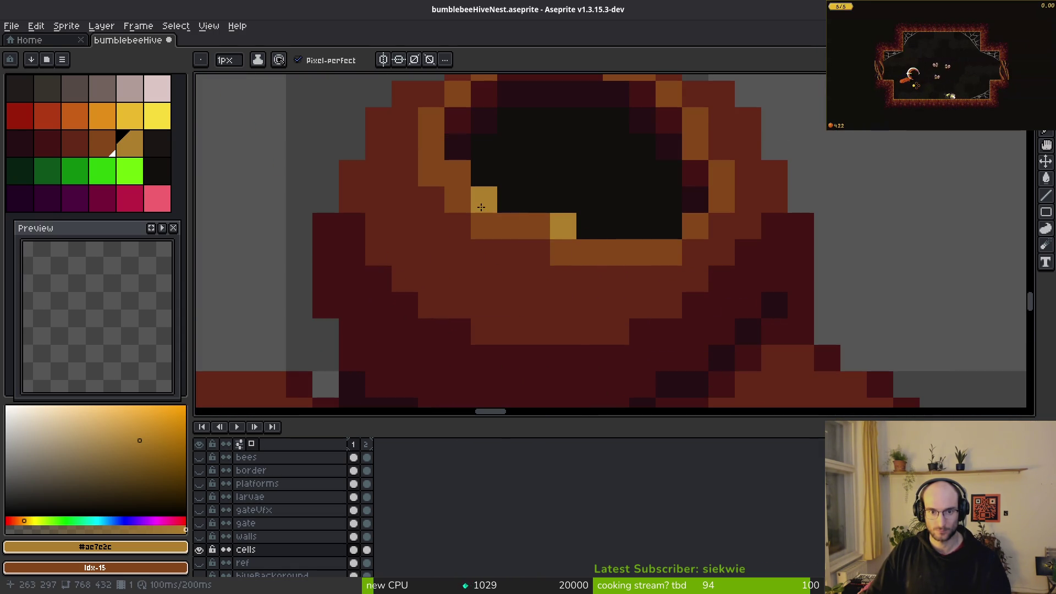
pyautogui.click(537, 226)
pyautogui.click(615, 251)
pyautogui.click(695, 226)
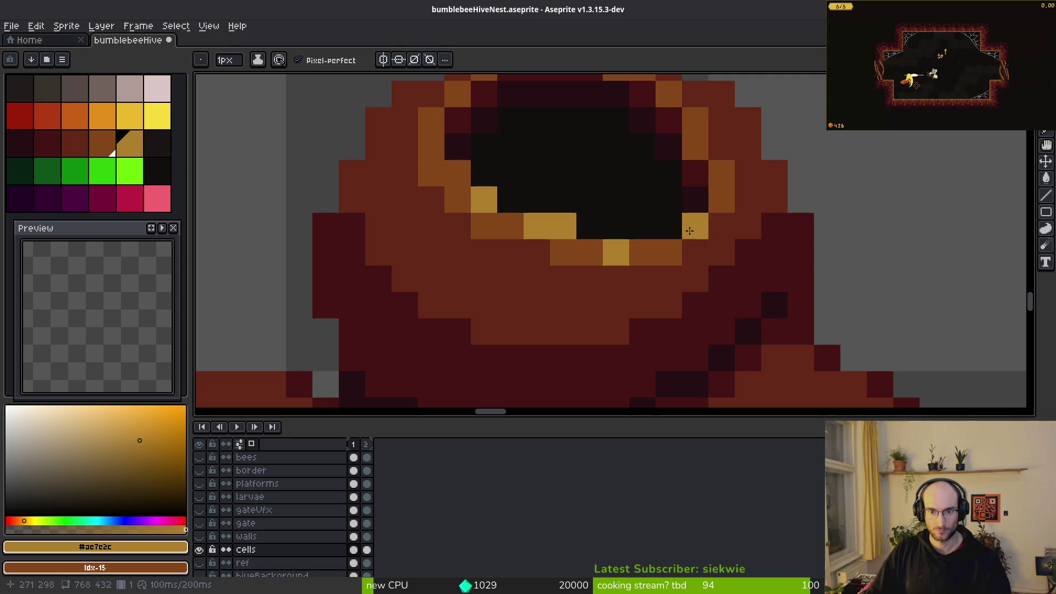
pyautogui.click(712, 205)
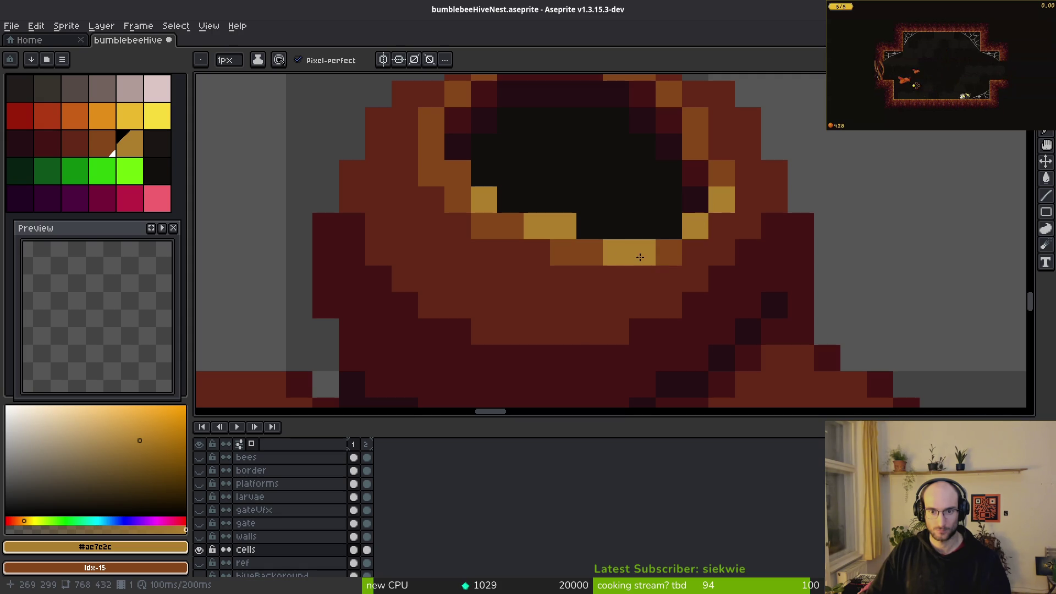
pyautogui.click(589, 253)
# - Add more gold pixels to the lower and inner rim, undoing one misplaced pixel
pyautogui.keyDown('alt'); pyautogui.click(616, 252); pyautogui.keyUp('alt')
pyautogui.keyDown('alt'); pyautogui.click(589, 252); pyautogui.keyUp('alt')
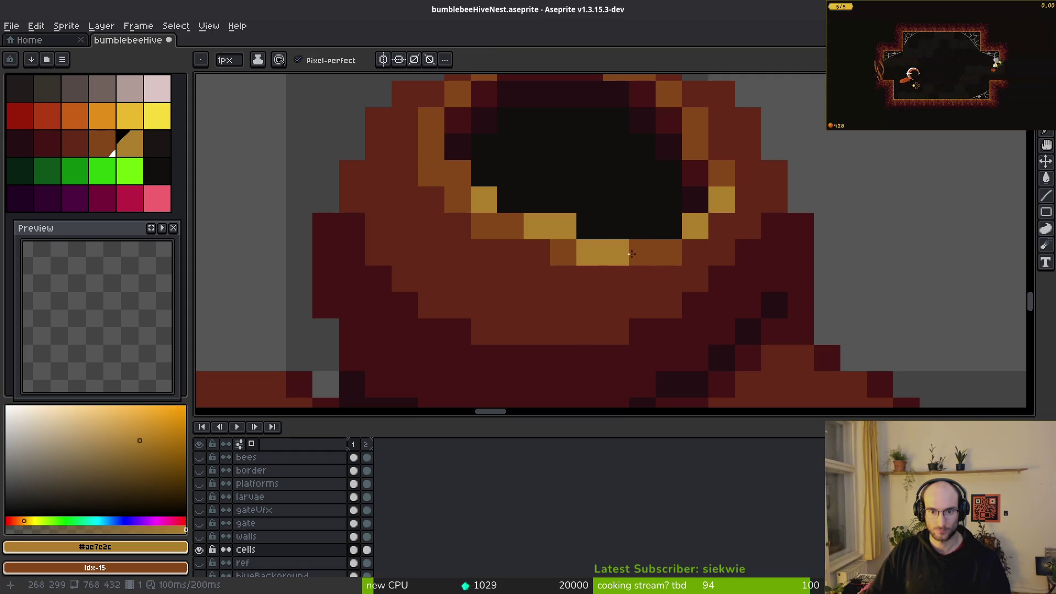
pyautogui.click(643, 253)
pyautogui.click(590, 226)
pyautogui.hotkey('ctrl', 'z')
pyautogui.click(458, 173)
# - Give the next cell gold pixels on its top rim and right side
pyautogui.moveTo(554, 160); pyautogui.dragTo(572, 274)
pyautogui.click(608, 155)
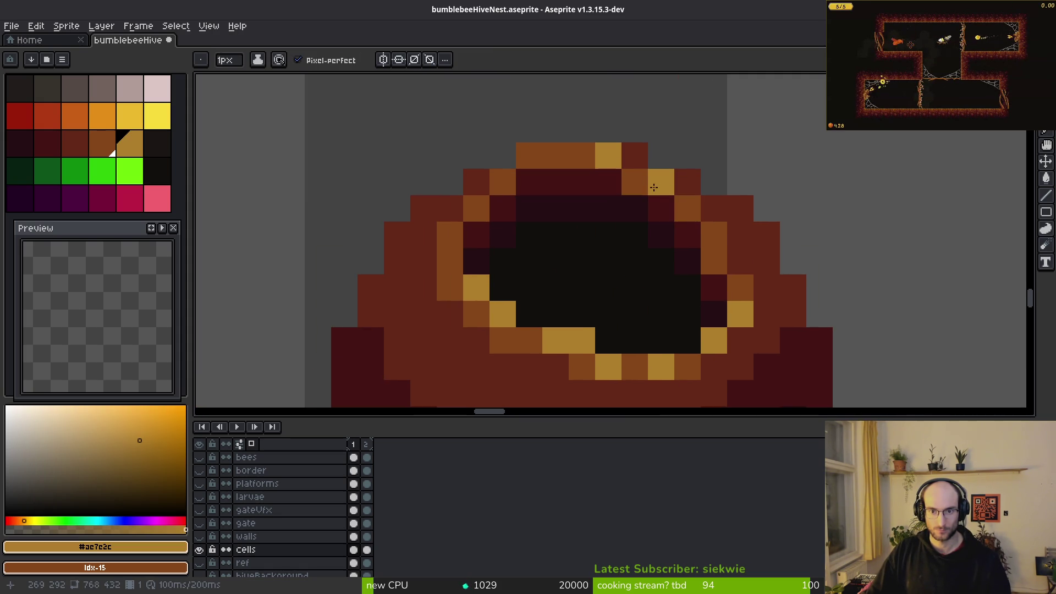
pyautogui.click(687, 207)
pyautogui.scroll(-2, 684, 209)
pyautogui.scroll(1, 621, 160)
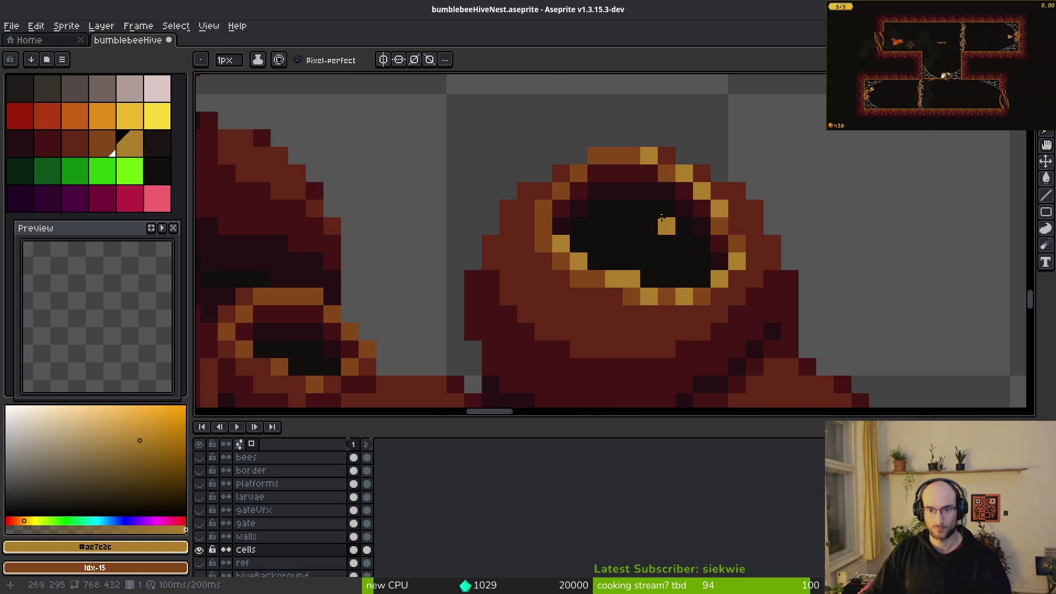
pyautogui.scroll(-4, 678, 231)
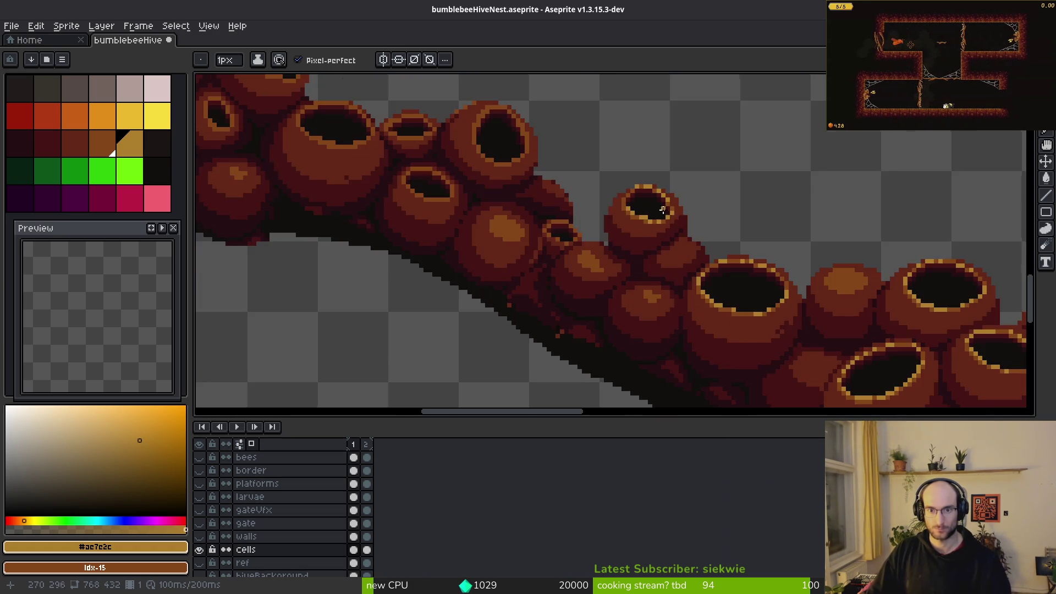
pyautogui.scroll(-3, 677, 231)
# - Widen the orange rim under the right cell, darkening stray pixels and adding orange ones below
pyautogui.moveTo(730, 308)
pyautogui.mouseDown()
pyautogui.moveTo(811, 305)
pyautogui.moveTo(654, 319)
pyautogui.mouseUp()
pyautogui.scroll(5, 743, 293)
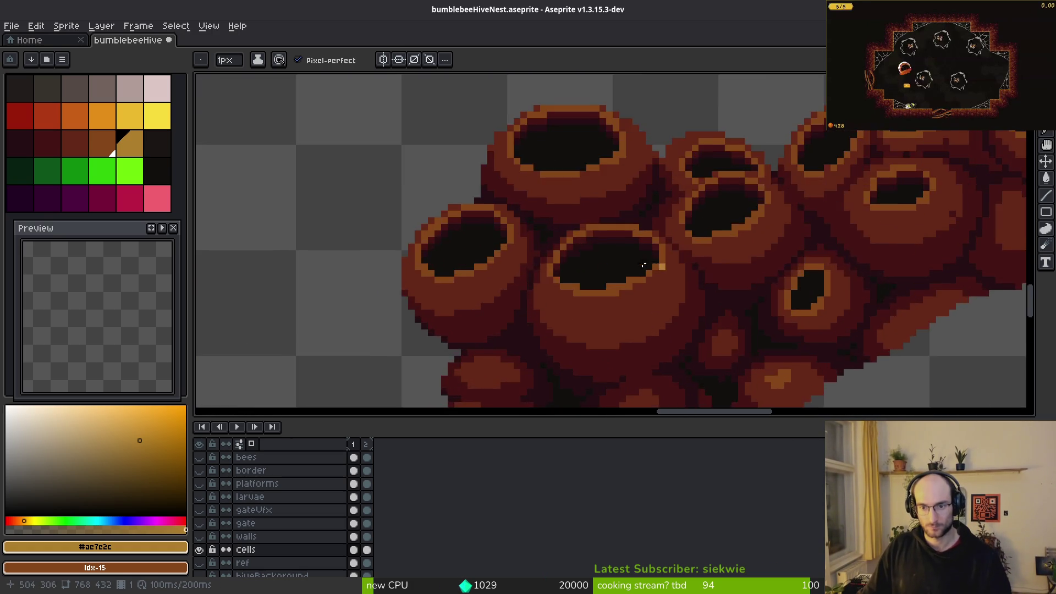
pyautogui.keyDown('alt'); pyautogui.click(804, 308); pyautogui.keyUp('alt')
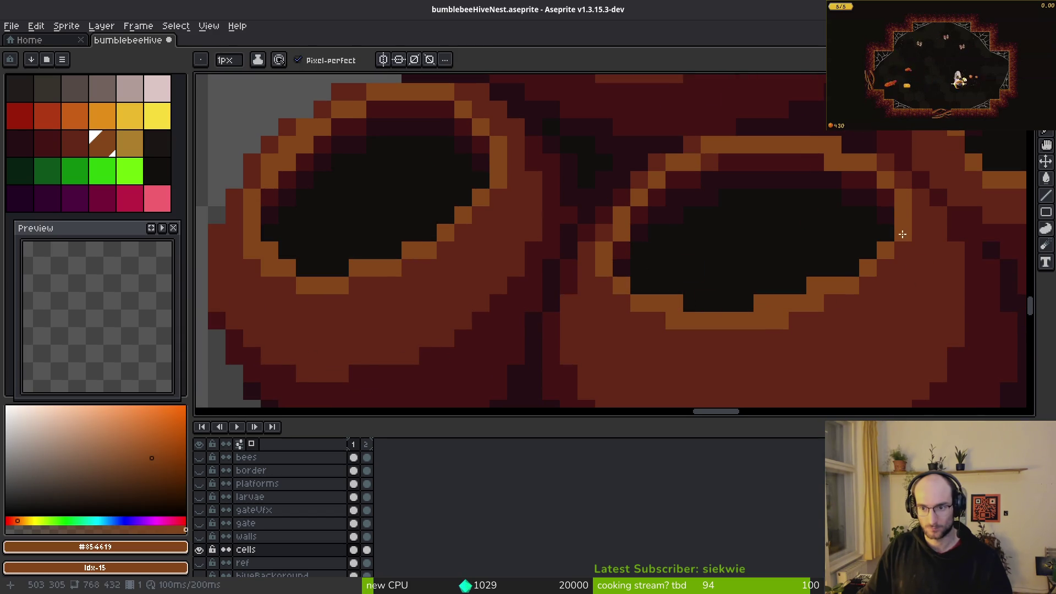
pyautogui.moveTo(842, 301)
pyautogui.mouseDown()
pyautogui.moveTo(694, 336)
pyautogui.moveTo(612, 297)
pyautogui.mouseUp()
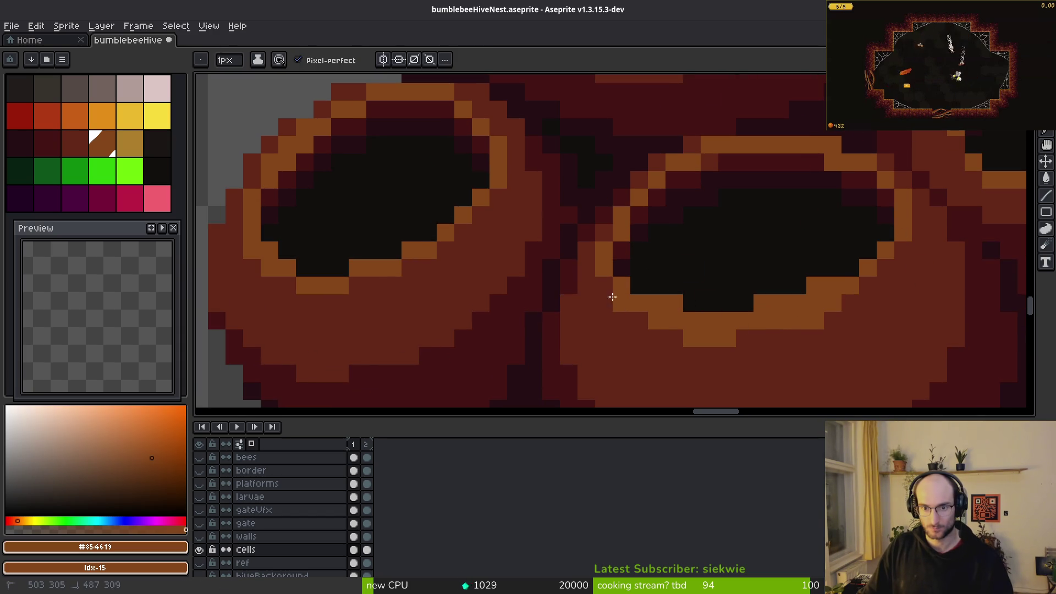
pyautogui.keyDown('alt'); pyautogui.click(709, 356); pyautogui.keyUp('alt')
pyautogui.click(692, 338)
pyautogui.click(727, 338)
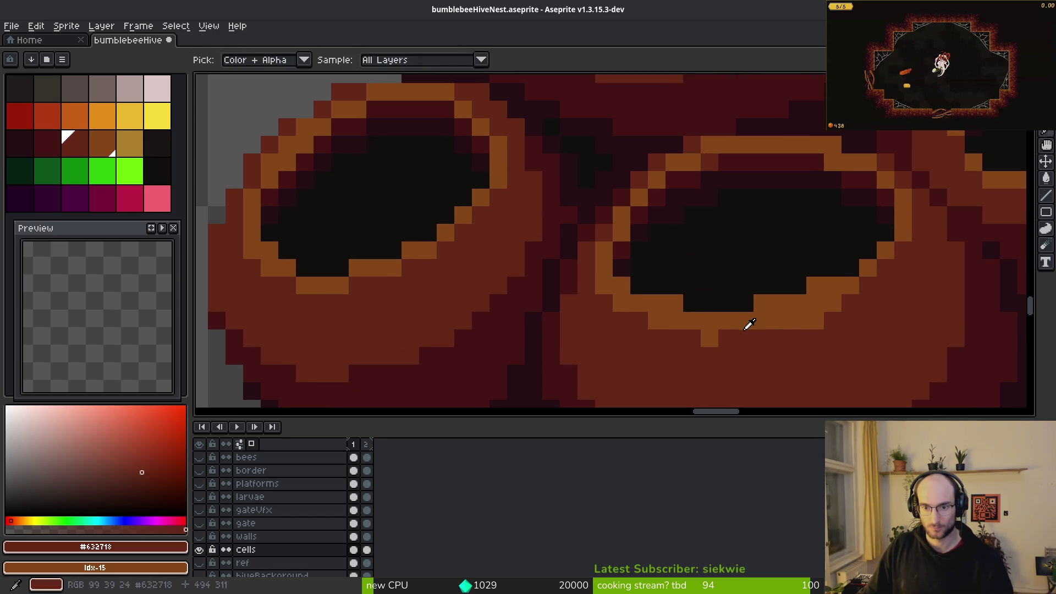
pyautogui.keyDown('alt'); pyautogui.click(709, 338); pyautogui.keyUp('alt')
pyautogui.click(726, 339)
pyautogui.click(762, 338)
# - Paint orange along a rim edge between two end points and darken the right-end pixel brown
pyautogui.scroll(-4, 764, 339)
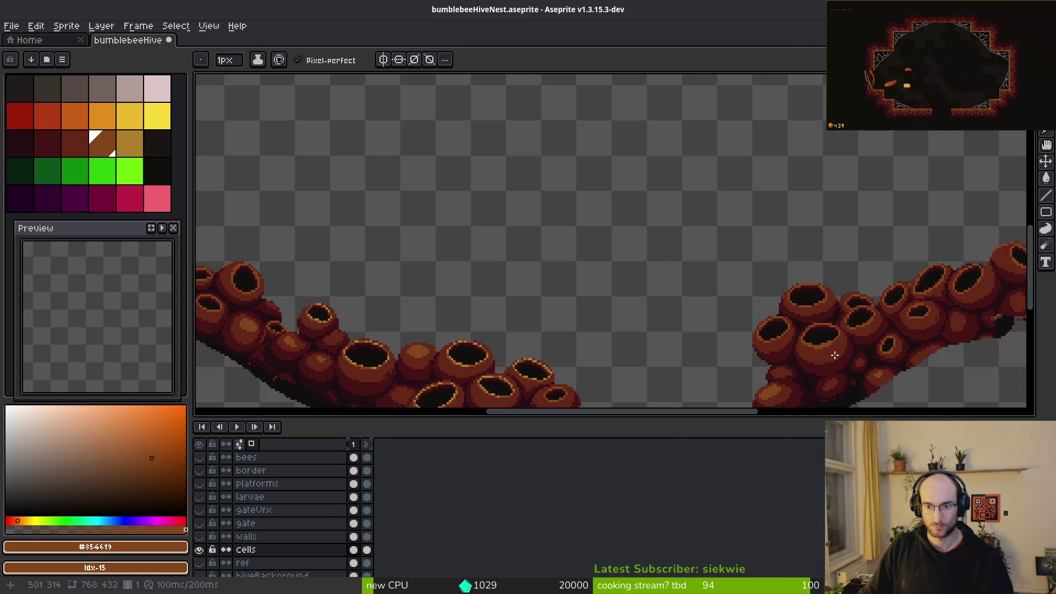
pyautogui.scroll(-1, 806, 346)
pyautogui.scroll(5, 683, 302)
pyautogui.scroll(3, 682, 264)
pyautogui.click(612, 180)
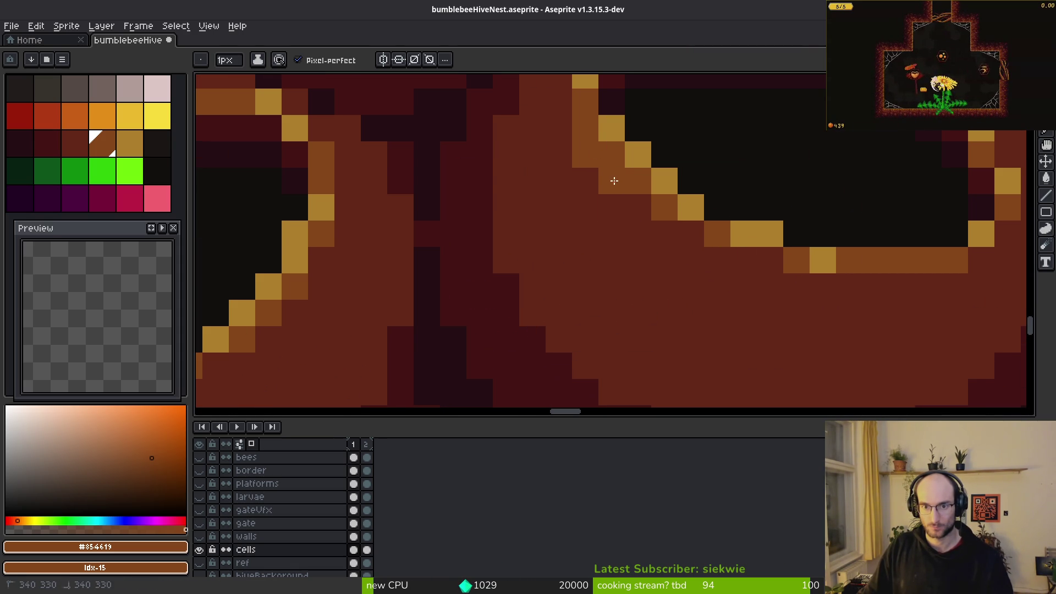
pyautogui.click(798, 279)
pyautogui.moveTo(799, 278)
pyautogui.mouseDown()
pyautogui.moveTo(688, 236)
pyautogui.moveTo(686, 256)
pyautogui.mouseUp()
pyautogui.press('alt')
pyautogui.keyDown('alt'); pyautogui.click(686, 255); pyautogui.keyUp('alt')
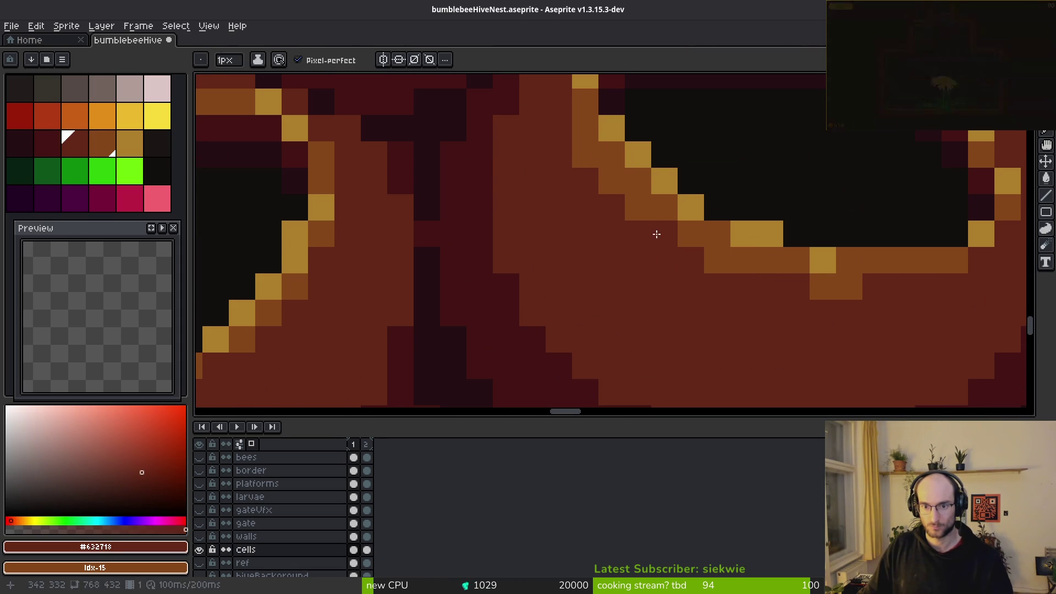
pyautogui.click(825, 286)
# - Undo the last pencil stroke and sample the gold rim colour again
pyautogui.scroll(-3, 836, 297)
pyautogui.scroll(3, 836, 297)
pyautogui.scroll(-3, 823, 270)
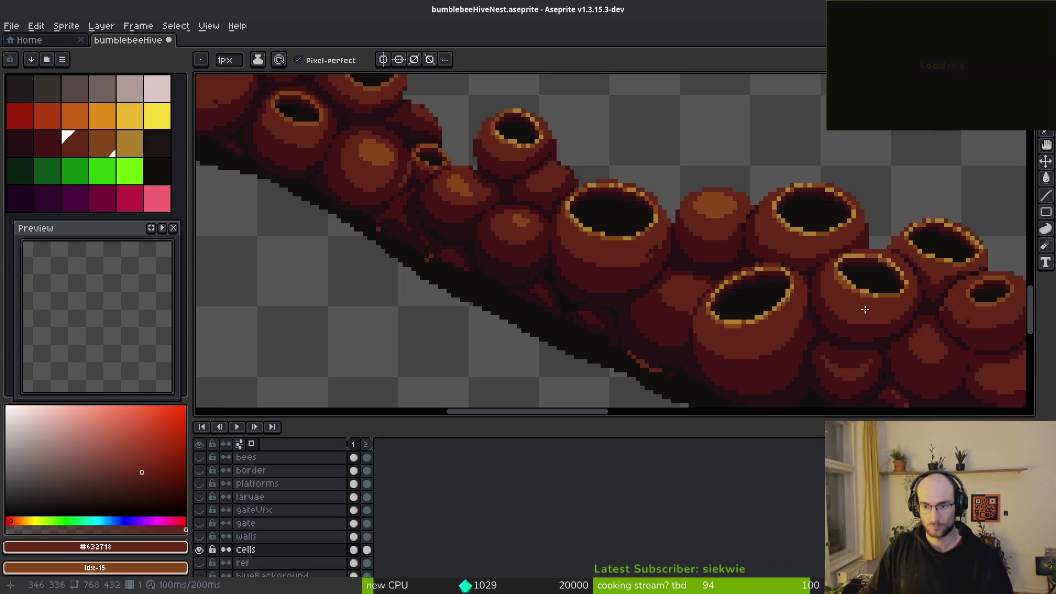
pyautogui.scroll(3, 844, 237)
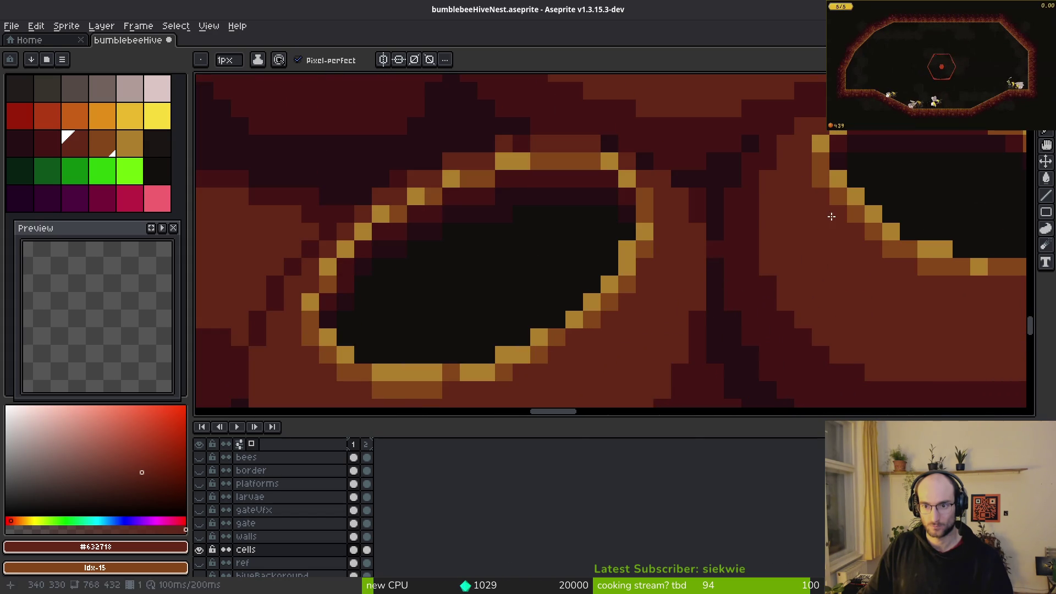
pyautogui.scroll(-2, 854, 268)
pyautogui.hotkey('ctrl', 'z')
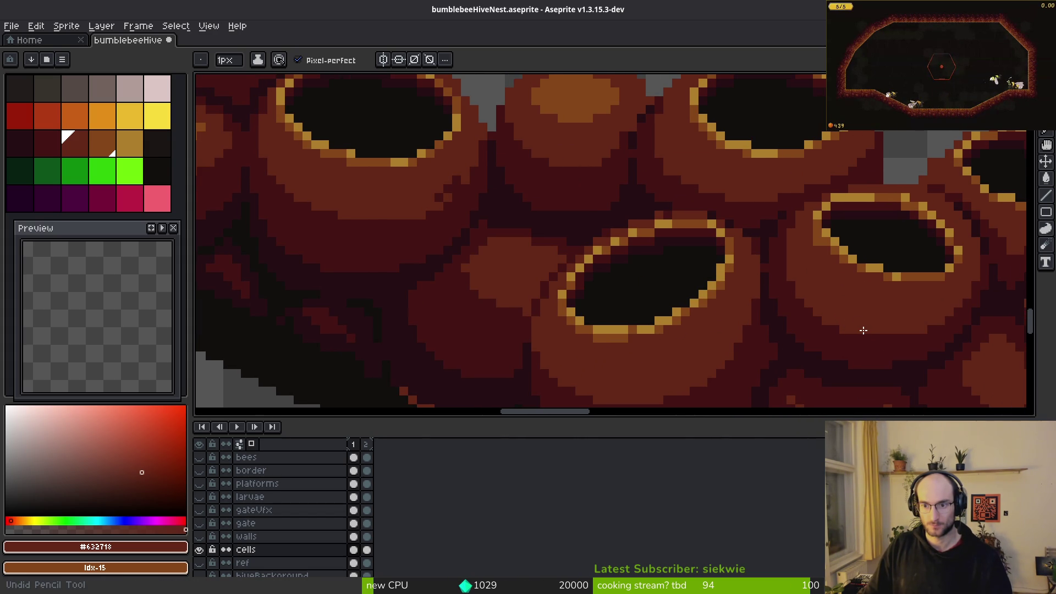
pyautogui.scroll(2, 863, 330)
pyautogui.keyDown('alt'); pyautogui.click(801, 236); pyautogui.keyUp('alt')
pyautogui.scroll(-4, 801, 236)
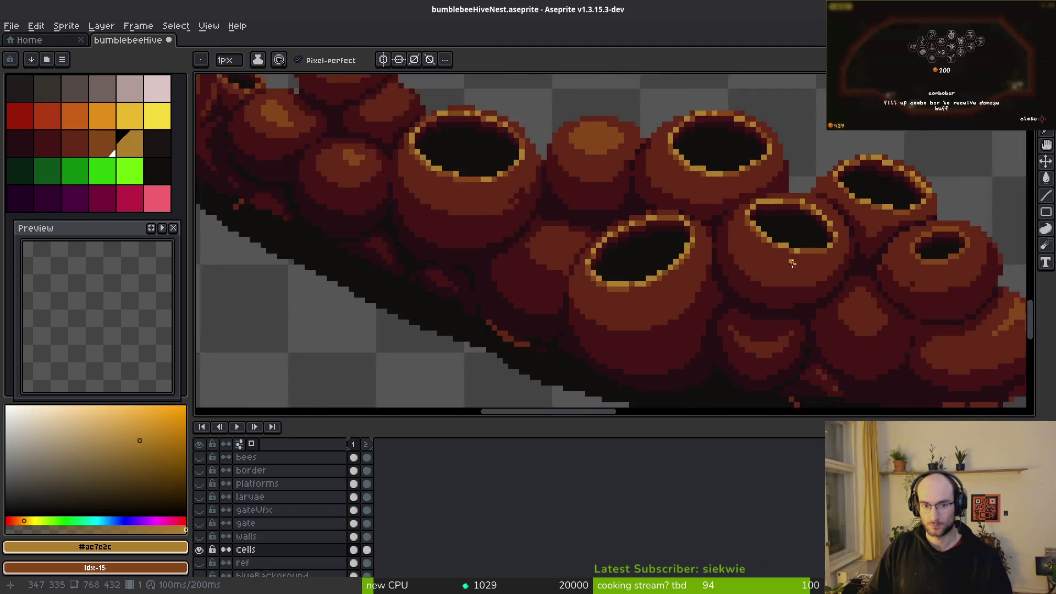
# - Paint gold pixels up a cell's lower-right rim, at its right end and upper-left inner rim
pyautogui.scroll(5, 605, 266)
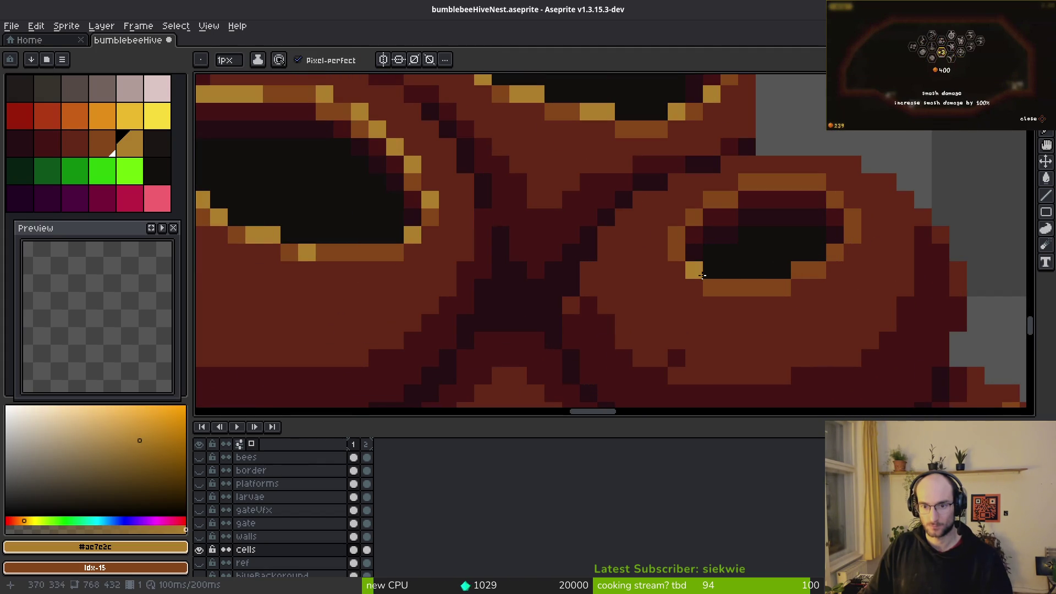
pyautogui.click(747, 288)
pyautogui.click(800, 270)
pyautogui.click(835, 252)
pyautogui.click(852, 235)
pyautogui.click(852, 217)
pyautogui.click(707, 230)
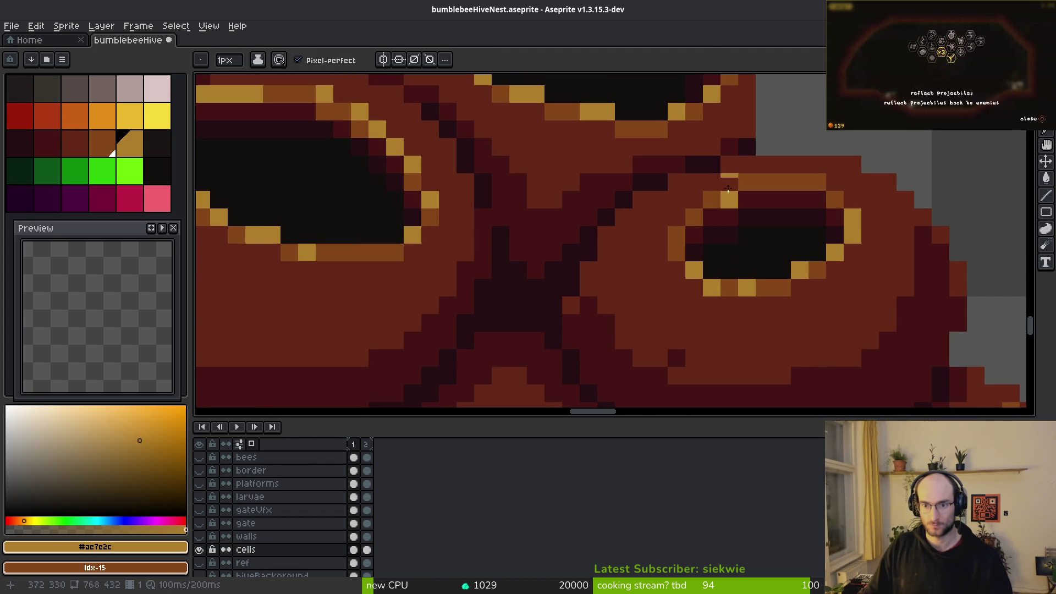
pyautogui.click(693, 216)
# - Add a gold staircase along the next cell's right rim and undo a misplaced lower-rim pixel
pyautogui.scroll(-5, 534, 267)
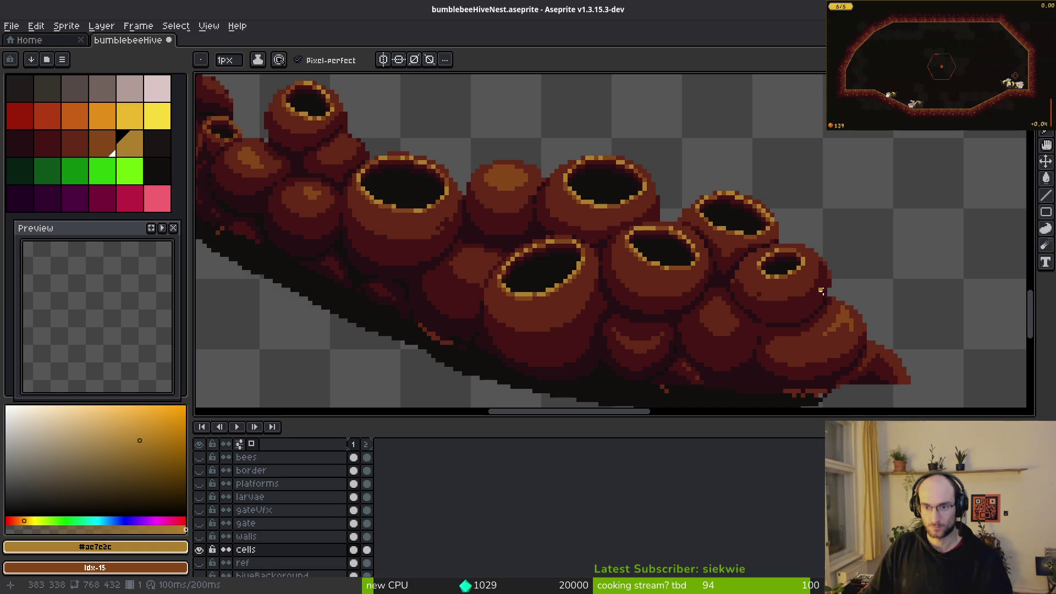
pyautogui.scroll(6, 534, 267)
pyautogui.click(554, 241)
pyautogui.moveTo(573, 269); pyautogui.dragTo(603, 292)
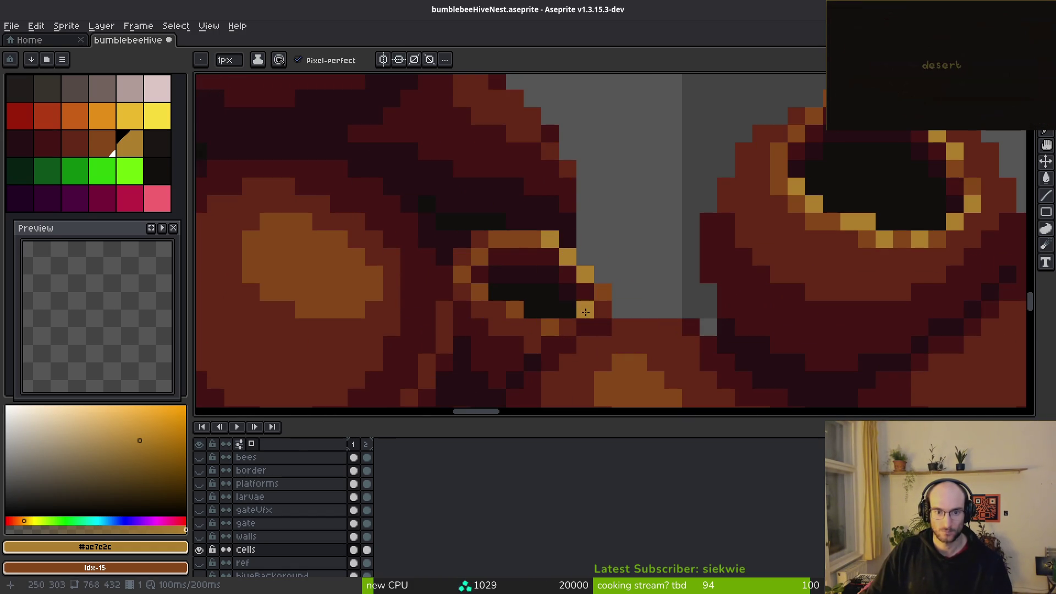
pyautogui.scroll(-4, 594, 297)
pyautogui.scroll(3, 554, 247)
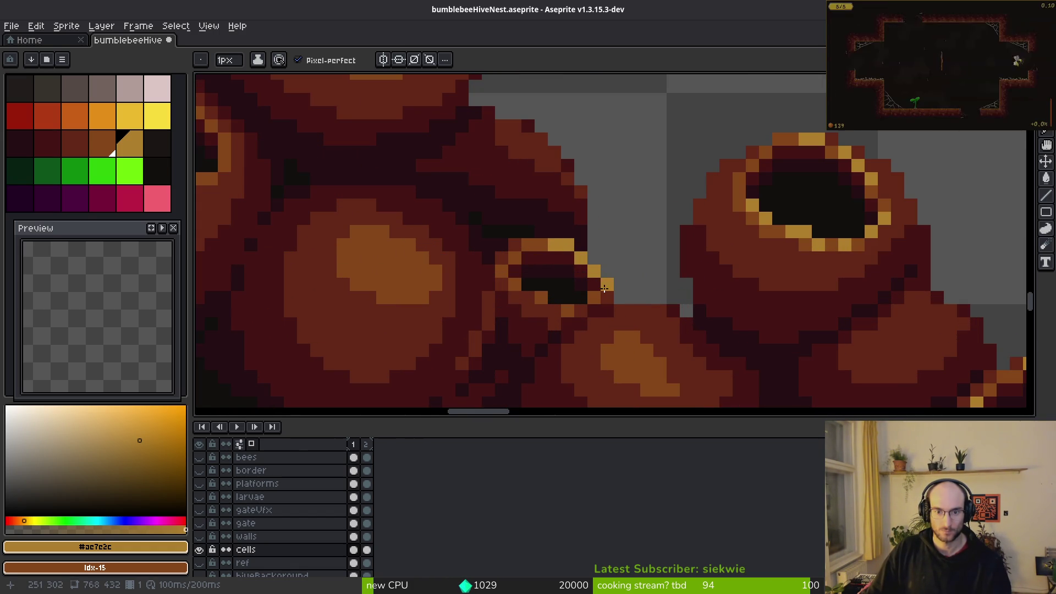
pyautogui.moveTo(606, 284); pyautogui.dragTo(594, 298)
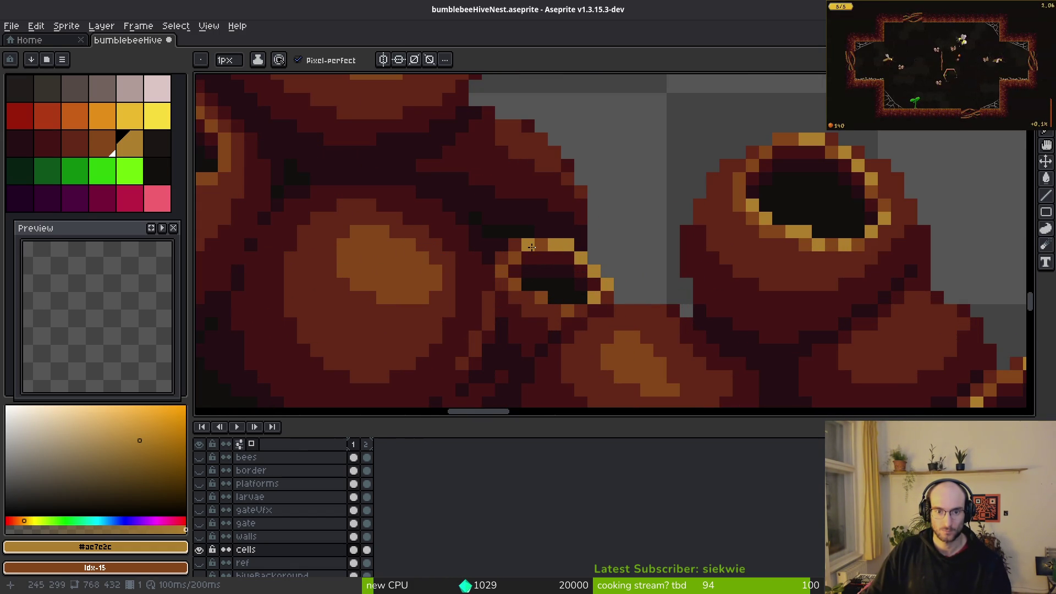
pyautogui.moveTo(516, 264); pyautogui.dragTo(506, 265)
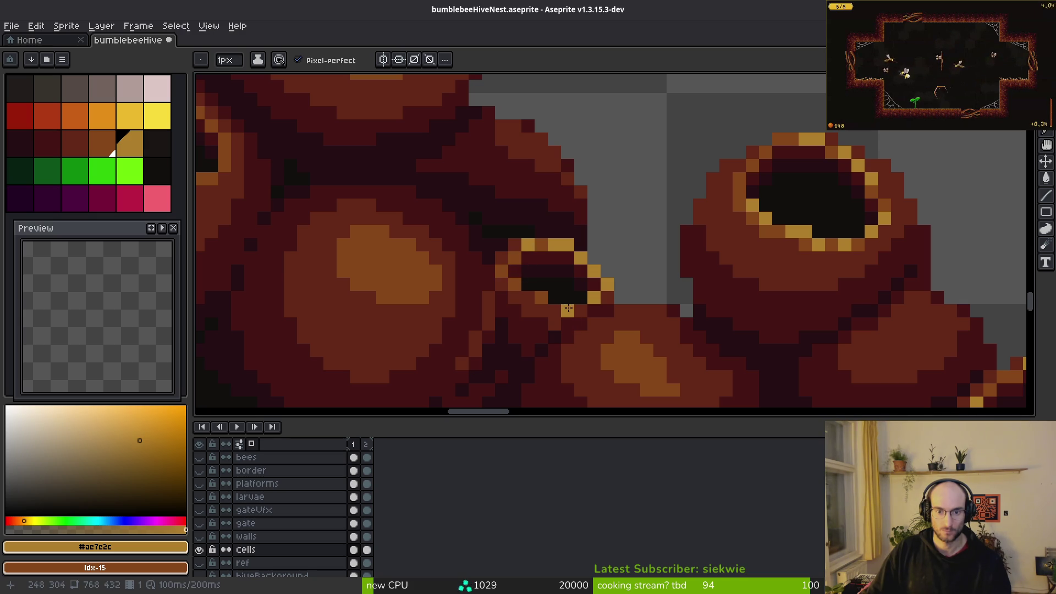
pyautogui.moveTo(555, 298); pyautogui.dragTo(545, 297)
pyautogui.hotkey('ctrl', 'z')
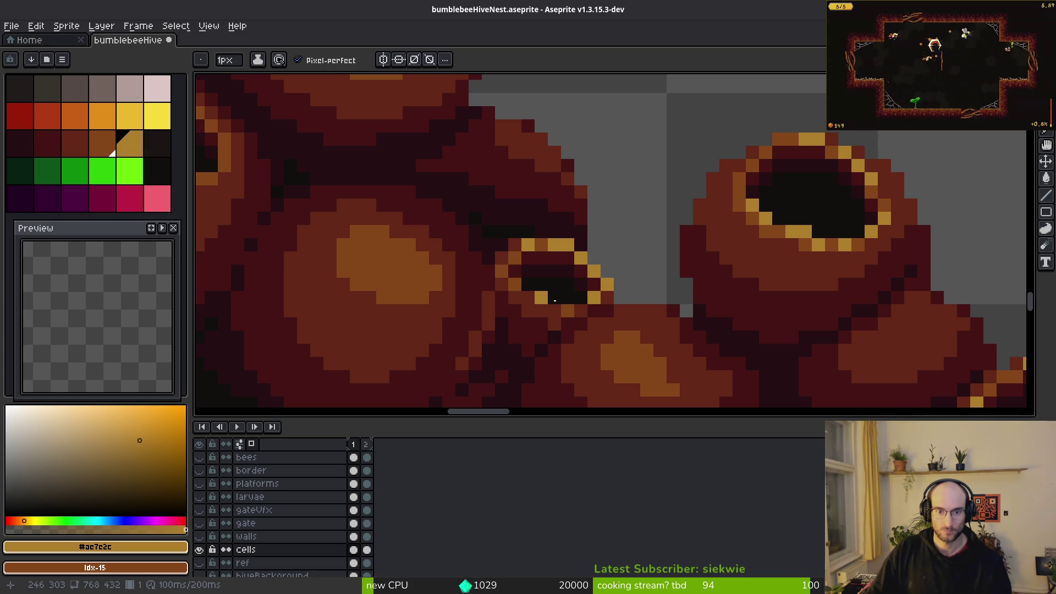
# - Add gold highlight pixels along the rim, undoing one stray pixel
pyautogui.scroll(-5, 676, 350)
pyautogui.scroll(2, 675, 350)
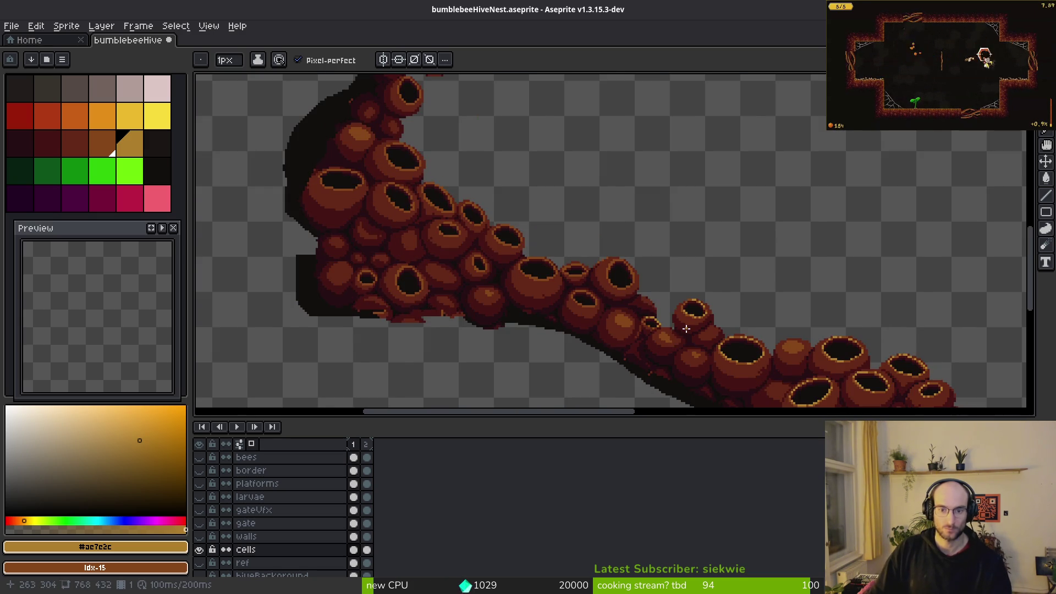
pyautogui.scroll(5, 675, 350)
pyautogui.click(671, 243)
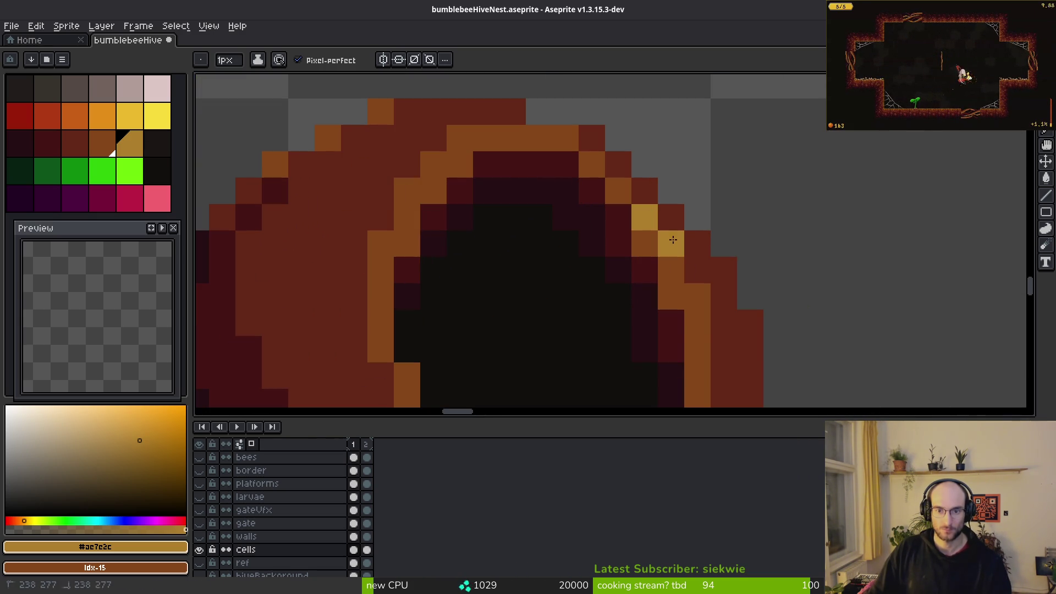
pyautogui.click(697, 323)
pyautogui.click(671, 269)
pyautogui.click(698, 296)
pyautogui.click(623, 190)
pyautogui.hotkey('ctrl', 'z')
# - Run a gold highlight across the top of the arch and down its left side
pyautogui.click(585, 154)
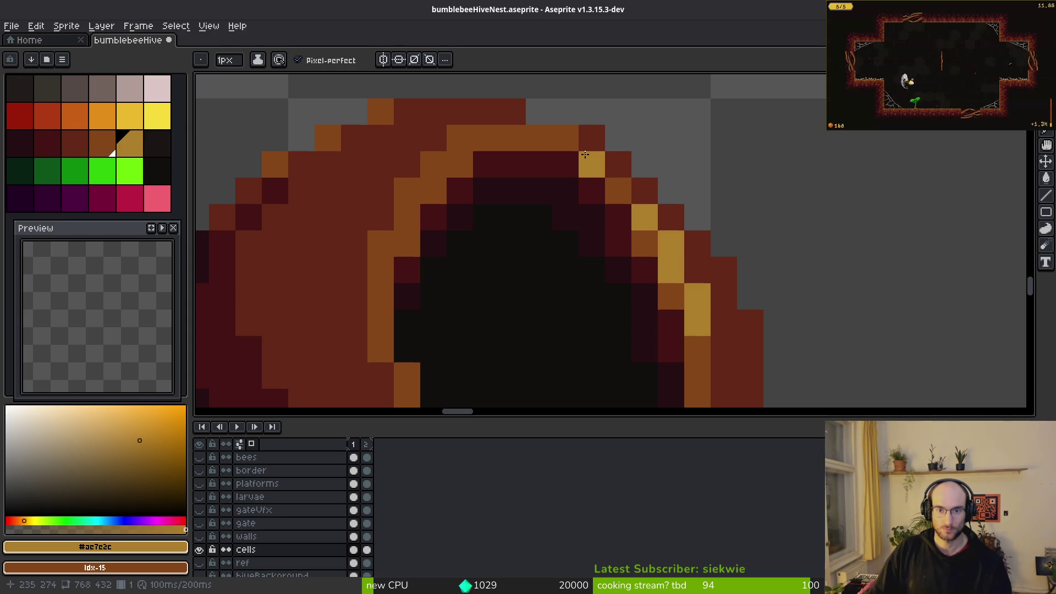
pyautogui.click(565, 138)
pyautogui.click(539, 138)
pyautogui.click(459, 137)
pyautogui.click(434, 164)
pyautogui.click(407, 190)
pyautogui.click(385, 246)
pyautogui.click(407, 243)
# - Paint gold along the opening's bottom edge and brighten upper-left rim pixels to gold
pyautogui.scroll(-3, 407, 243)
pyautogui.scroll(2, 533, 239)
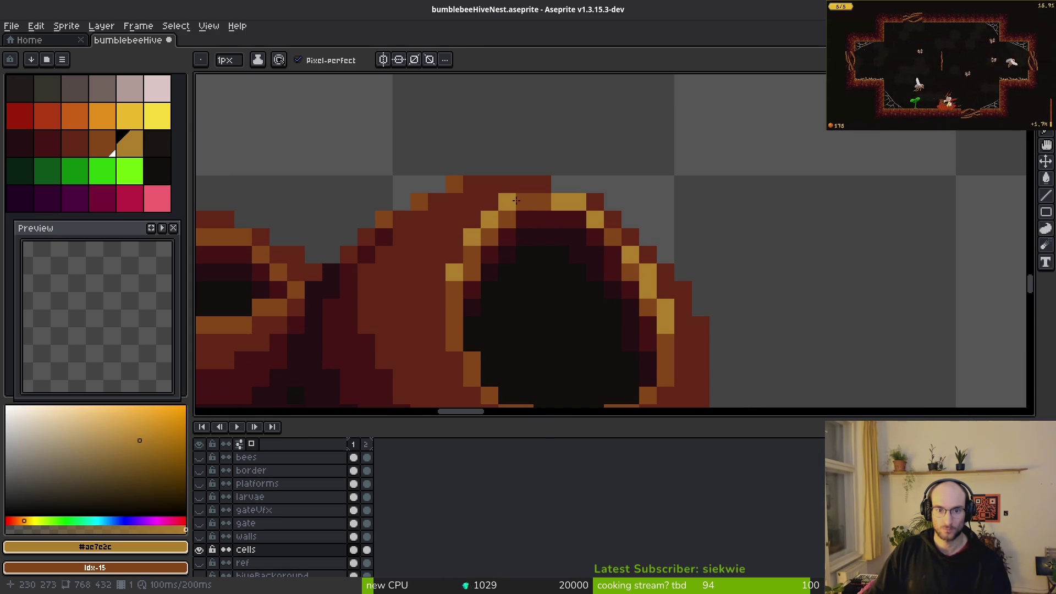
pyautogui.click(514, 200)
pyautogui.scroll(-3, 514, 200)
pyautogui.scroll(3, 588, 259)
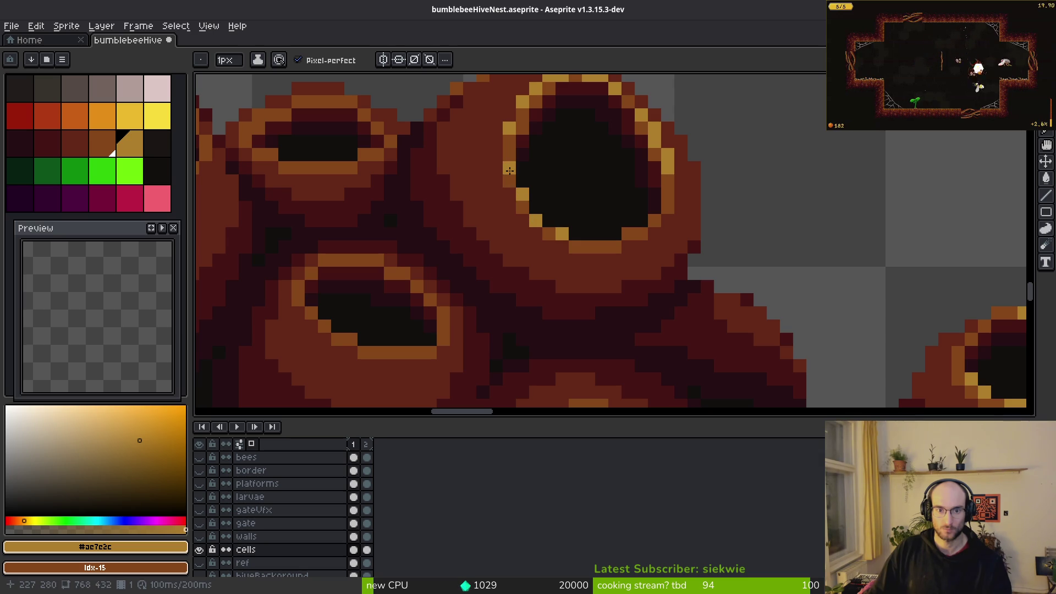
pyautogui.scroll(-2, 636, 279)
pyautogui.scroll(4, 637, 280)
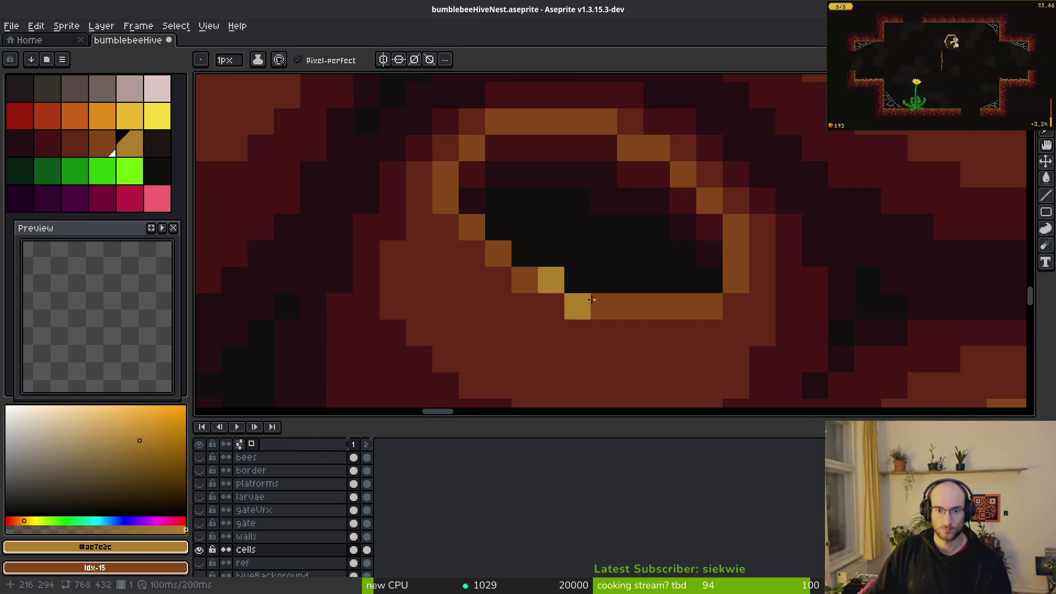
pyautogui.moveTo(594, 302); pyautogui.dragTo(632, 304)
pyautogui.click(498, 253)
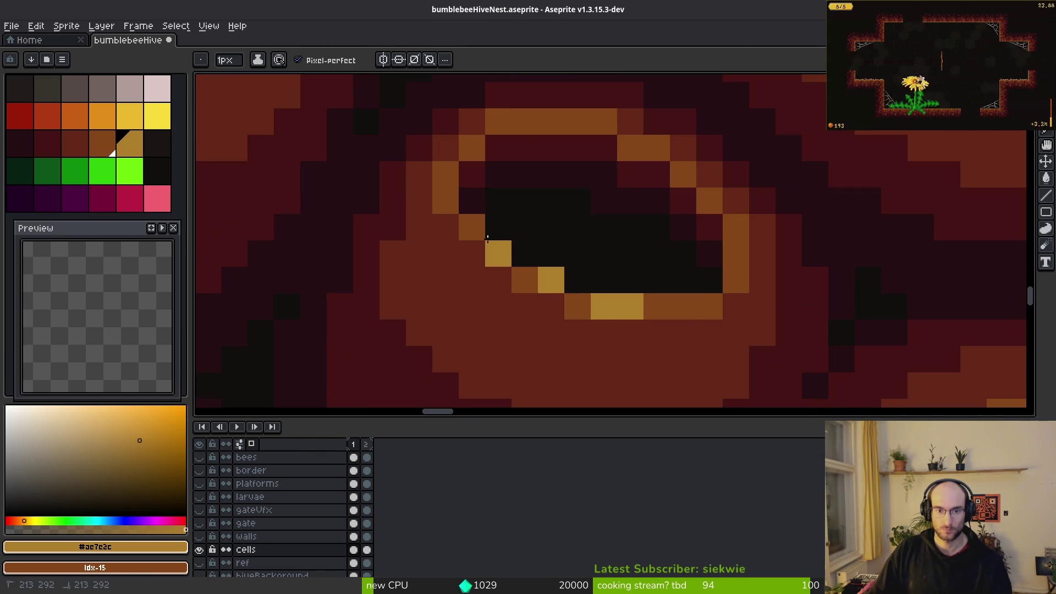
pyautogui.click(445, 200)
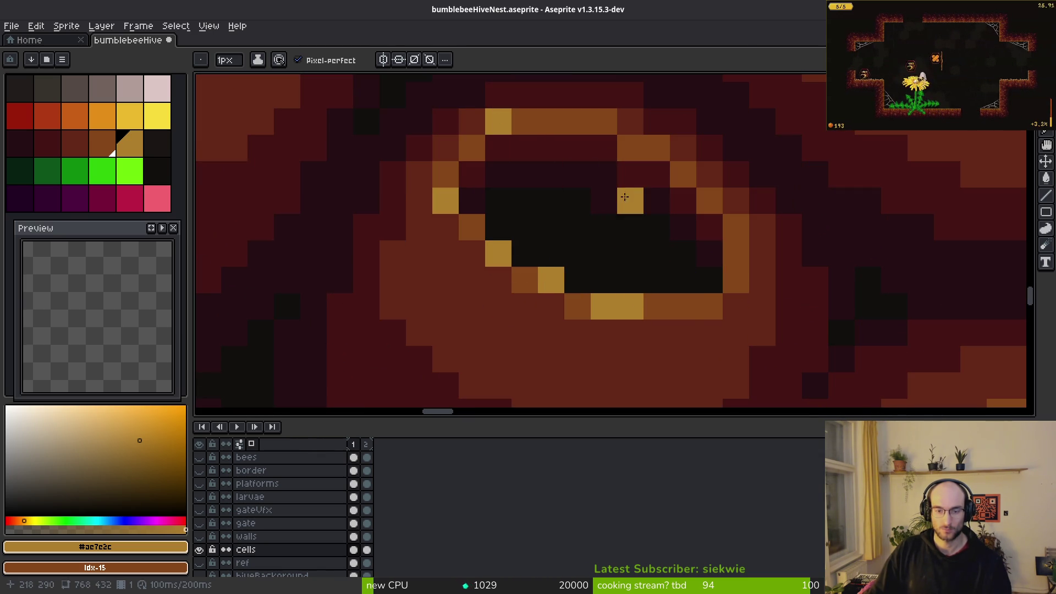
pyautogui.click(471, 147)
pyautogui.click(445, 173)
# - Add gold at the bottom-right inner corner, along the bottom rim and up the left rim
pyautogui.scroll(-3, 588, 271)
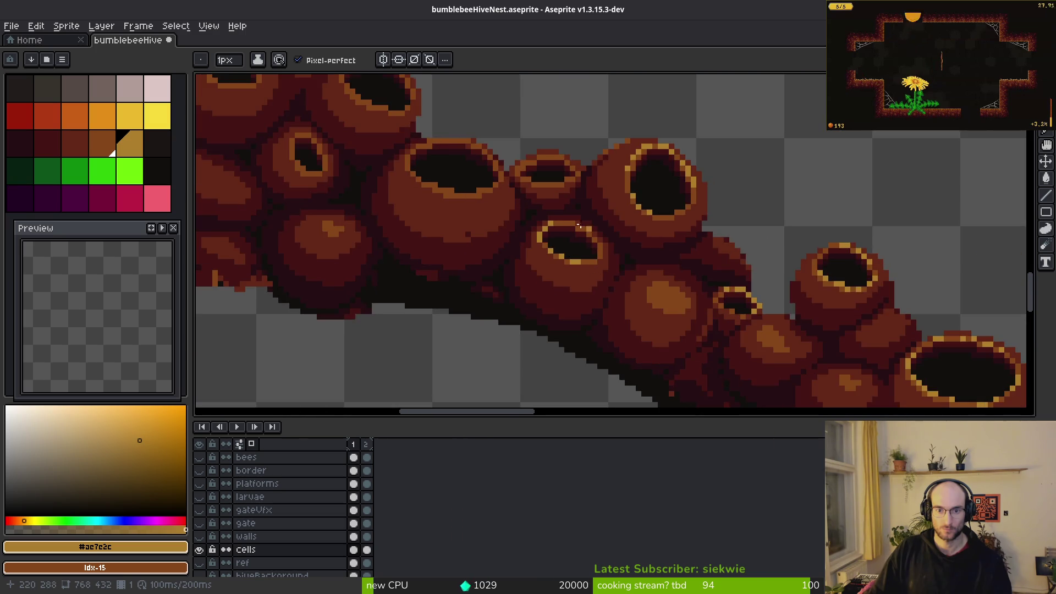
pyautogui.scroll(3, 588, 233)
pyautogui.scroll(-3, 562, 258)
pyautogui.scroll(3, 562, 259)
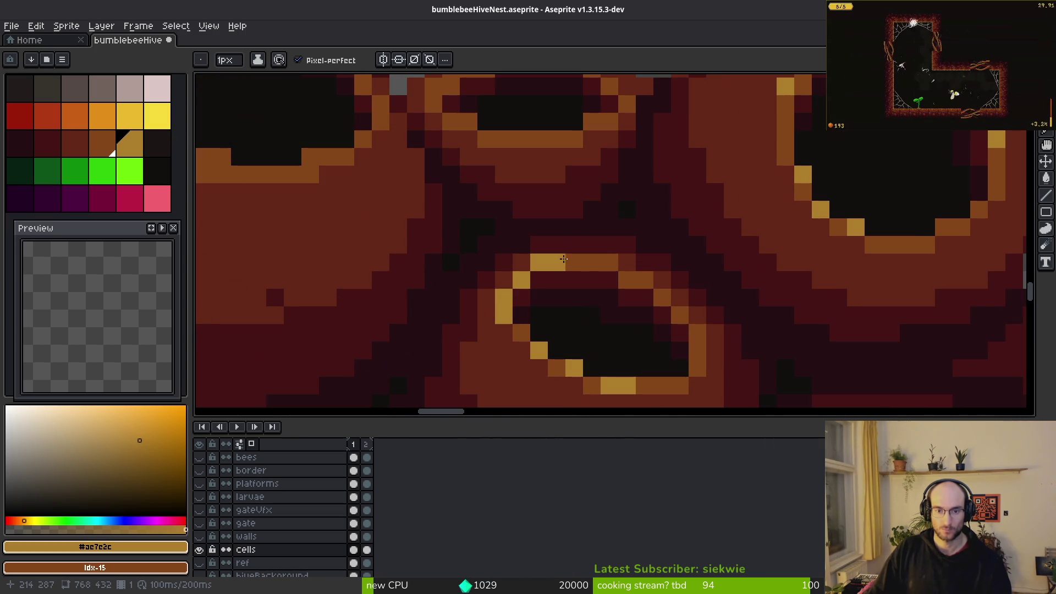
pyautogui.scroll(-3, 610, 326)
pyautogui.scroll(3, 603, 332)
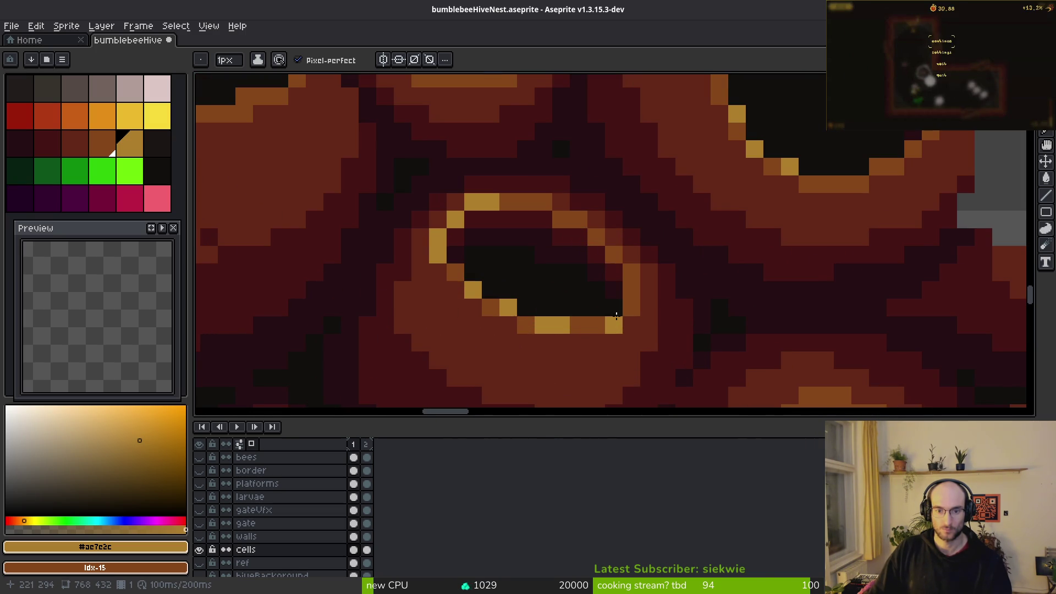
pyautogui.scroll(-6, 619, 319)
pyautogui.scroll(7, 623, 358)
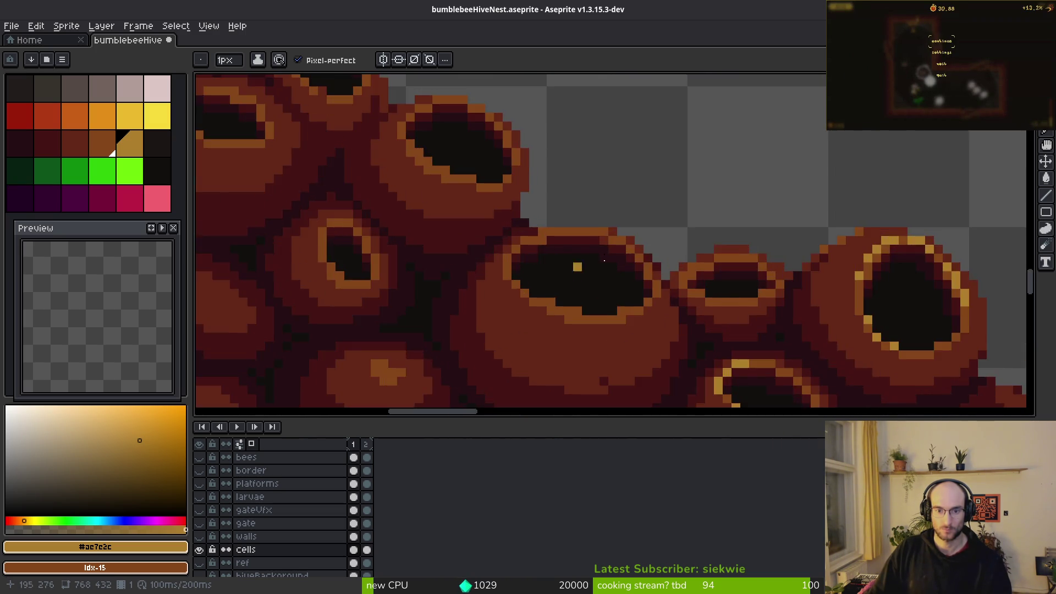
pyautogui.scroll(-3, 623, 364)
pyautogui.click(620, 296)
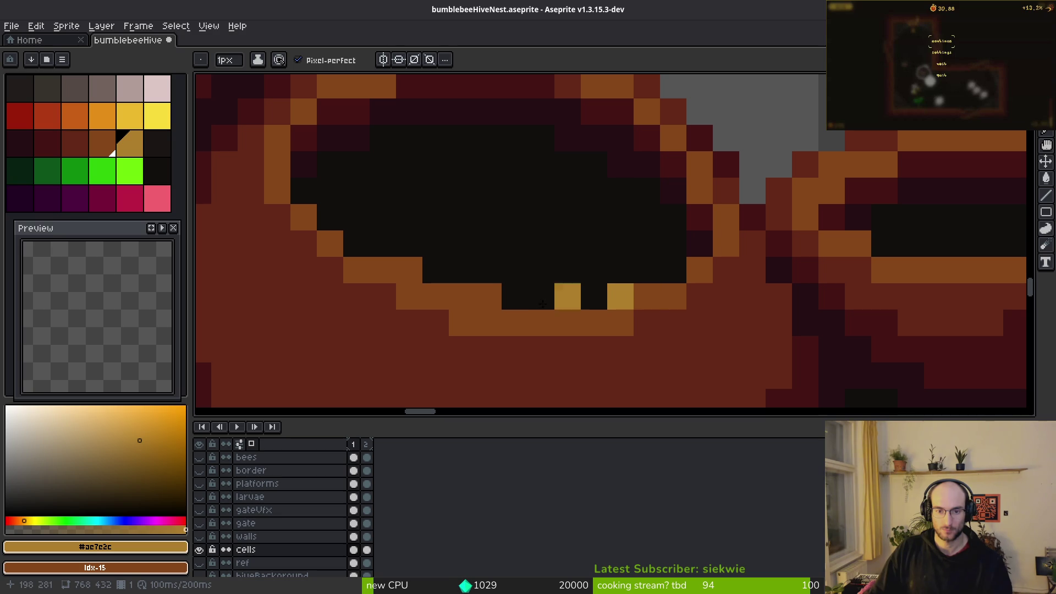
pyautogui.click(464, 297)
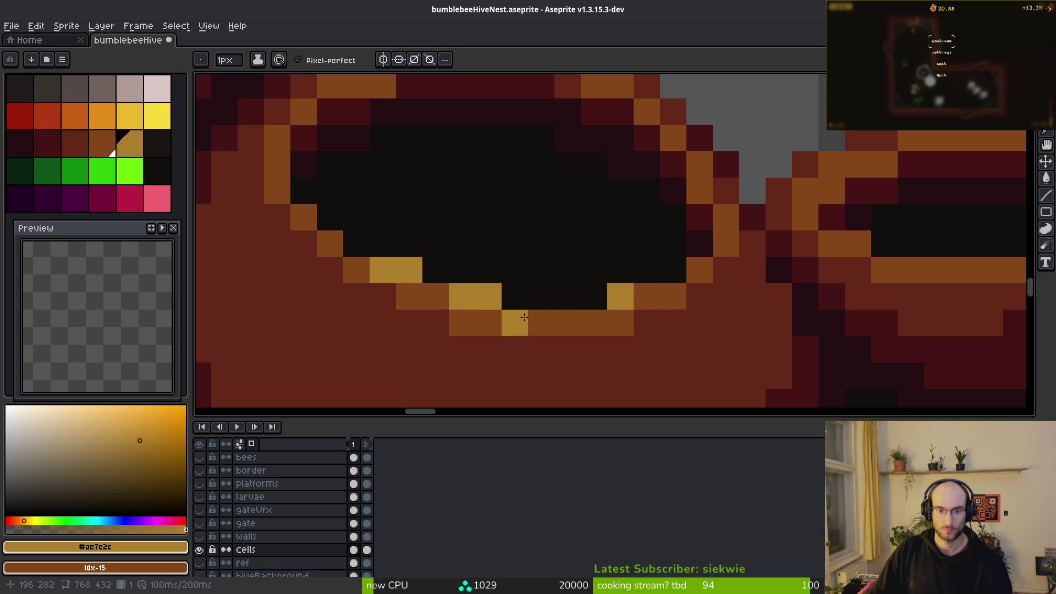
pyautogui.click(330, 245)
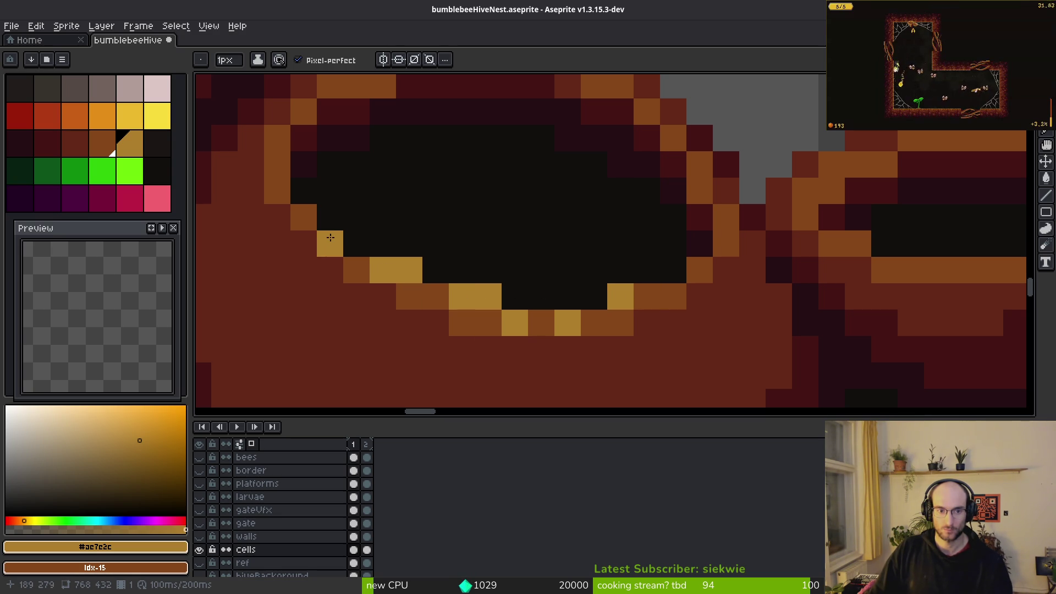
pyautogui.moveTo(277, 192); pyautogui.dragTo(271, 166)
# - Add gold pixels across the upper rim and down the pot rim
pyautogui.scroll(3, 380, 165)
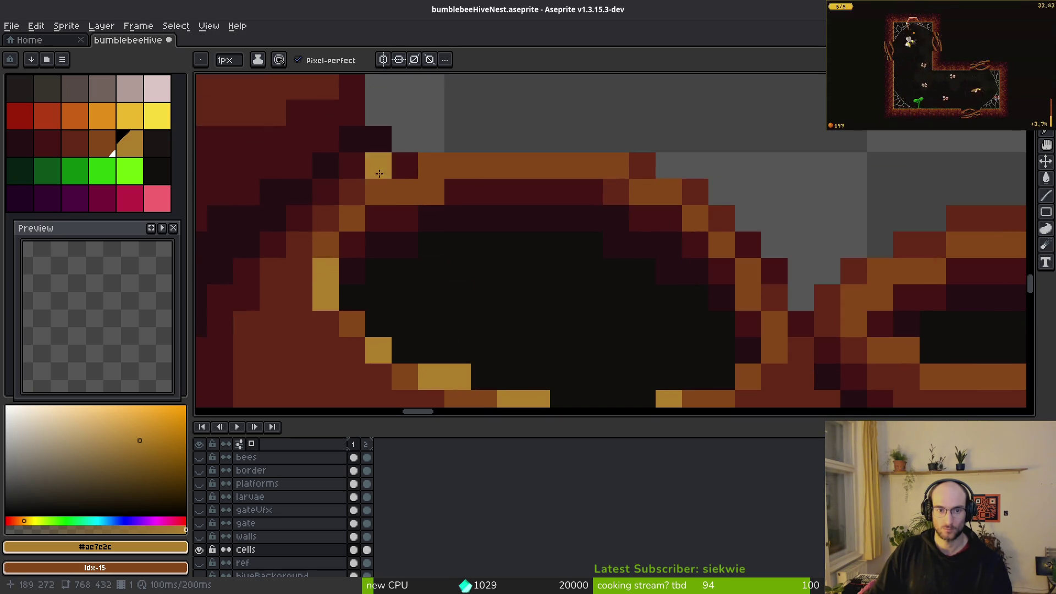
pyautogui.moveTo(432, 165); pyautogui.dragTo(459, 165)
pyautogui.click(510, 165)
pyautogui.scroll(-5, 615, 262)
pyautogui.scroll(4, 614, 262)
pyautogui.click(552, 218)
pyautogui.click(588, 235)
pyautogui.click(623, 270)
pyautogui.click(661, 322)
pyautogui.scroll(-2, 605, 275)
pyautogui.scroll(2, 526, 251)
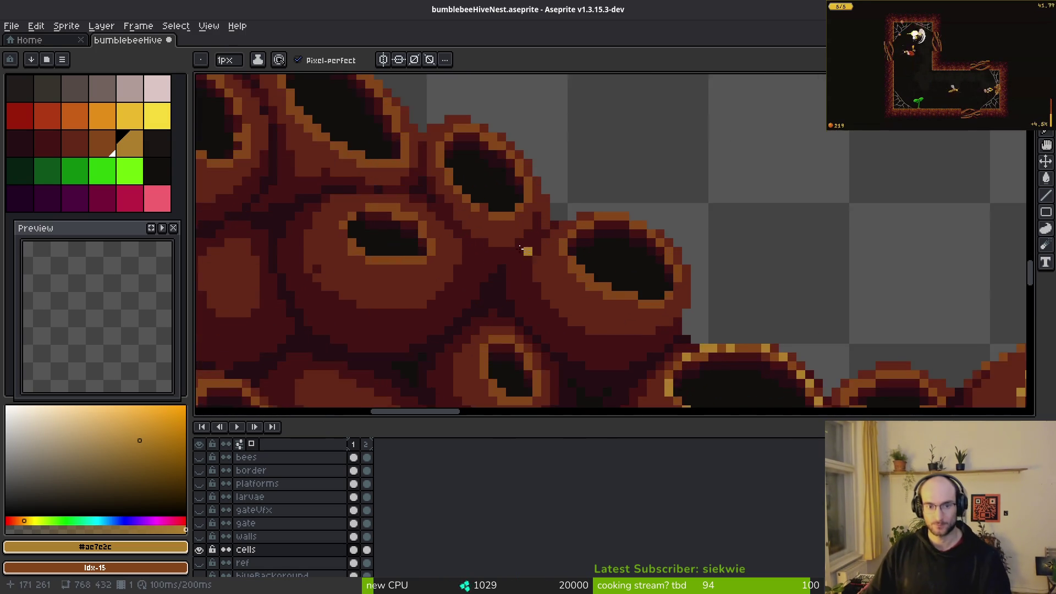
pyautogui.scroll(3, 526, 250)
# - Repaint one rim pixel in the sampled darker orange, then return to the gold colour
pyautogui.keyDown('alt'); pyautogui.click(374, 344); pyautogui.keyUp('alt')
pyautogui.click(290, 250)
pyautogui.scroll(-4, 649, 223)
pyautogui.click(130, 143)
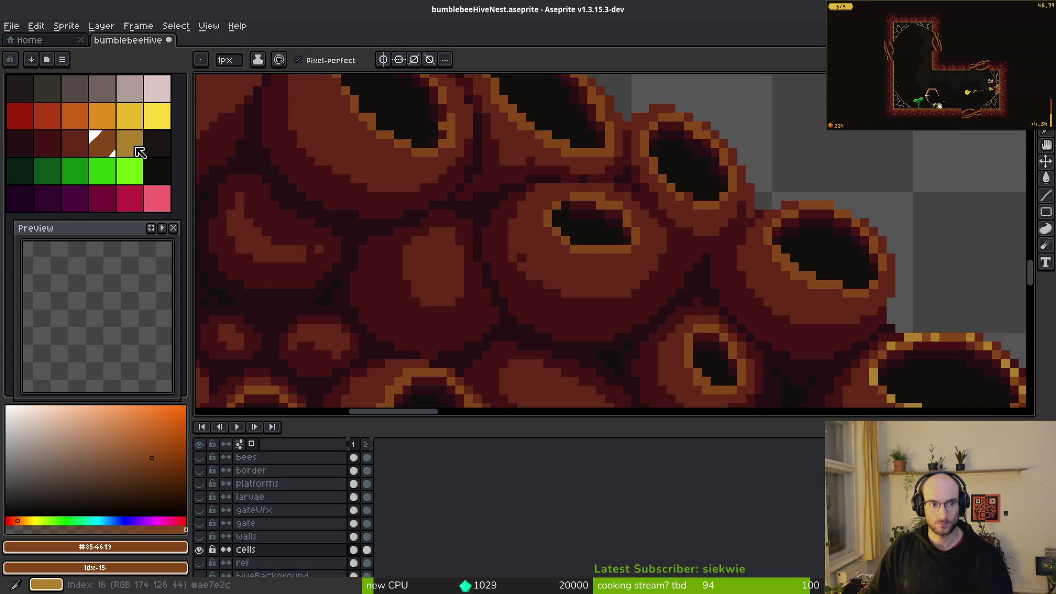
# - Add gold highlight pixels on the pot rim around the dark opening
pyautogui.scroll(2, 617, 229)
pyautogui.click(620, 232)
pyautogui.click(646, 256)
pyautogui.click(681, 256)
pyautogui.click(682, 150)
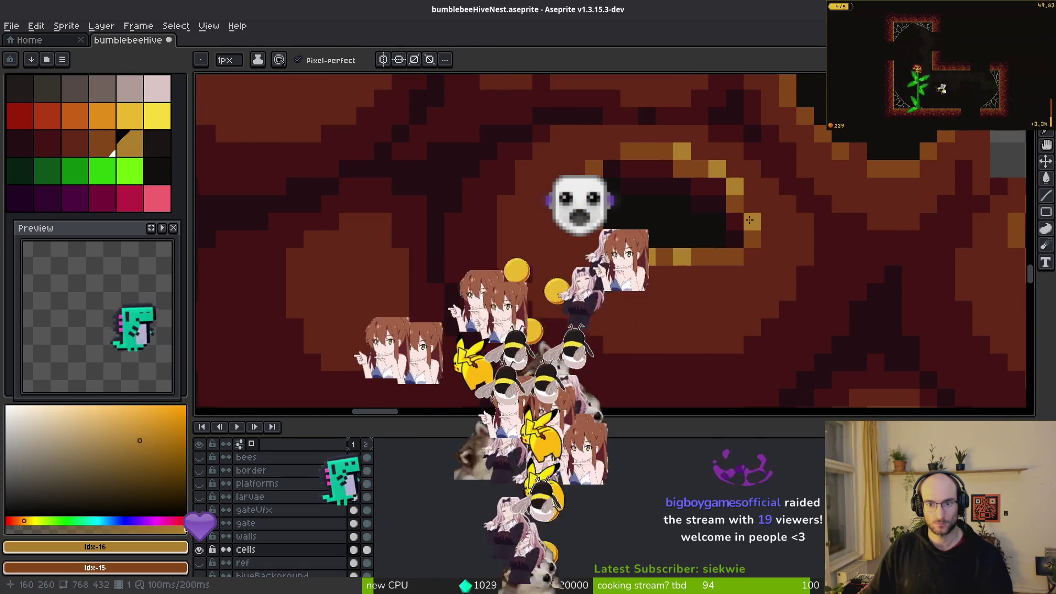
pyautogui.click(929, 293)
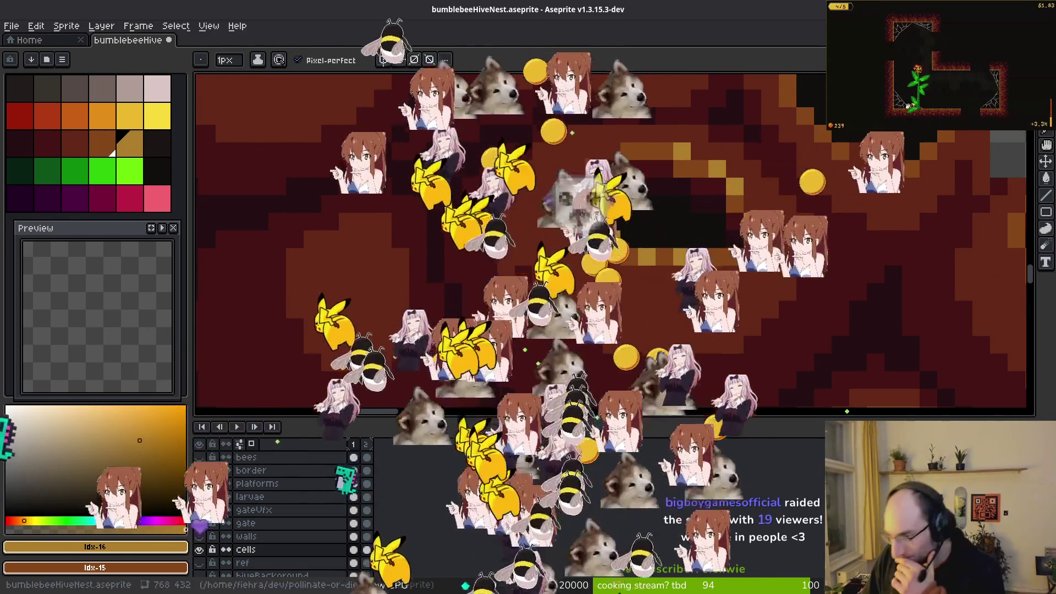
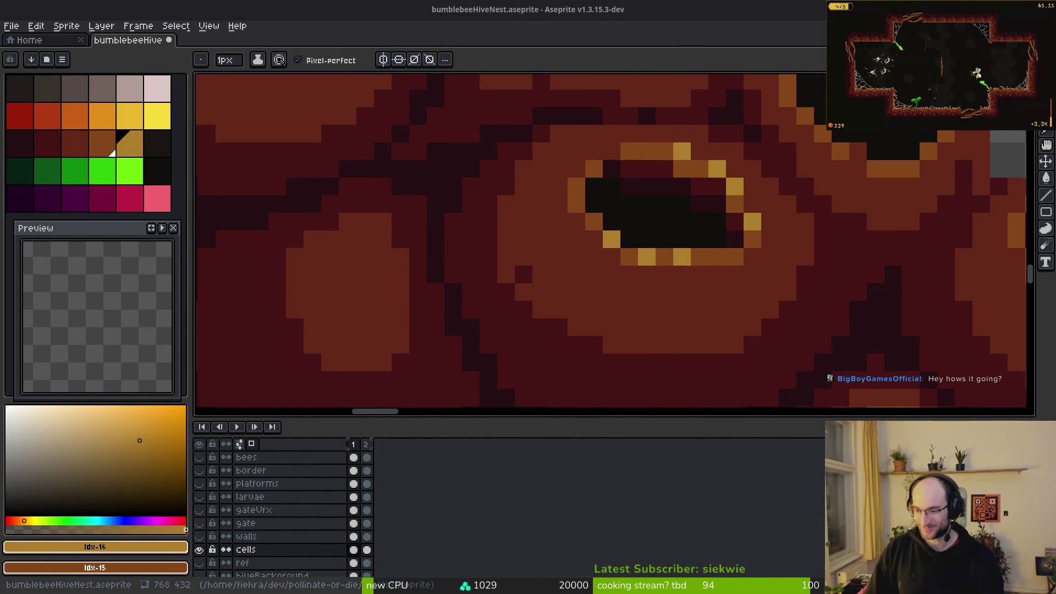
# - Add a gold pixel to one hole's rim, then re-sample the dark reds and gold #ac7e2c
pyautogui.click(682, 275)
pyautogui.scroll(2, 614, 183)
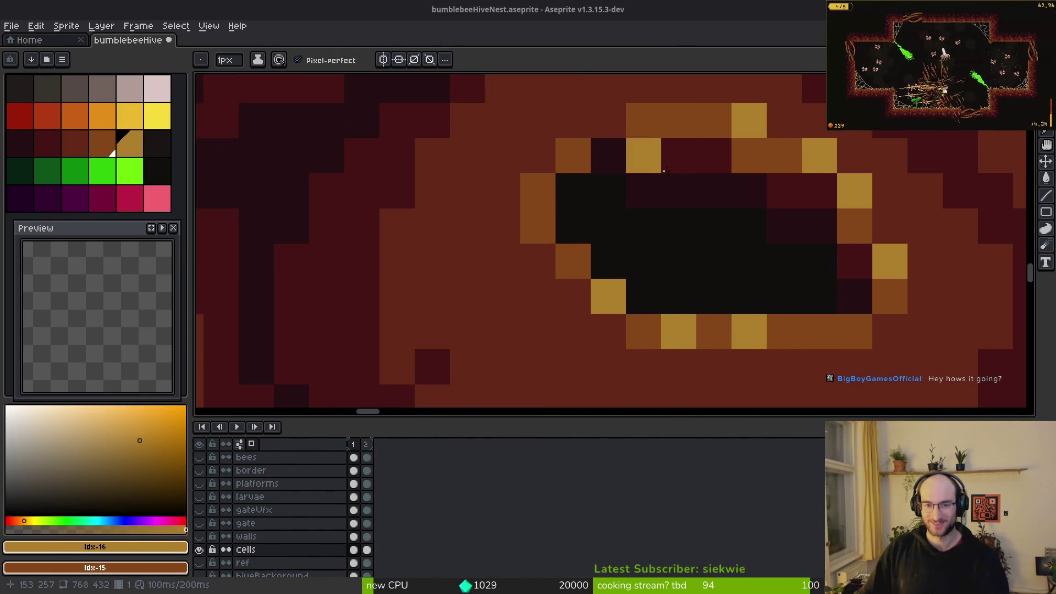
pyautogui.scroll(-3, 644, 155)
pyautogui.keyDown('alt'); pyautogui.click(641, 174); pyautogui.keyUp('alt')
pyautogui.scroll(3, 641, 174)
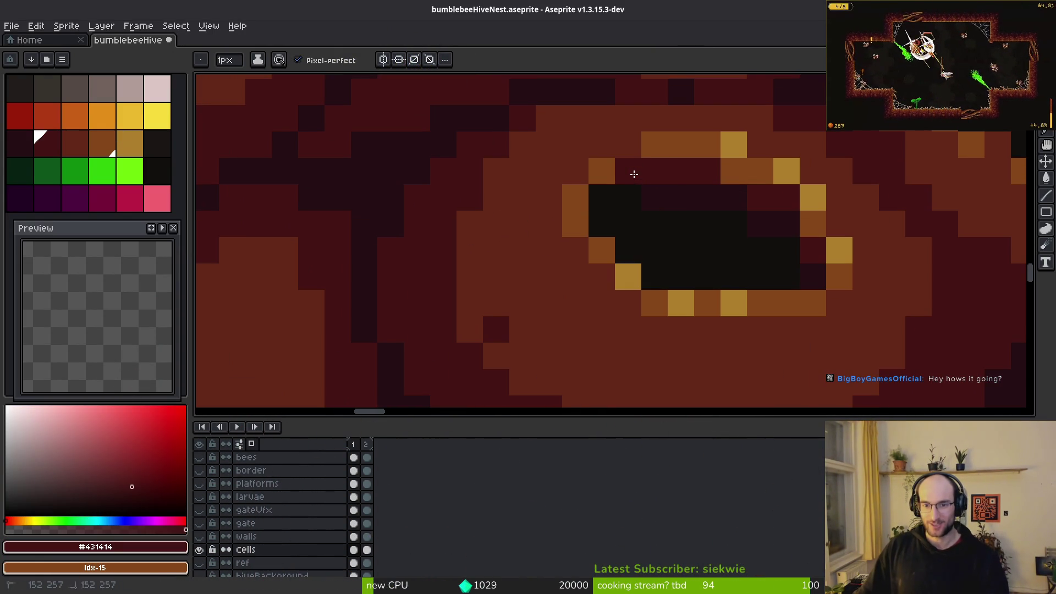
pyautogui.keyDown('alt'); pyautogui.click(619, 196); pyautogui.keyUp('alt')
pyautogui.keyDown('alt'); pyautogui.click(647, 169); pyautogui.keyUp('alt')
pyautogui.keyDown('alt'); pyautogui.click(638, 199); pyautogui.keyUp('alt')
pyautogui.scroll(-3, 688, 220)
pyautogui.scroll(3, 688, 220)
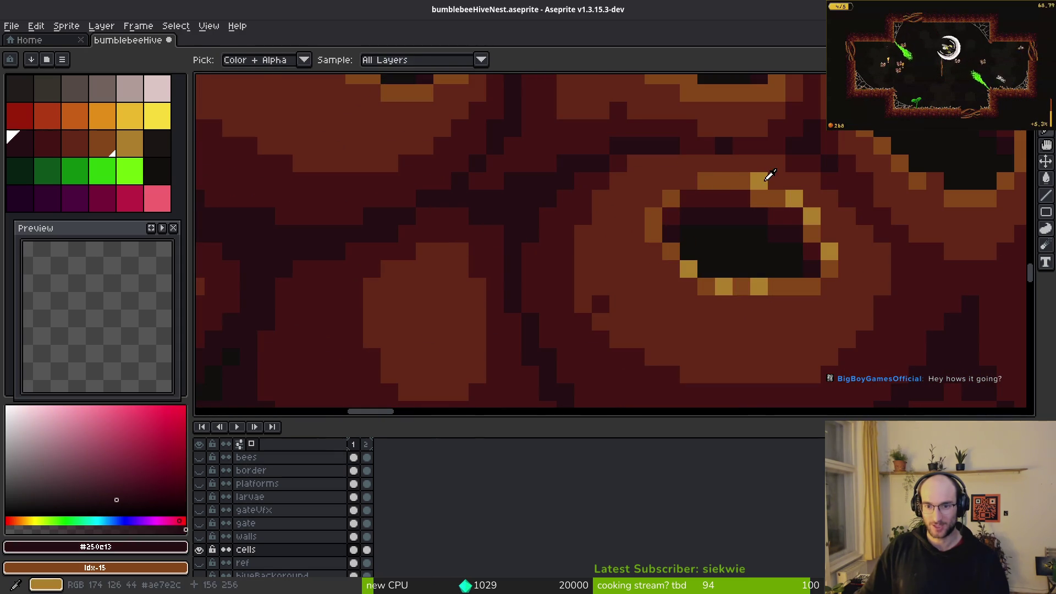
pyautogui.keyDown('alt'); pyautogui.click(699, 184); pyautogui.keyUp('alt')
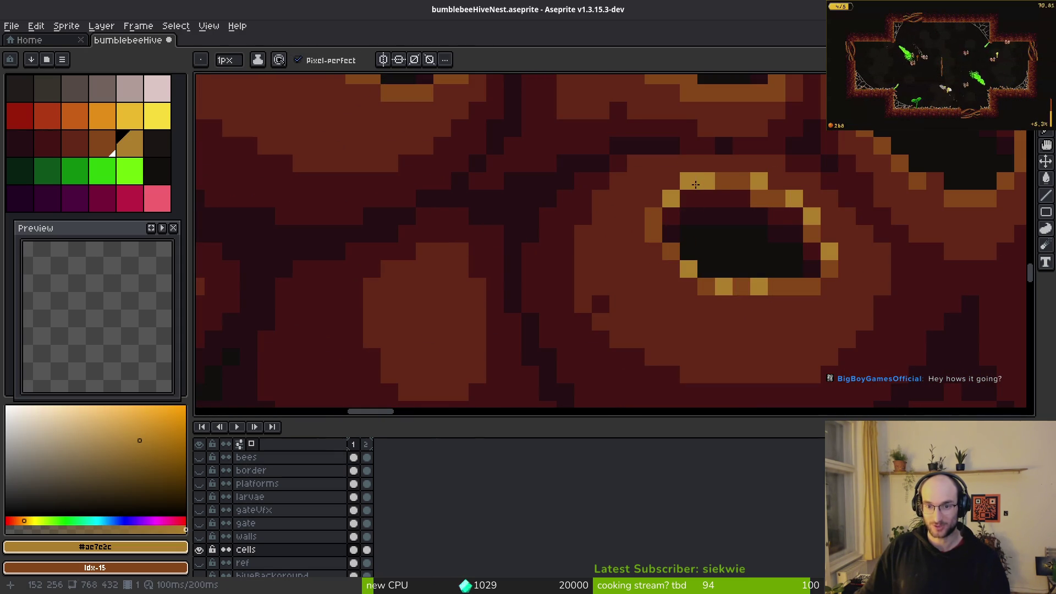
pyautogui.scroll(-3, 742, 204)
pyautogui.scroll(5, 766, 247)
# - Paint gold highlights along another opening's lower-left, lower, lower-right and top rims, undoing a stray pixel
pyautogui.click(709, 285)
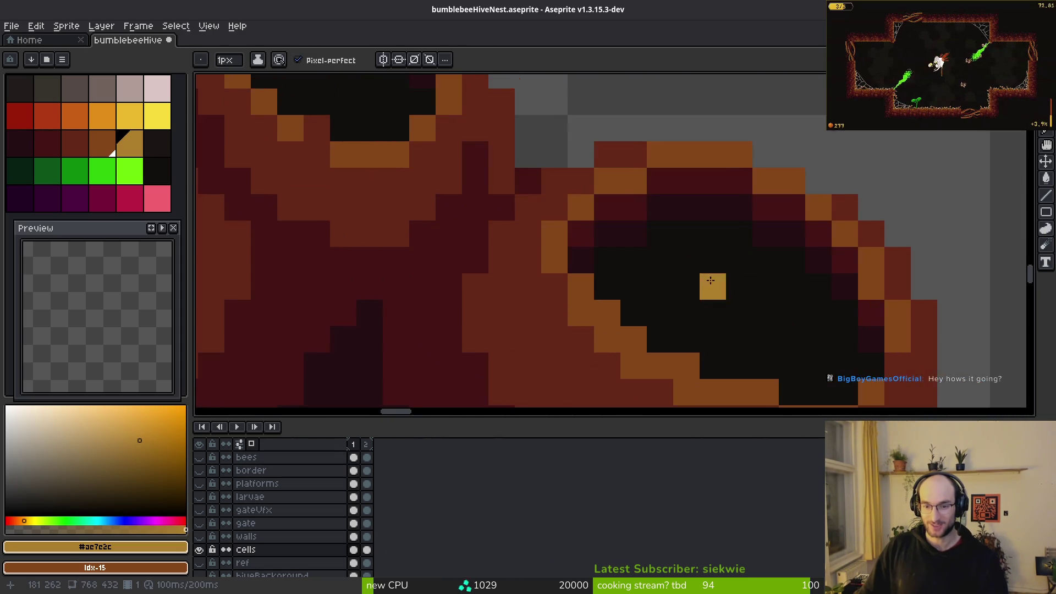
pyautogui.hotkey('ctrl', 'z')
pyautogui.moveTo(486, 236); pyautogui.dragTo(572, 311)
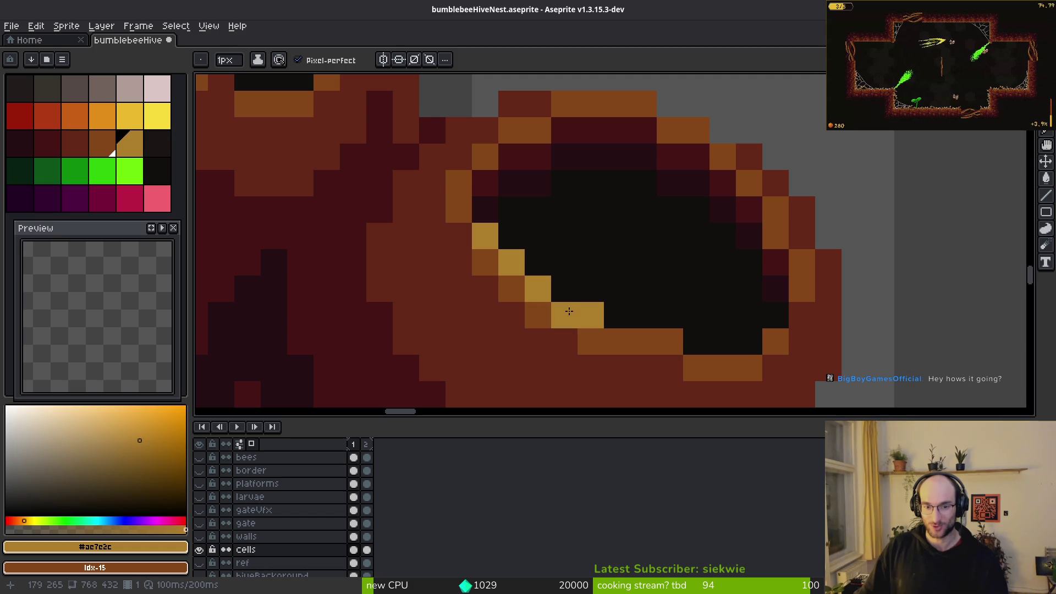
pyautogui.click(670, 341)
pyautogui.click(643, 341)
pyautogui.click(775, 341)
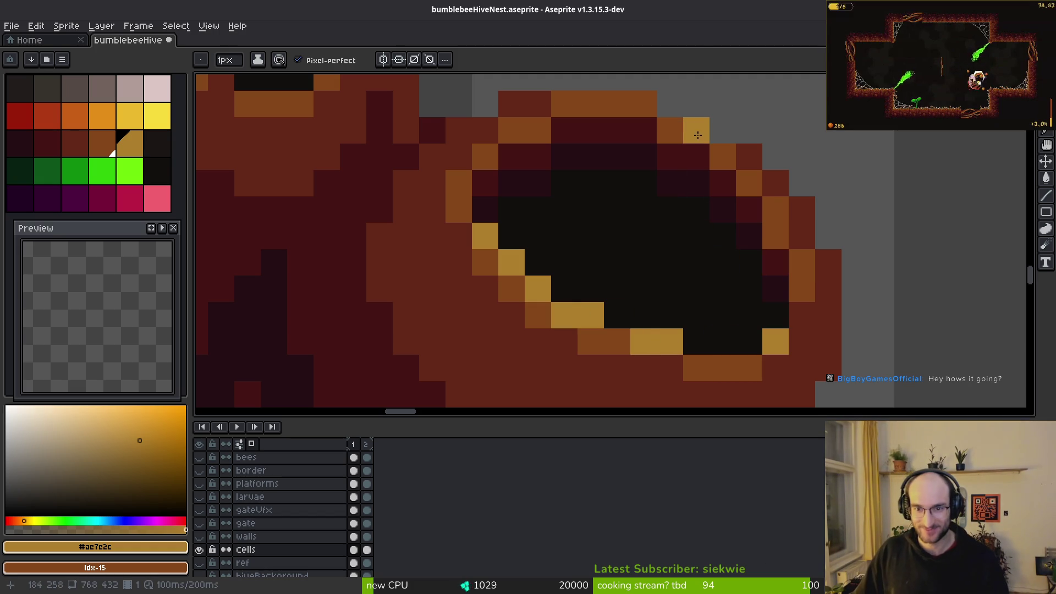
pyautogui.moveTo(616, 104)
pyautogui.mouseDown()
pyautogui.moveTo(591, 104)
pyautogui.moveTo(644, 104)
pyautogui.mouseUp()
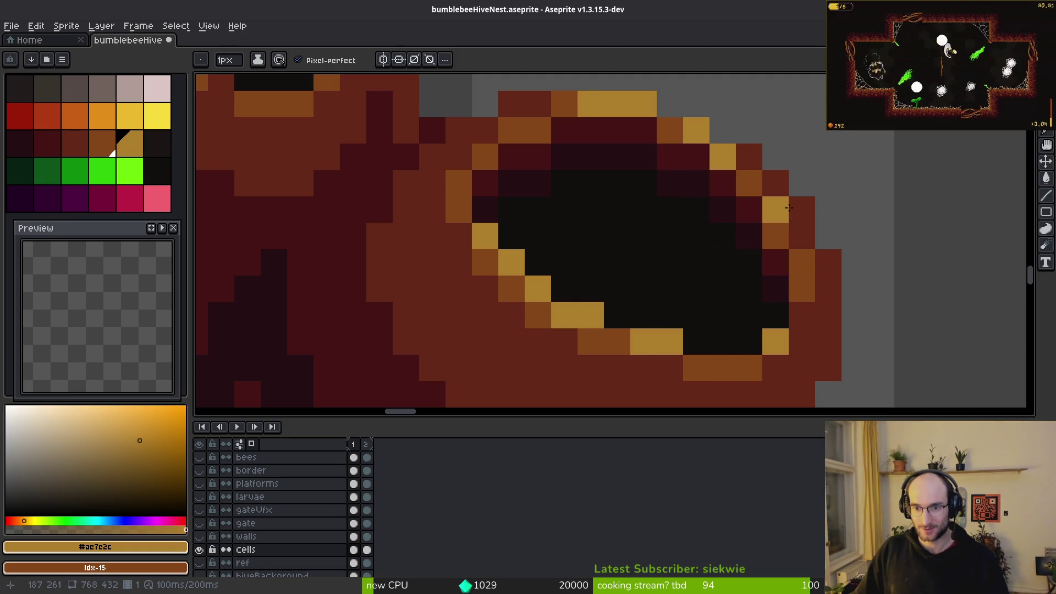
pyautogui.scroll(-5, 806, 255)
pyautogui.scroll(-4, 807, 275)
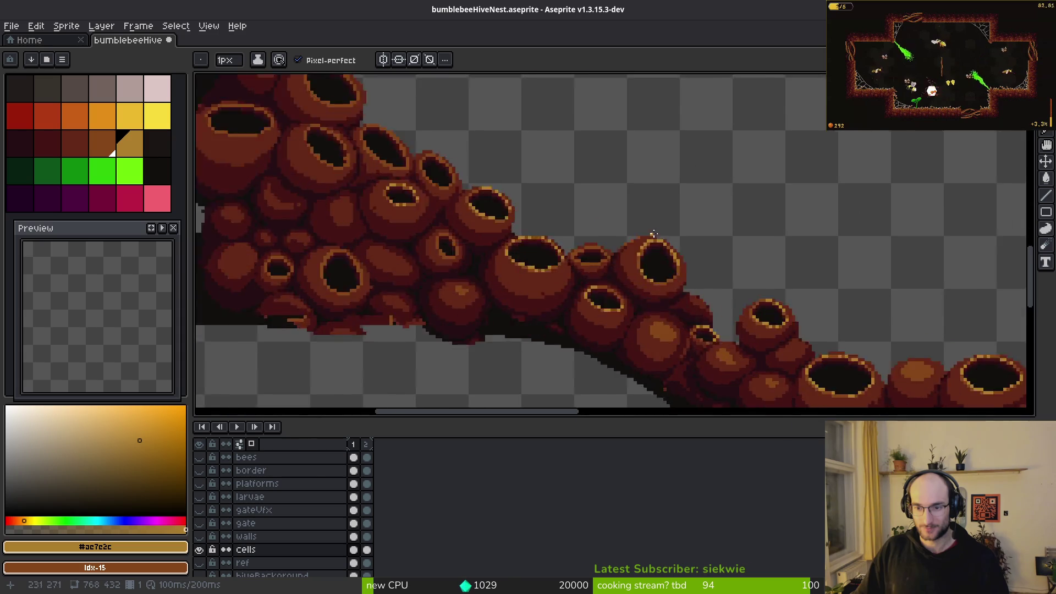
# - Sample the gold and paint highlight pixels along one cell opening's right side and upper rim
pyautogui.scroll(2, 707, 292)
pyautogui.scroll(5, 550, 294)
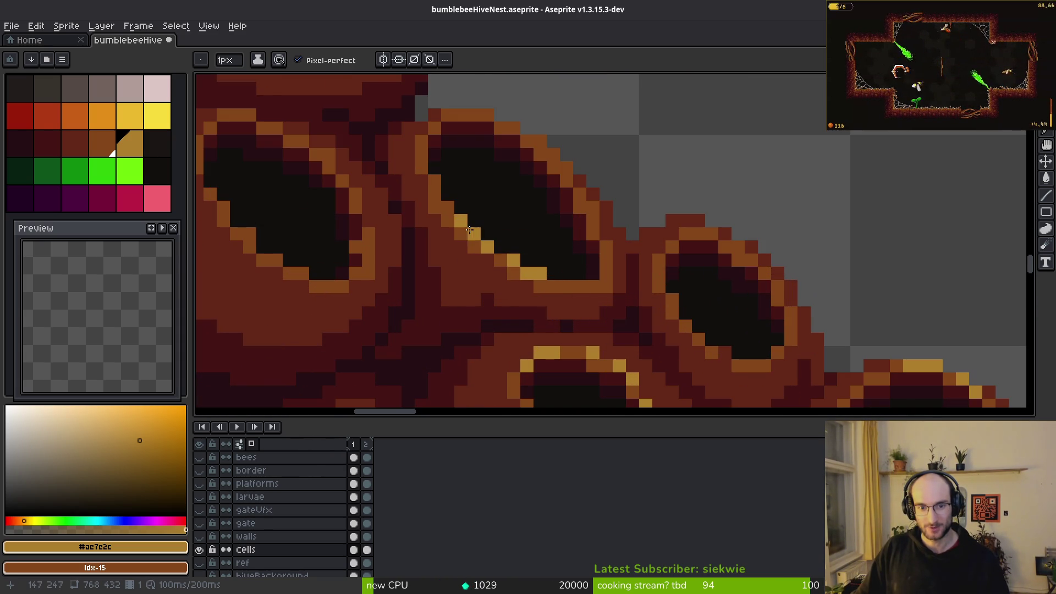
pyautogui.click(434, 182)
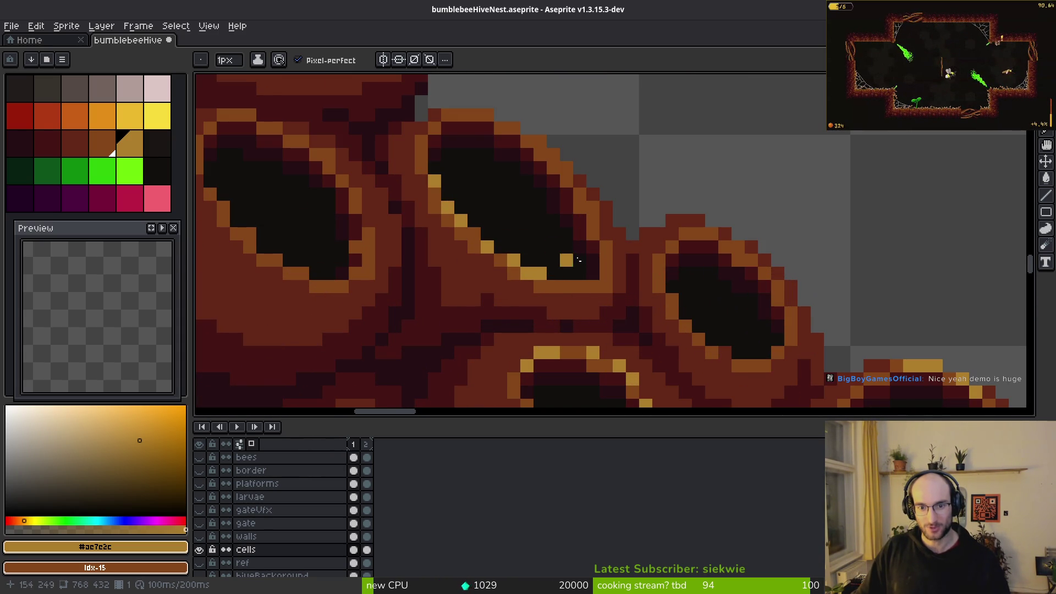
pyautogui.scroll(1, 565, 249)
pyautogui.keyDown('alt'); pyautogui.click(660, 301); pyautogui.keyUp('alt')
pyautogui.keyDown('alt'); pyautogui.click(503, 277); pyautogui.keyUp('alt')
pyautogui.moveTo(607, 177); pyautogui.dragTo(607, 148)
pyautogui.moveTo(607, 187)
pyautogui.mouseDown()
pyautogui.moveTo(601, 200)
pyautogui.moveTo(626, 262)
pyautogui.moveTo(686, 339)
pyautogui.mouseUp()
pyautogui.click(629, 256)
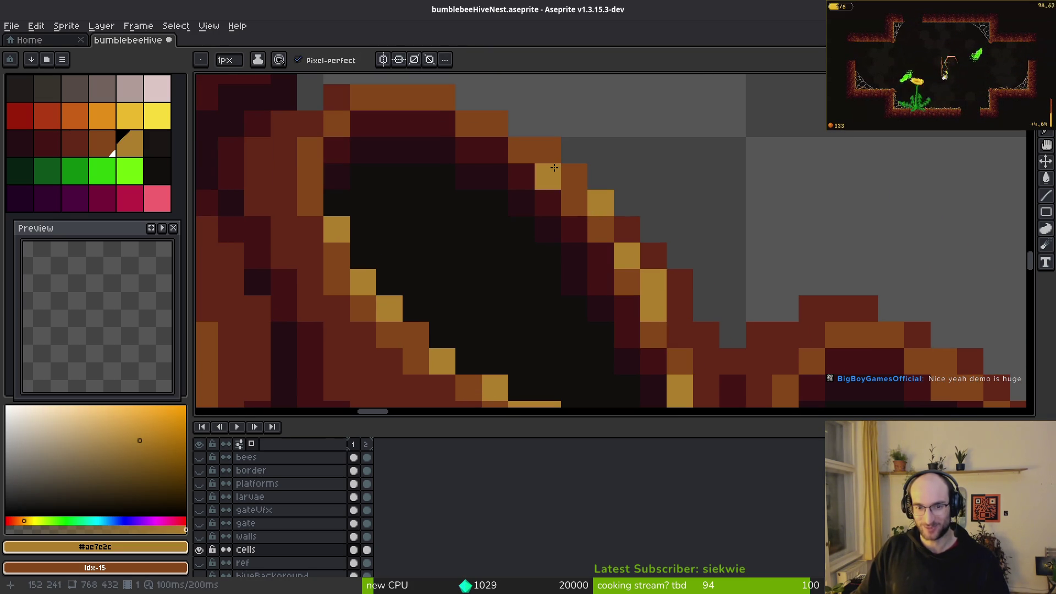
pyautogui.moveTo(568, 184); pyautogui.dragTo(638, 231)
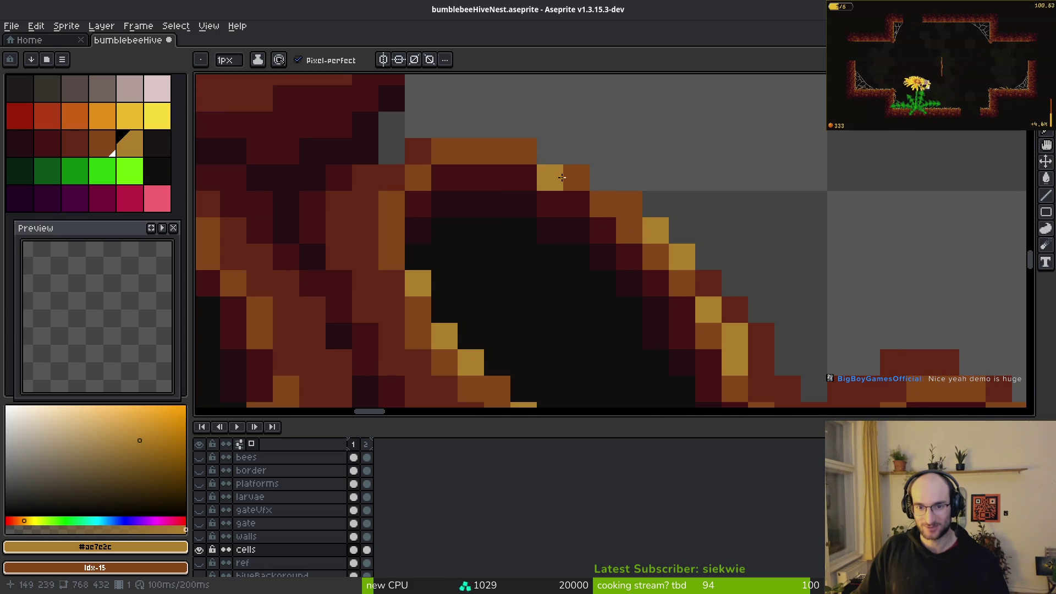
pyautogui.click(497, 151)
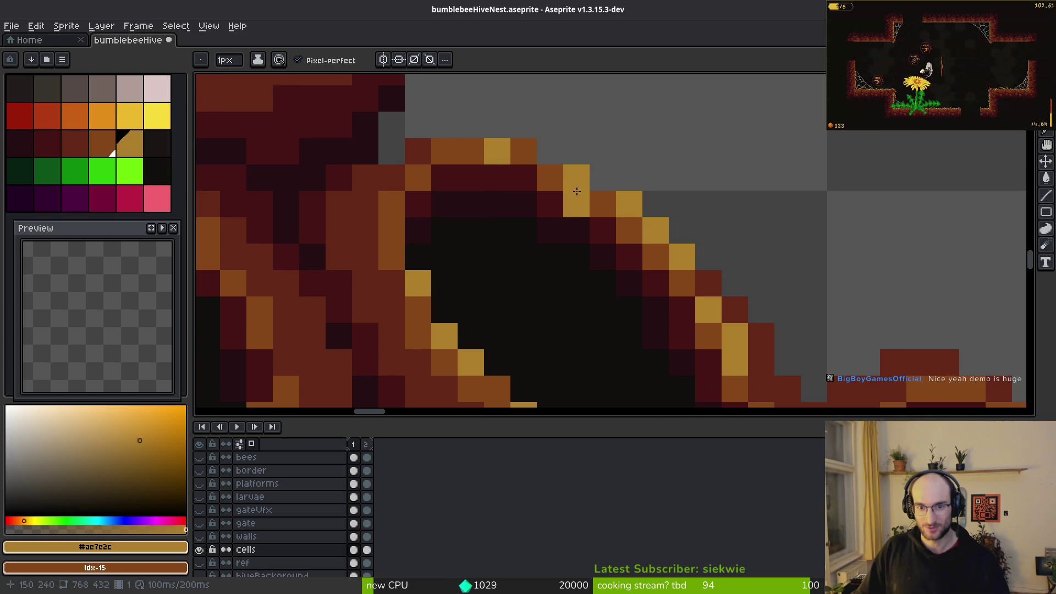
pyautogui.scroll(-3, 507, 221)
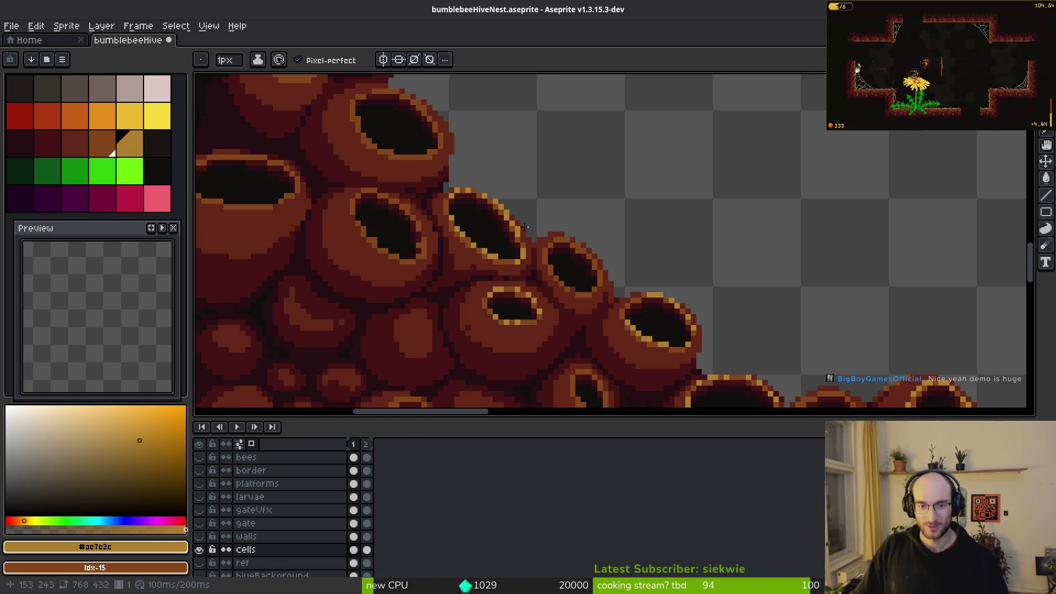
pyautogui.scroll(-2, 552, 282)
pyautogui.scroll(5, 439, 259)
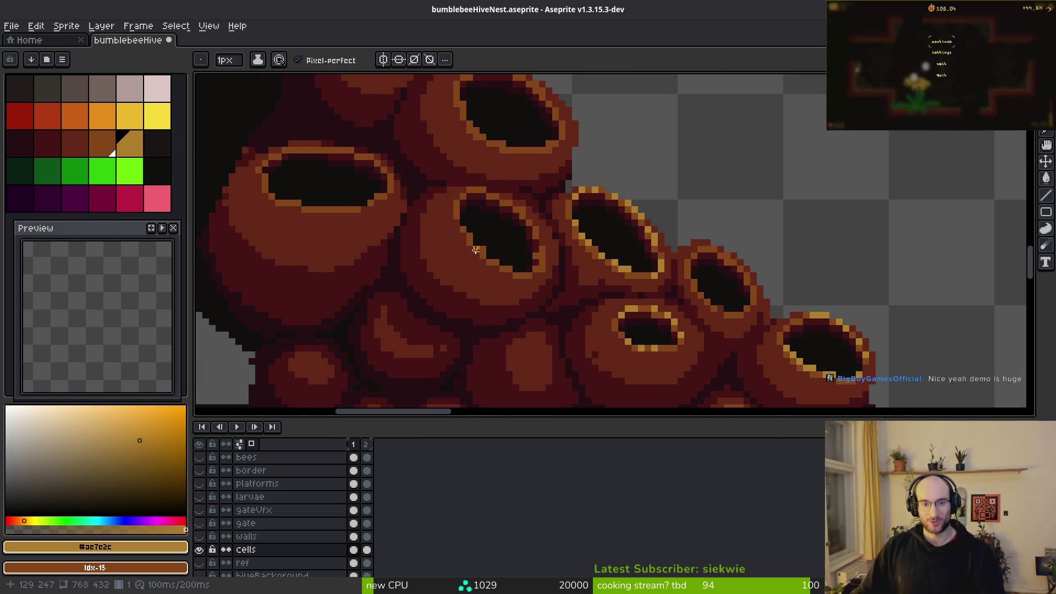
# - Reshape the hole's stepped inner edge with brown pixels and near-black #120f0c darkening
pyautogui.keyDown('alt'); pyautogui.click(543, 264); pyautogui.keyUp('alt')
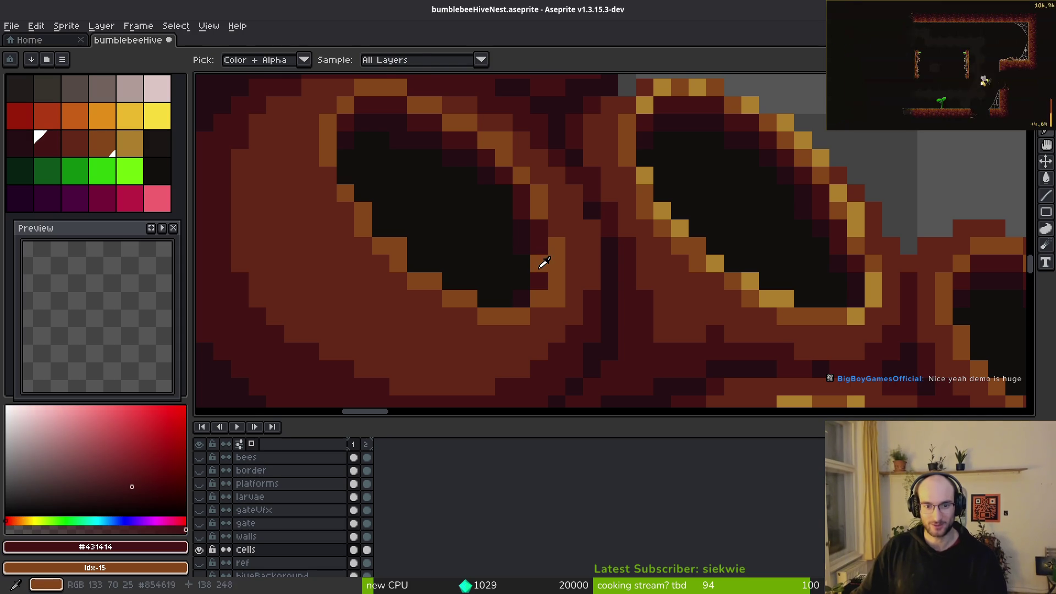
pyautogui.keyDown('alt'); pyautogui.click(538, 261); pyautogui.keyUp('alt')
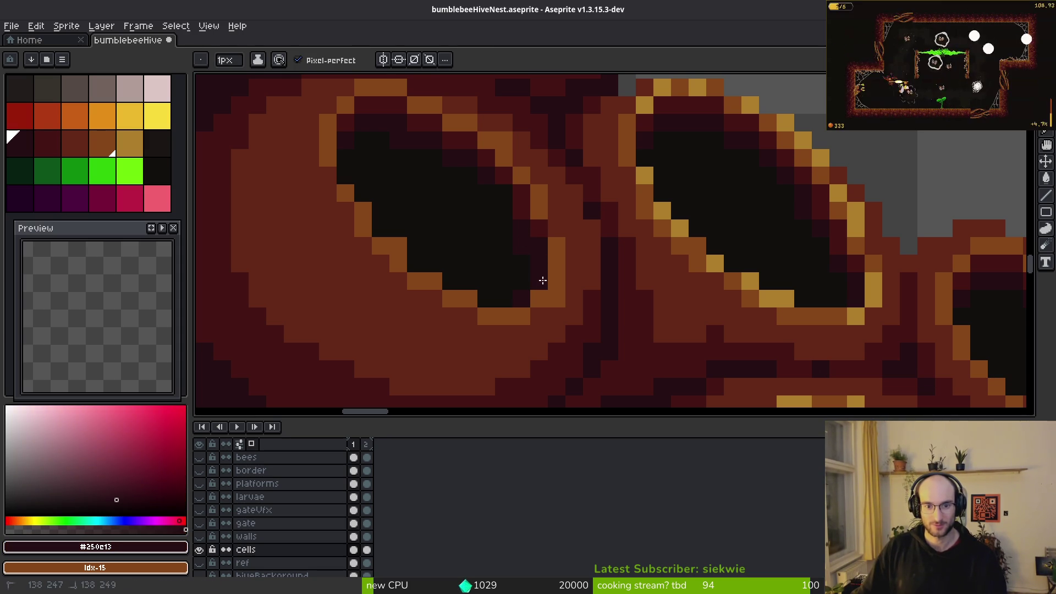
pyautogui.keyDown('alt'); pyautogui.click(527, 252); pyautogui.keyUp('alt')
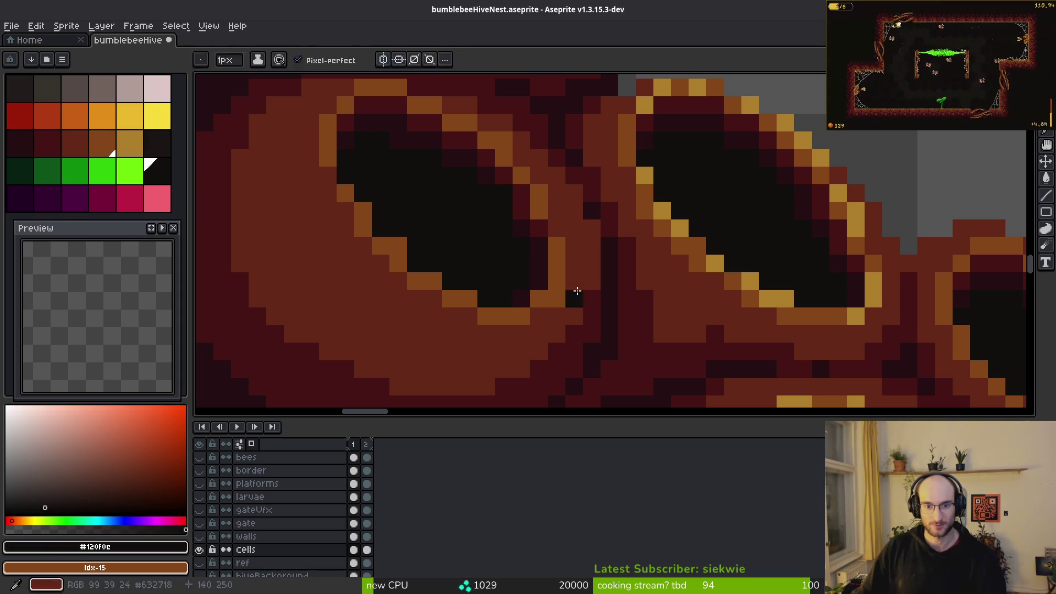
pyautogui.keyDown('alt'); pyautogui.click(572, 295); pyautogui.keyUp('alt')
pyautogui.scroll(-2, 578, 299)
pyautogui.scroll(2, 525, 272)
pyautogui.click(525, 272)
pyautogui.keyDown('alt'); pyautogui.click(525, 273); pyautogui.keyUp('alt')
pyautogui.click(517, 268)
pyautogui.keyDown('alt'); pyautogui.click(467, 250); pyautogui.keyUp('alt')
pyautogui.moveTo(464, 268); pyautogui.dragTo(500, 268)
pyautogui.keyDown('alt'); pyautogui.click(512, 261); pyautogui.keyUp('alt')
pyautogui.click(498, 265)
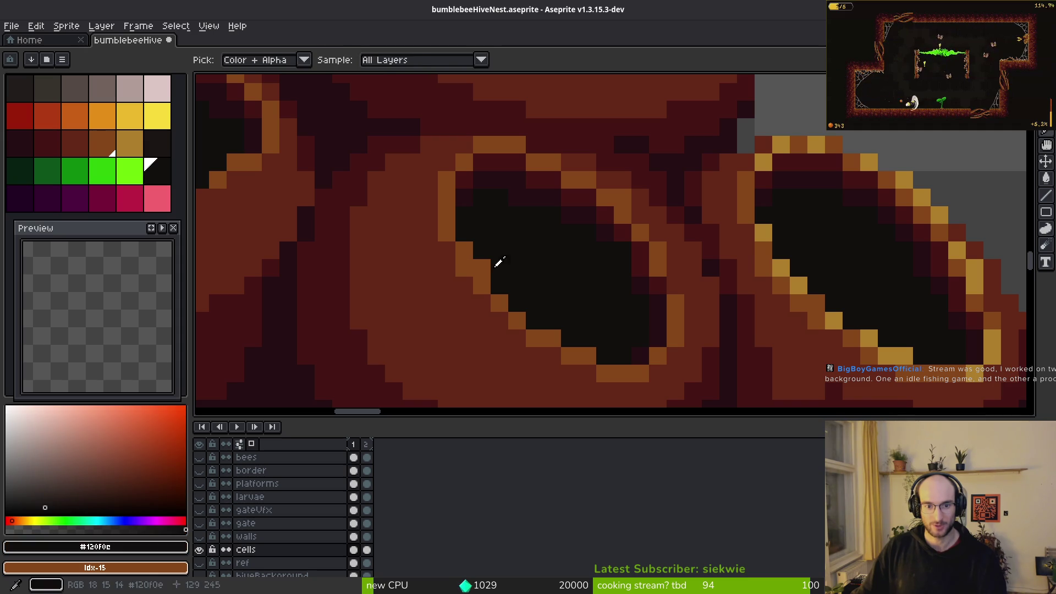
pyautogui.scroll(-2, 495, 260)
pyautogui.scroll(2, 507, 327)
pyautogui.click(507, 326)
pyautogui.scroll(-2, 508, 326)
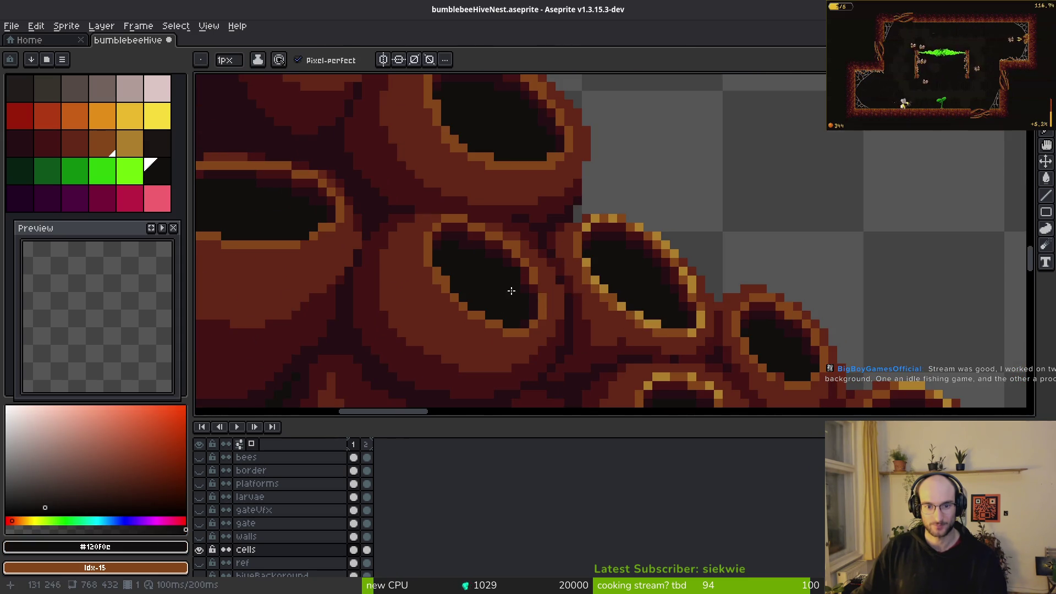
# - Run gold highlight pixels up the cell's right side and along the neighbouring upper rims
pyautogui.keyDown('alt'); pyautogui.click(606, 279); pyautogui.keyUp('alt')
pyautogui.scroll(2, 462, 286)
pyautogui.click(459, 306)
pyautogui.moveTo(460, 306)
pyautogui.mouseDown()
pyautogui.moveTo(414, 259)
pyautogui.moveTo(361, 156)
pyautogui.moveTo(392, 99)
pyautogui.moveTo(421, 93)
pyautogui.mouseUp()
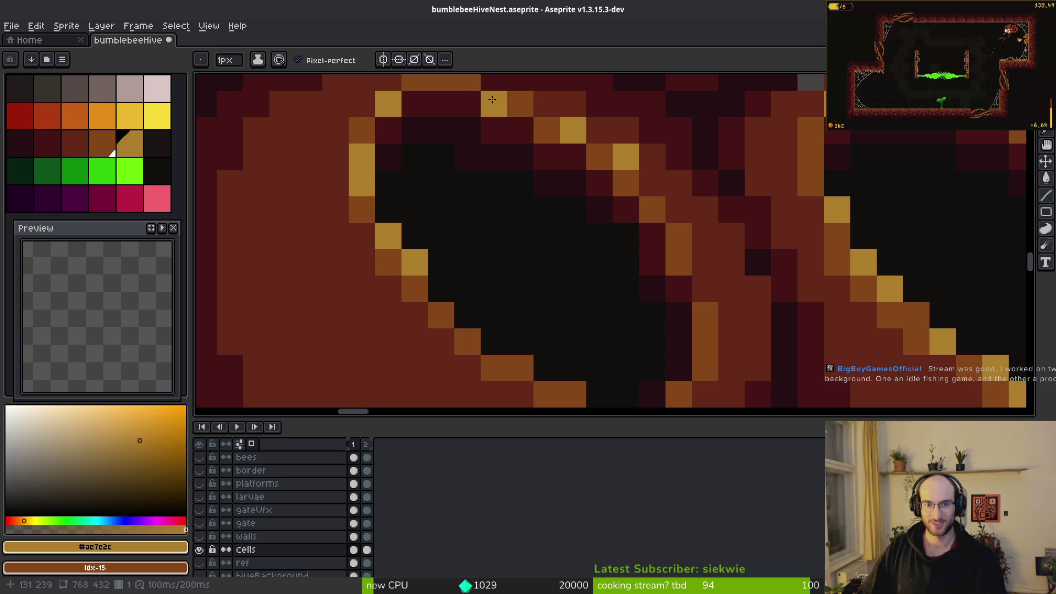
pyautogui.click(519, 104)
pyautogui.click(652, 183)
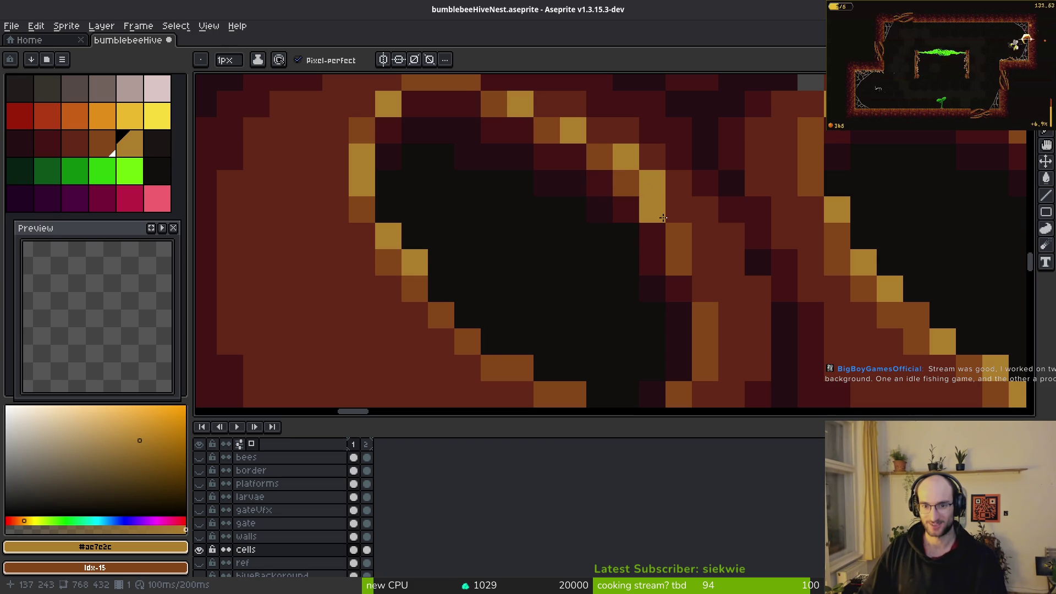
pyautogui.scroll(-5, 735, 275)
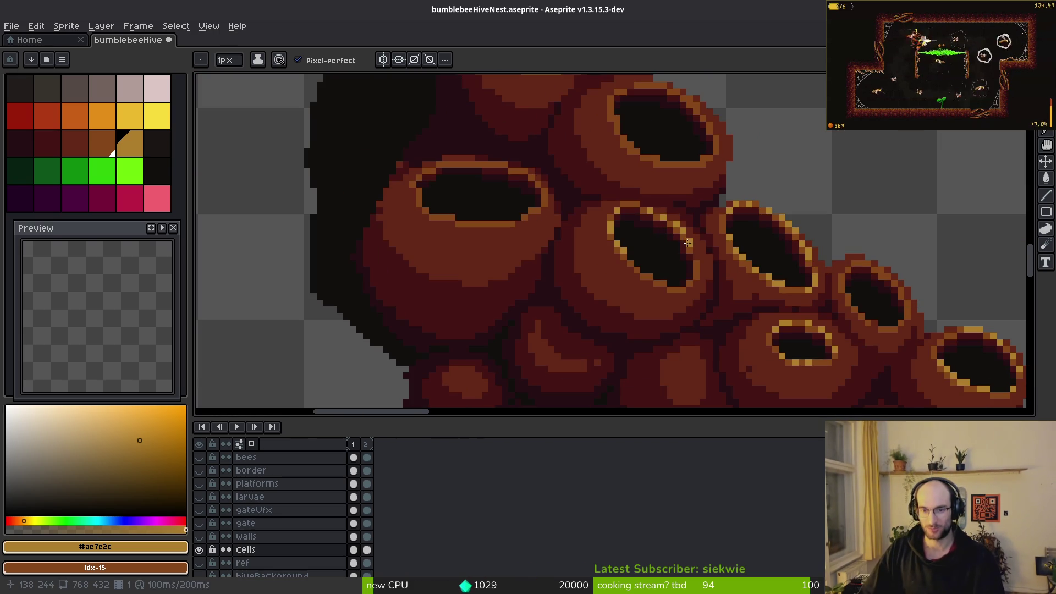
pyautogui.scroll(3, 688, 242)
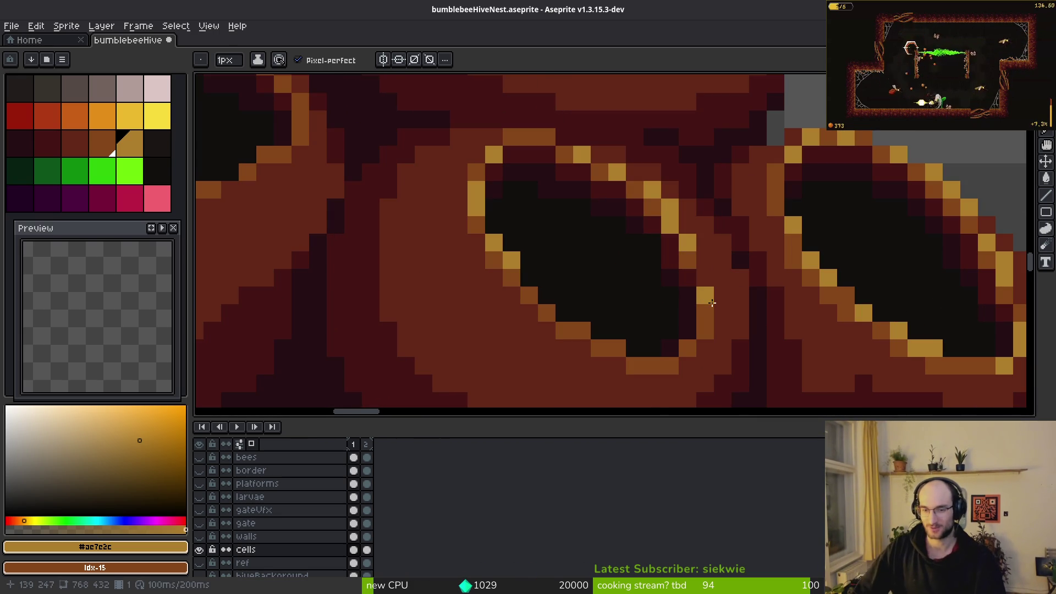
pyautogui.scroll(1, 711, 302)
pyautogui.scroll(-3, 700, 270)
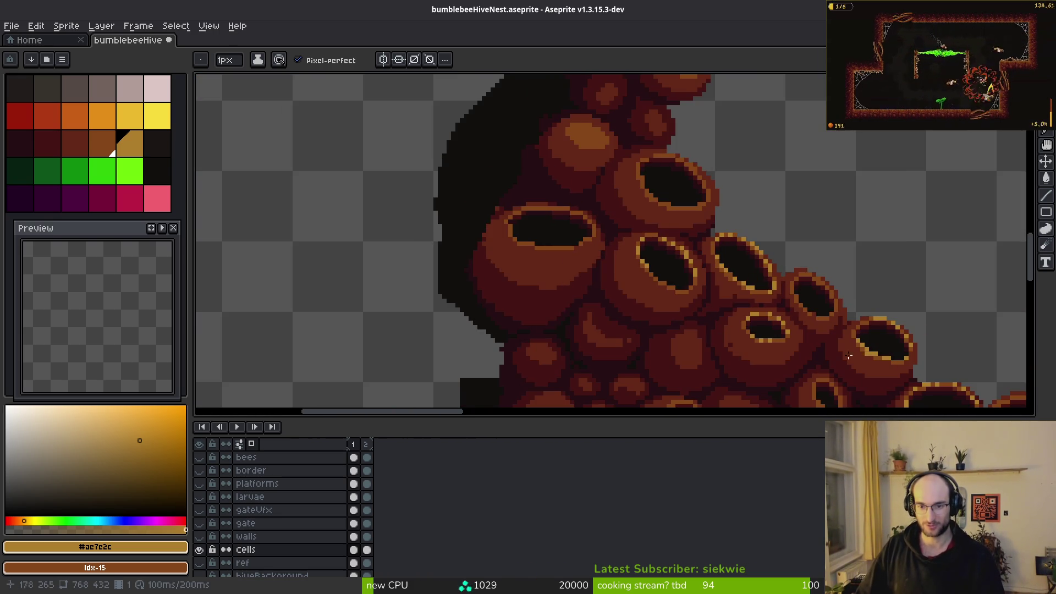
pyautogui.scroll(4, 651, 297)
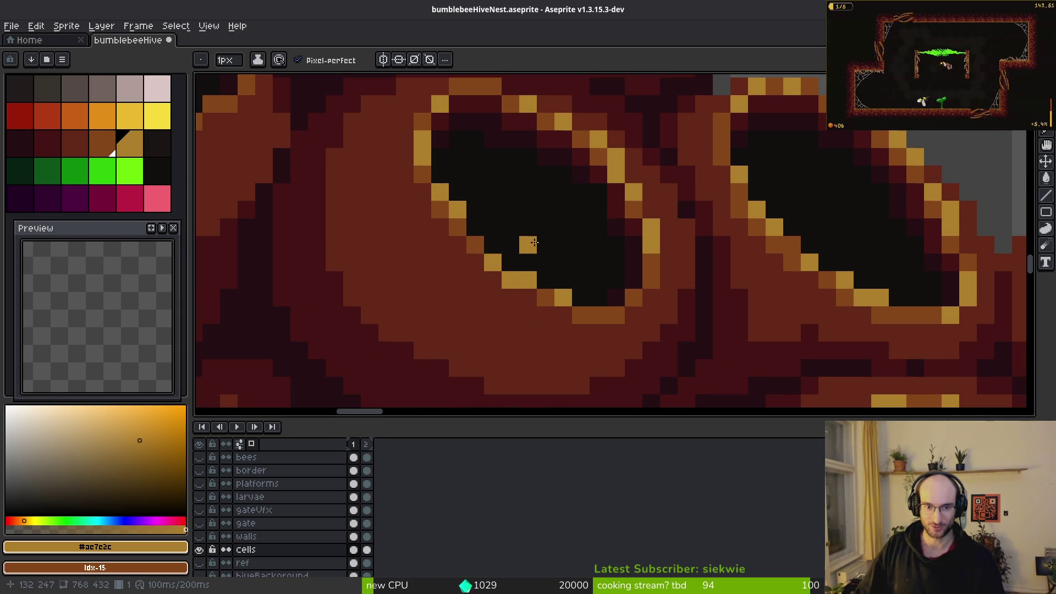
pyautogui.scroll(-3, 533, 244)
pyautogui.scroll(4, 413, 258)
# - Fill rows of a cell opening with dark red and recolour stray hole pixels near-black
pyautogui.press('alt')
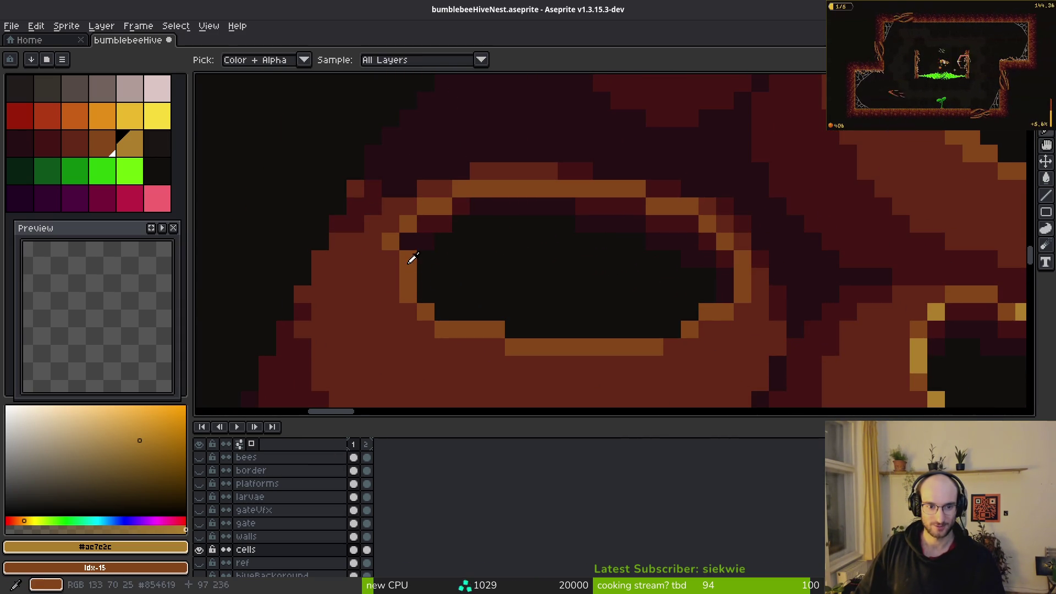
pyautogui.keyDown('alt'); pyautogui.click(412, 258); pyautogui.keyUp('alt')
pyautogui.click(391, 273)
pyautogui.keyDown('alt'); pyautogui.click(444, 226); pyautogui.keyUp('alt')
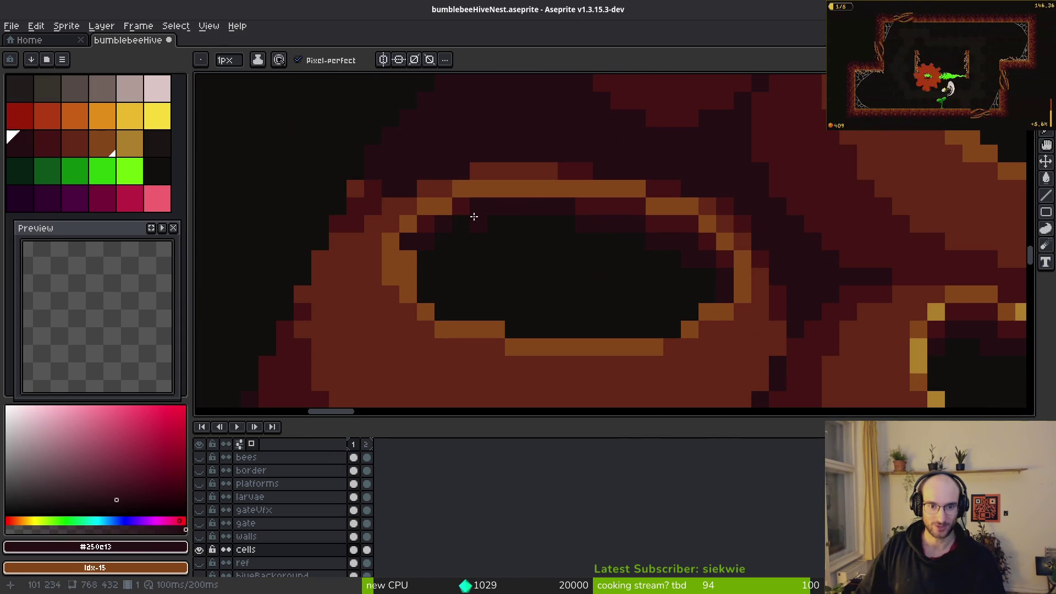
pyautogui.keyDown('alt'); pyautogui.click(603, 199); pyautogui.keyUp('alt')
pyautogui.moveTo(572, 206); pyautogui.dragTo(473, 207)
pyautogui.click(495, 223)
pyautogui.keyDown('alt'); pyautogui.click(584, 228); pyautogui.keyUp('alt')
pyautogui.moveTo(584, 228); pyautogui.dragTo(464, 223)
pyautogui.click(444, 236)
pyautogui.click(408, 259)
pyautogui.click(408, 276)
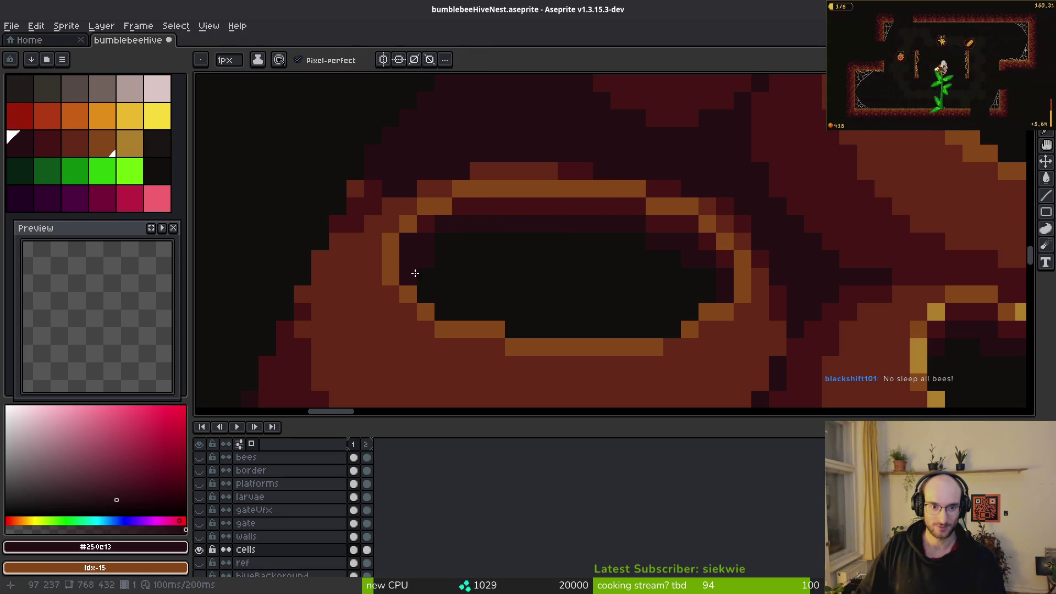
pyautogui.keyDown('alt'); pyautogui.click(434, 259); pyautogui.keyUp('alt')
pyautogui.keyDown('alt'); pyautogui.click(431, 223); pyautogui.keyUp('alt')
pyautogui.click(457, 250)
pyautogui.keyDown('alt'); pyautogui.click(432, 275); pyautogui.keyUp('alt')
pyautogui.click(444, 276)
# - Extend the orange rim downward with brown pixels and darken stray rim pixels
pyautogui.scroll(-2, 514, 282)
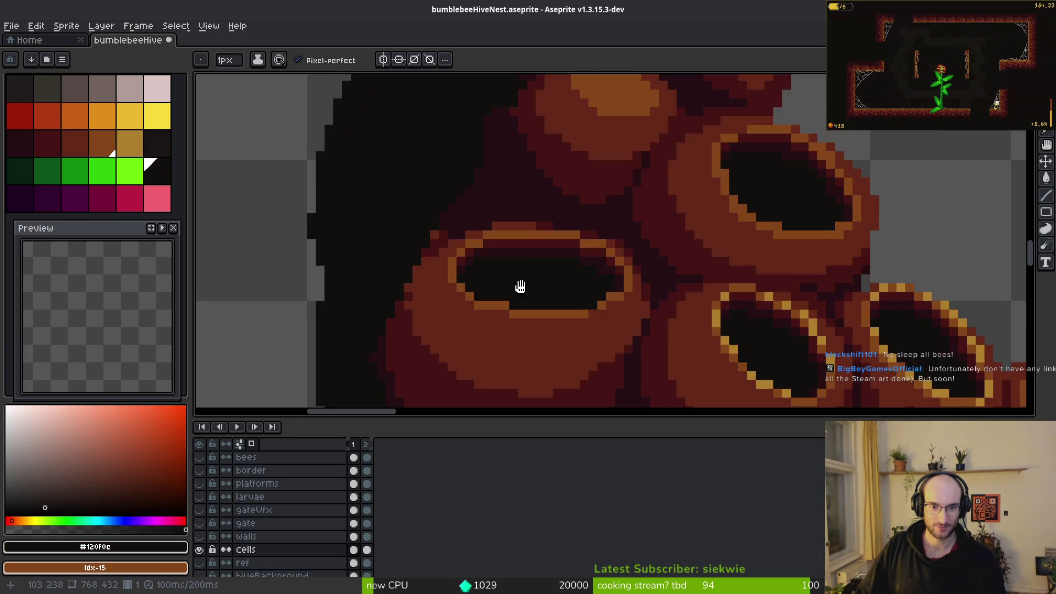
pyautogui.scroll(2, 603, 308)
pyautogui.keyDown('alt'); pyautogui.click(571, 336); pyautogui.keyUp('alt')
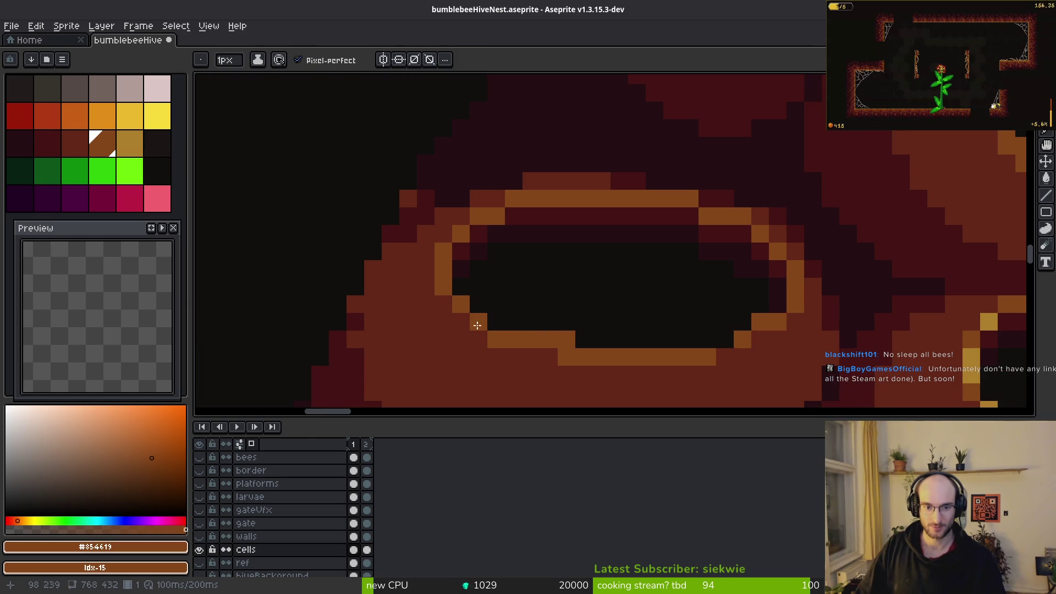
pyautogui.moveTo(448, 306); pyautogui.dragTo(486, 334)
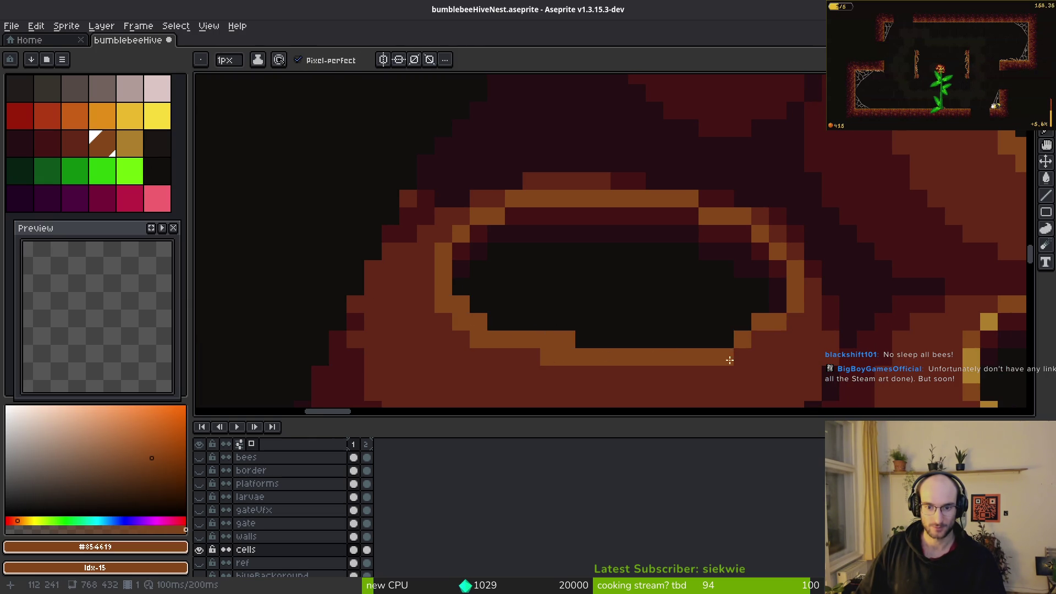
pyautogui.keyDown('alt'); pyautogui.click(738, 292); pyautogui.keyUp('alt')
pyautogui.click(742, 322)
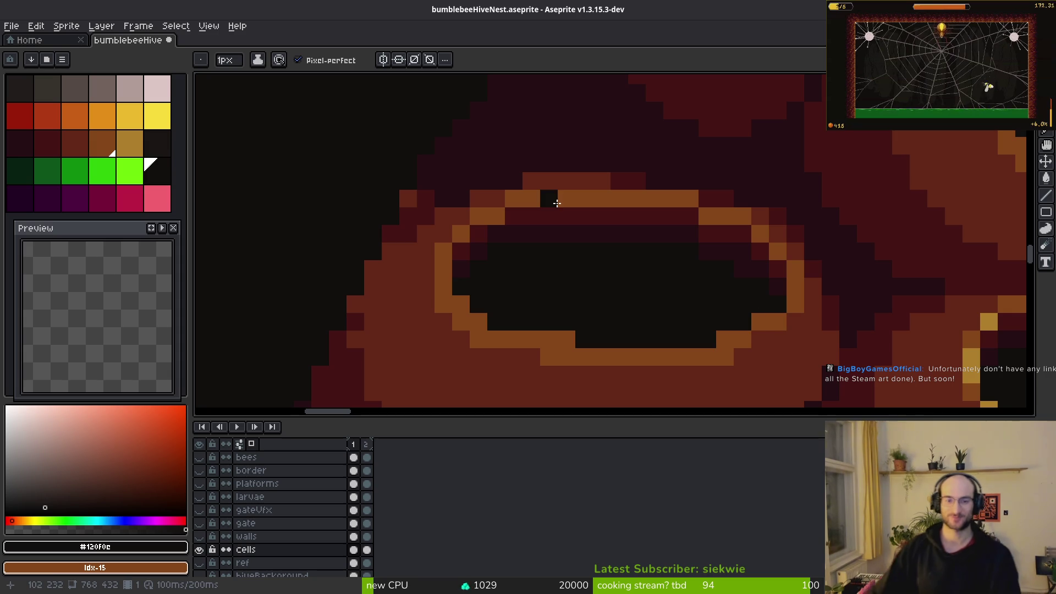
pyautogui.click(569, 337)
# - Add gold #ac7e2c highlight pixels along the upper, right and bottom cell rims
pyautogui.hscroll(2, 714, 314)
pyautogui.press('i')
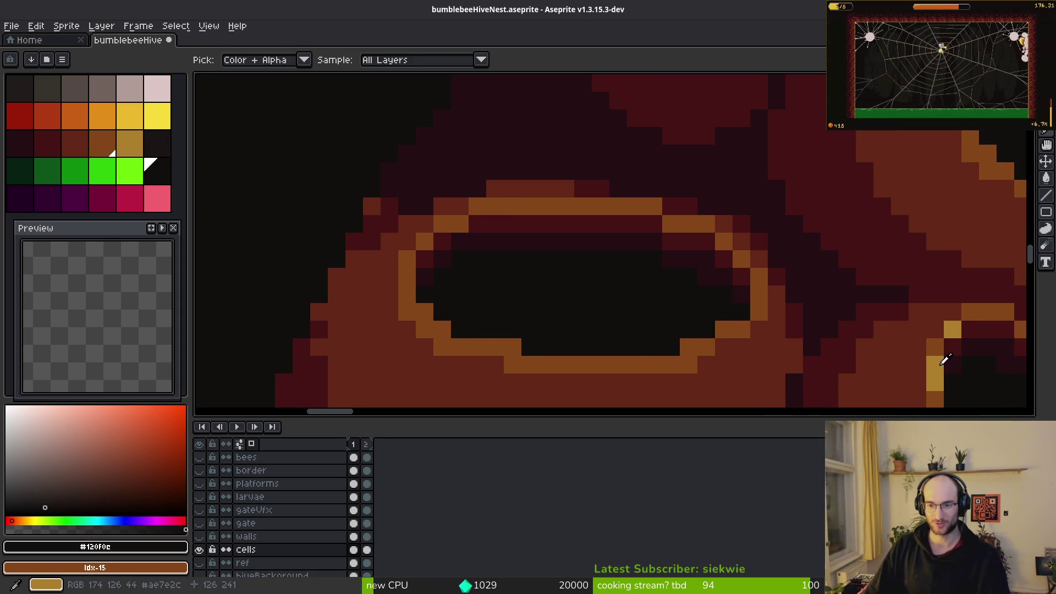
pyautogui.keyDown('alt'); pyautogui.click(933, 358); pyautogui.keyUp('alt')
pyautogui.click(689, 224)
pyautogui.click(636, 205)
pyautogui.click(600, 206)
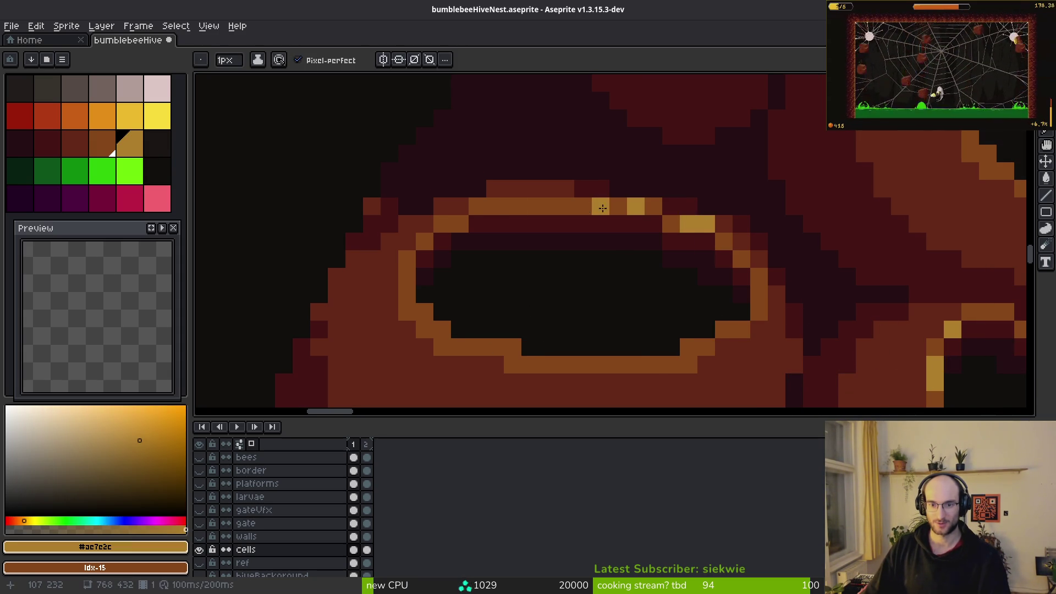
pyautogui.click(425, 311)
pyautogui.click(442, 328)
pyautogui.click(512, 347)
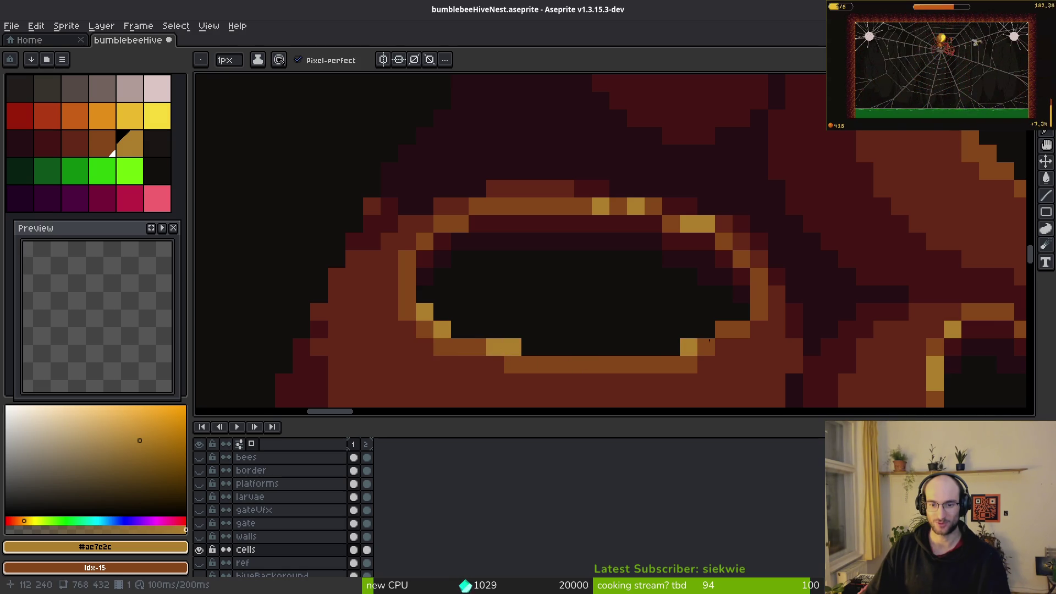
pyautogui.hotkey('ctrl', 'z')
pyautogui.click(760, 298)
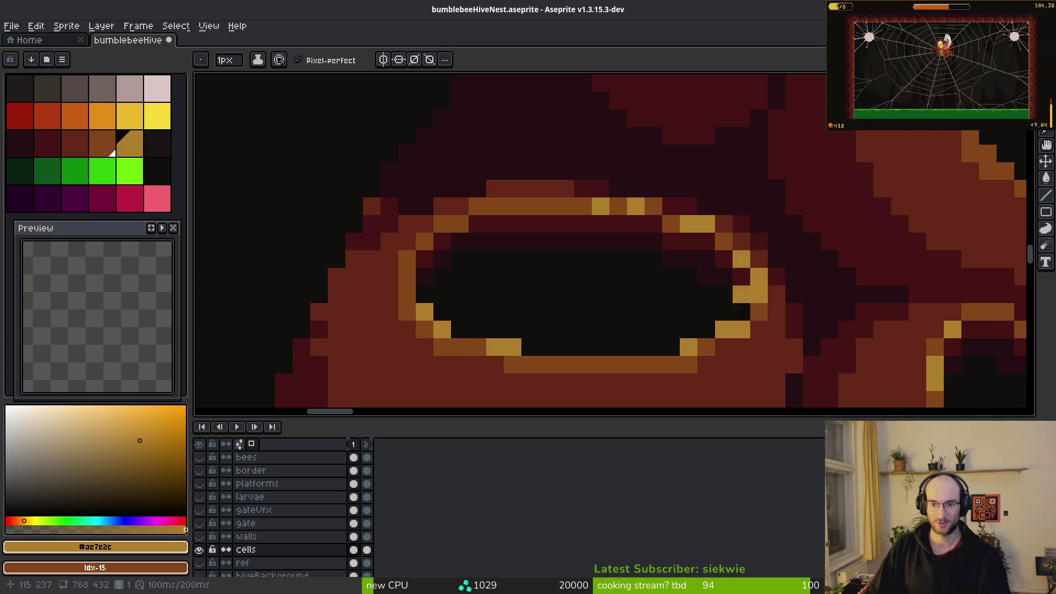
pyautogui.click(618, 365)
pyautogui.click(653, 364)
pyautogui.scroll(-6, 511, 236)
pyautogui.scroll(5, 511, 237)
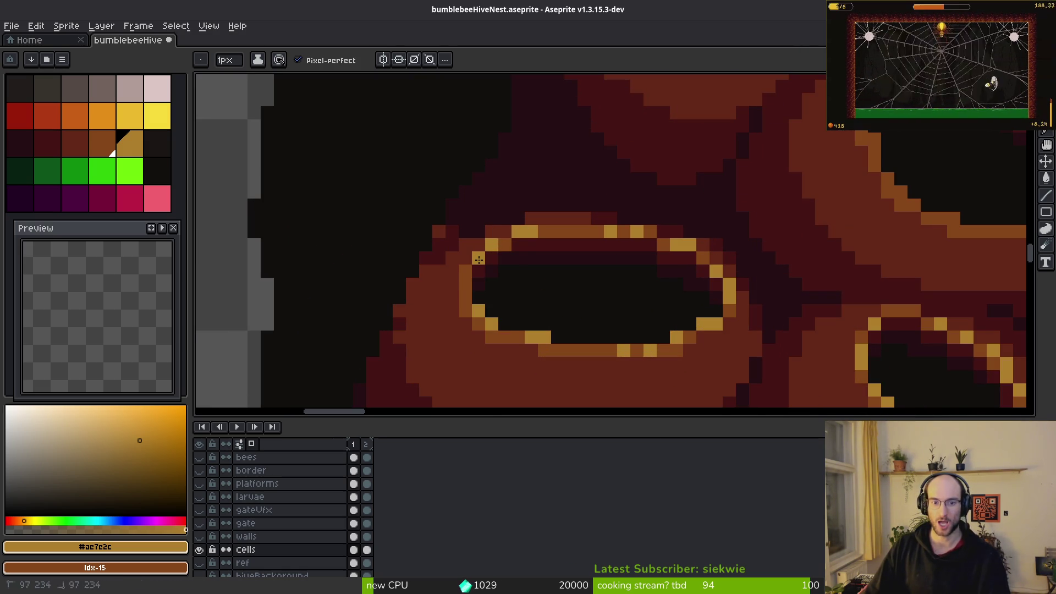
pyautogui.scroll(-3, 640, 278)
pyautogui.scroll(-5, 674, 295)
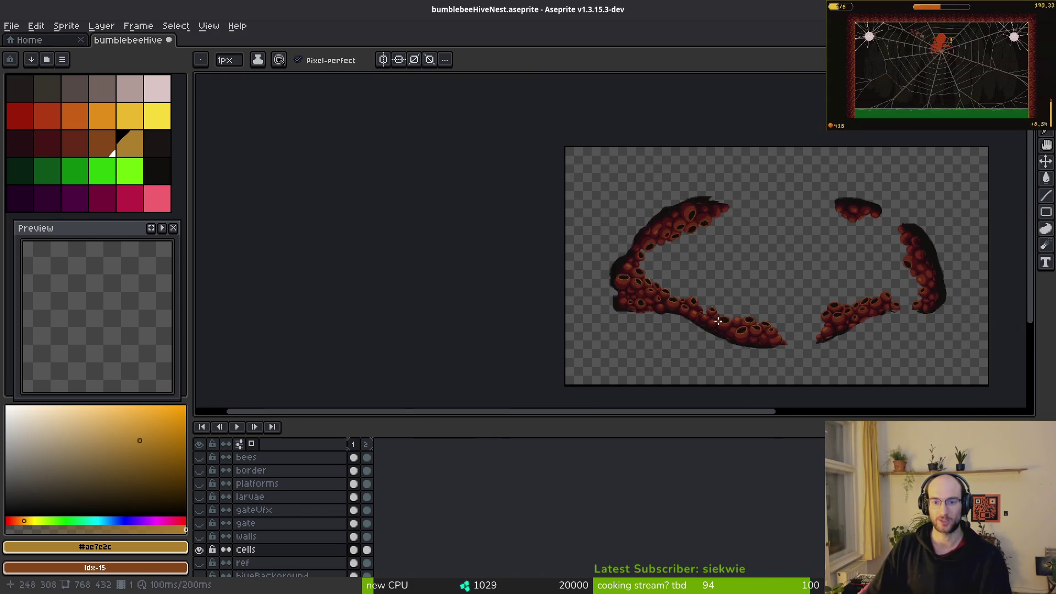
# - Save the bumblebeeHiveNest artwork with Ctrl+S and restore the art window to full screen
pyautogui.hotkey('ctrl', 's')
pyautogui.press('i')
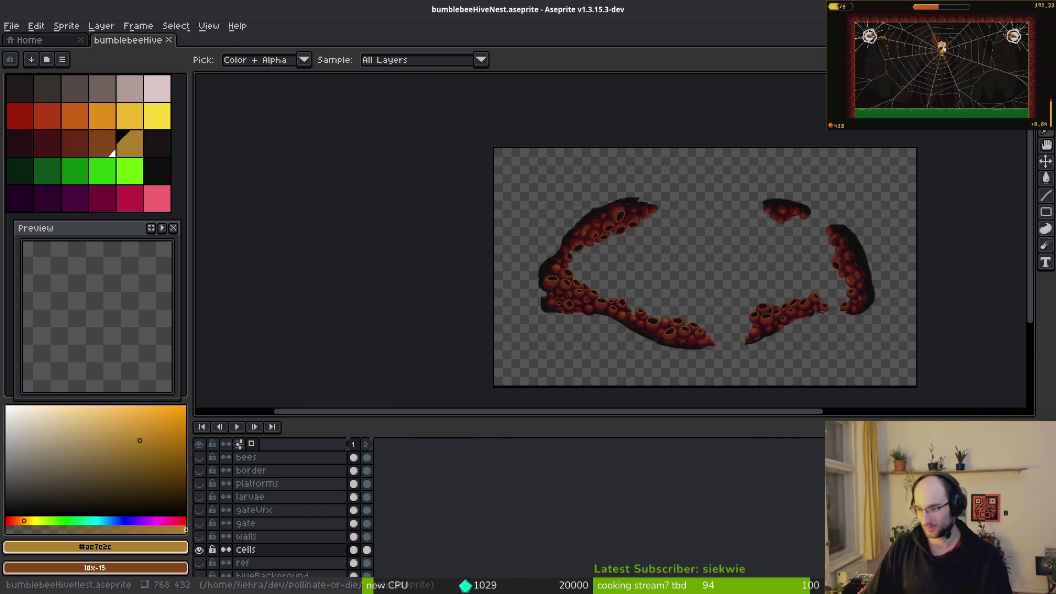
pyautogui.press('super+f')
pyautogui.press('super+f')
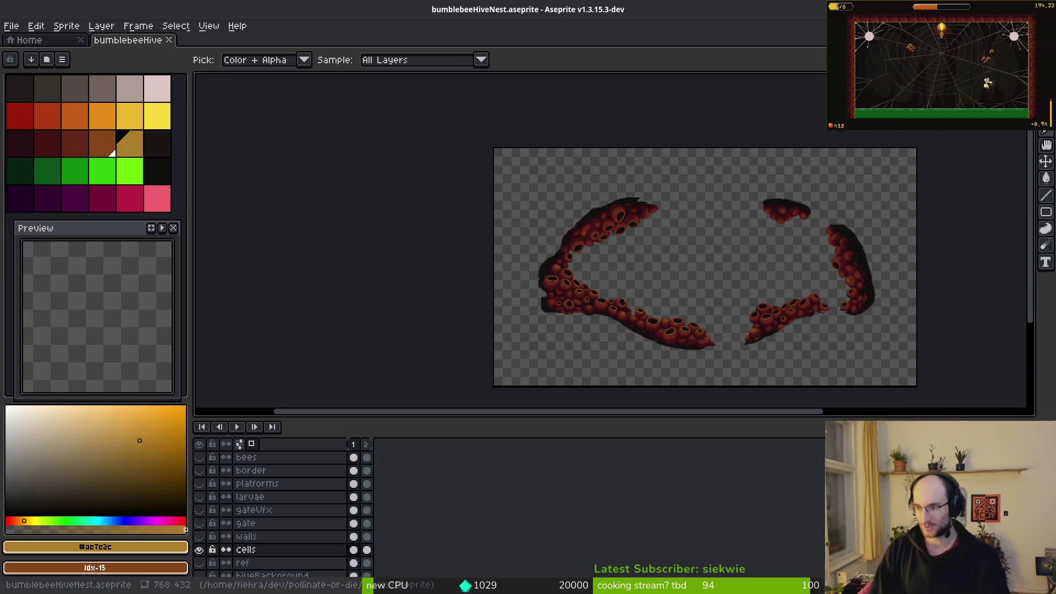
pyautogui.press('b')
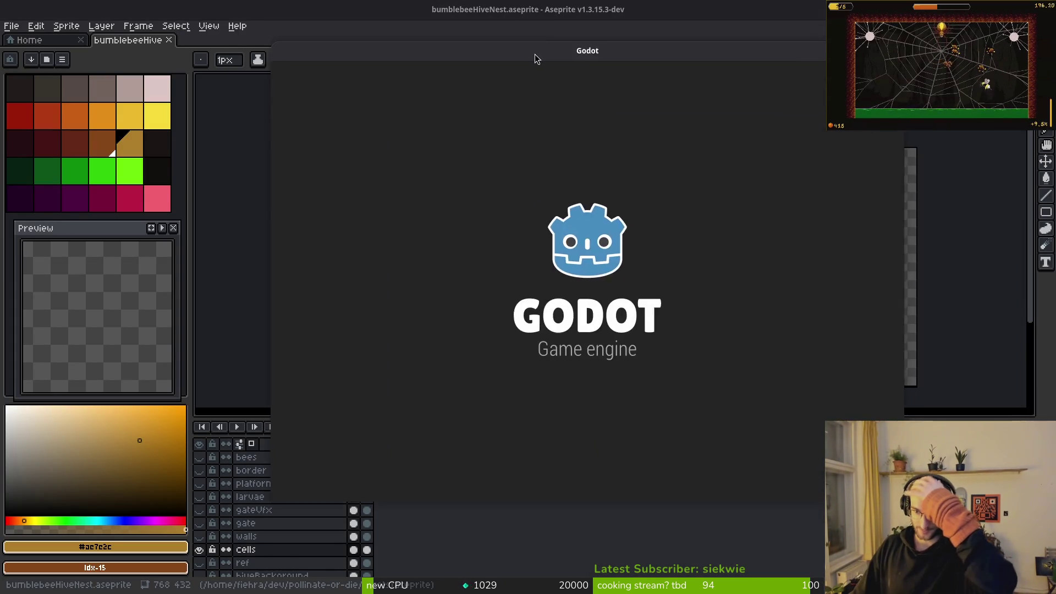
# - Open the pollinateOrDie project from the Project Manager and run it with F5
pyautogui.doubleClick(470, 160)
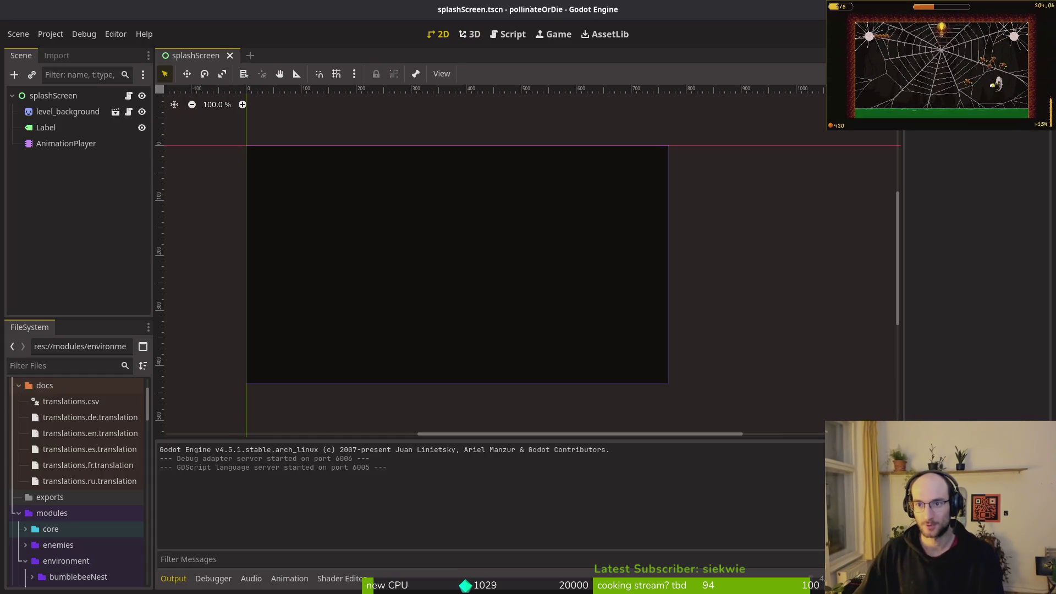
pyautogui.press('F5')
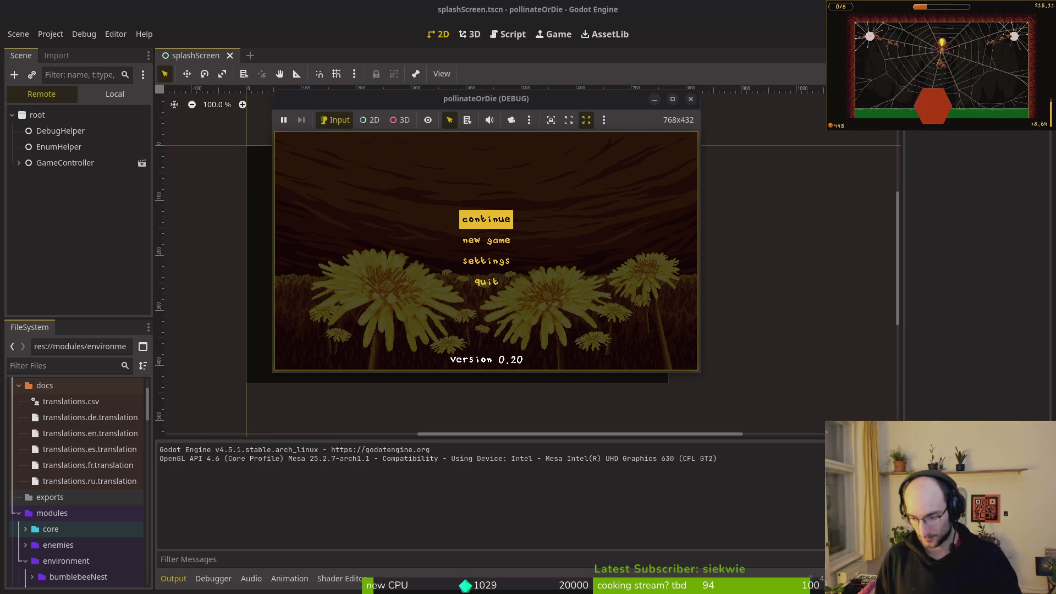
# - Restart the game fullscreen into the hive level, then try the pause menu and resume
pyautogui.press('F5')
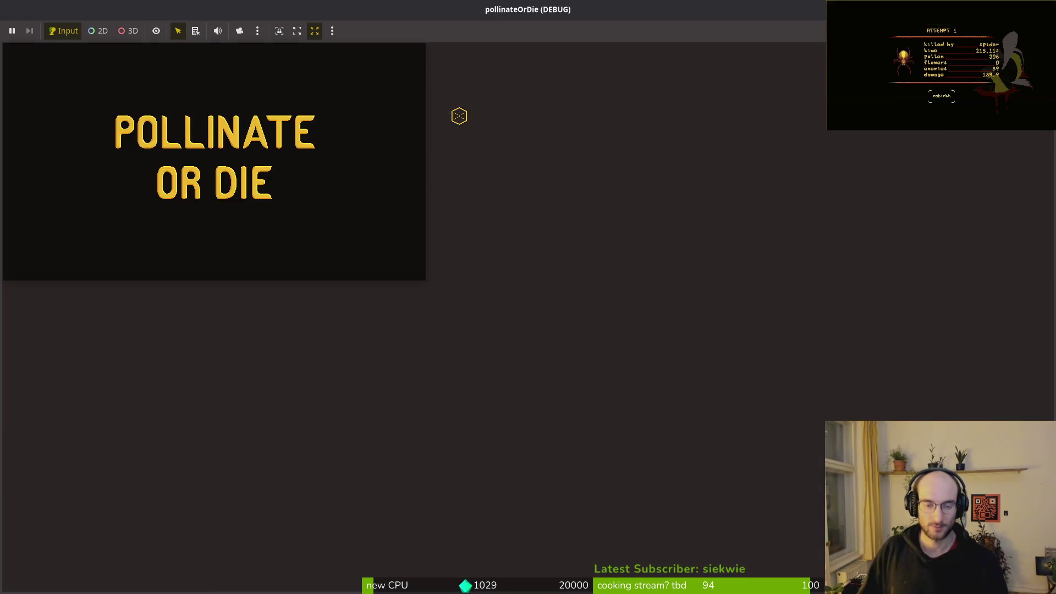
pyautogui.press('Return')
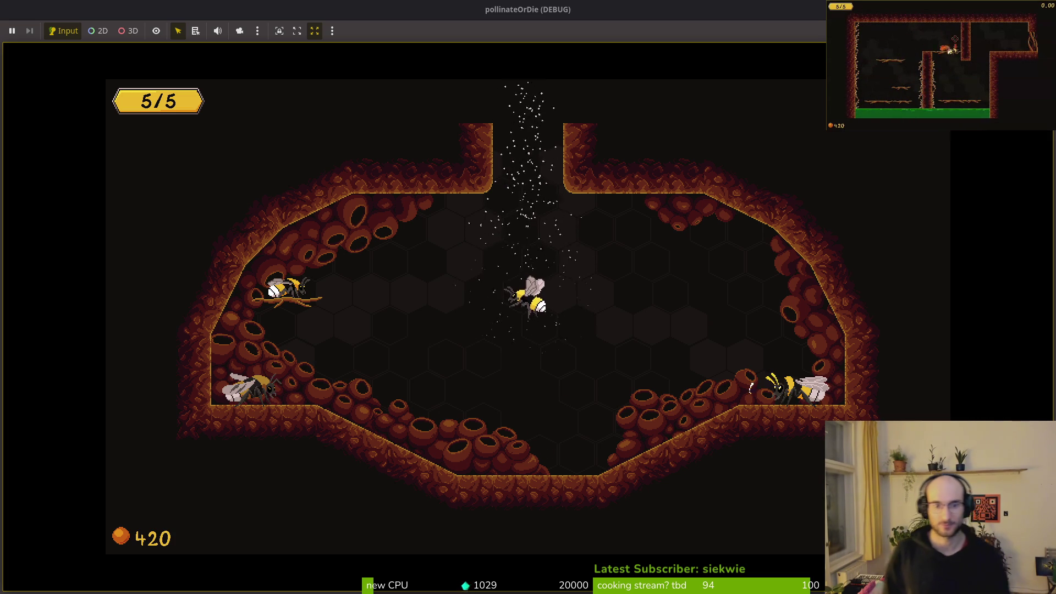
pyautogui.press('Escape')
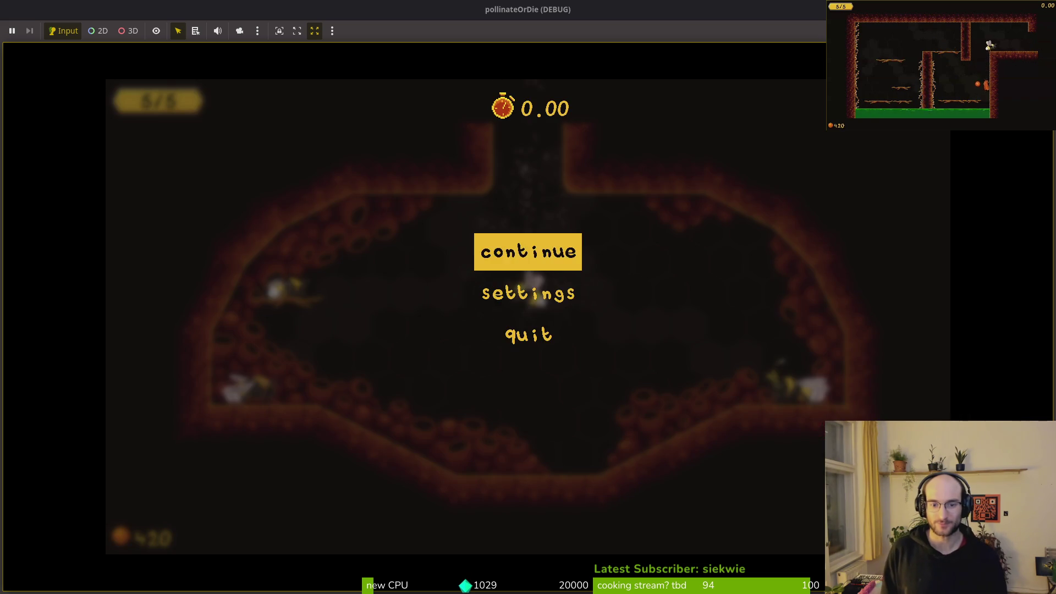
pyautogui.press('Down')
pyautogui.press('Down')
pyautogui.press('Up')
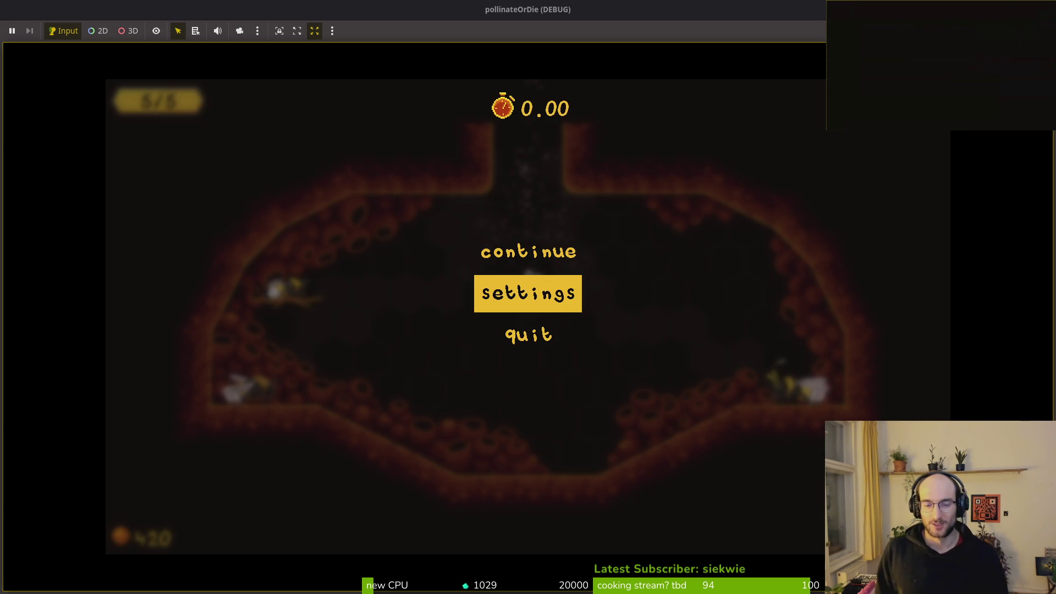
pyautogui.press('Down')
pyautogui.press('Down')
pyautogui.press('Down')
pyautogui.press('Up')
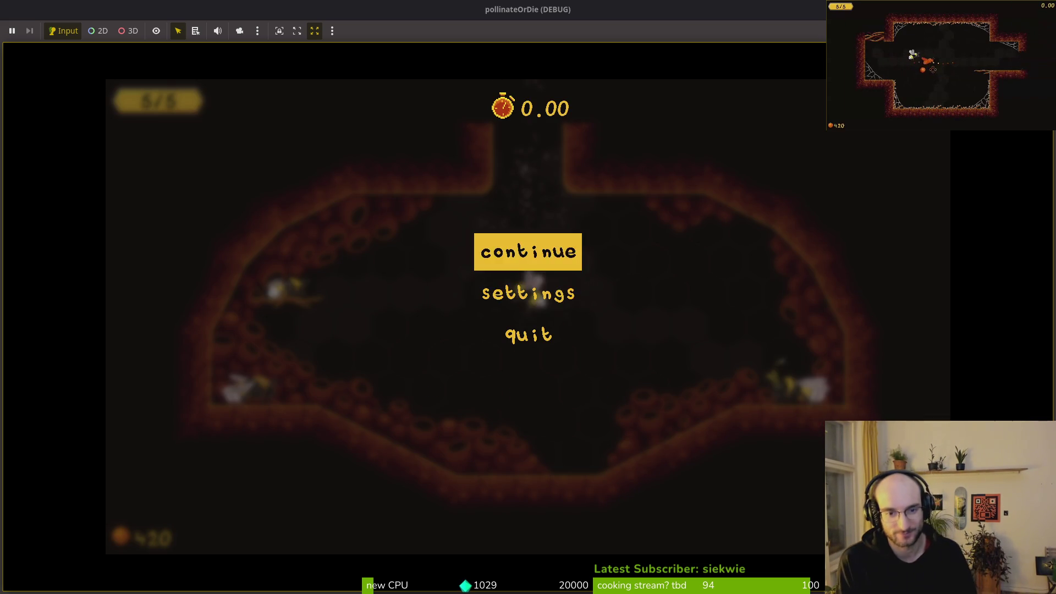
pyautogui.press('Return')
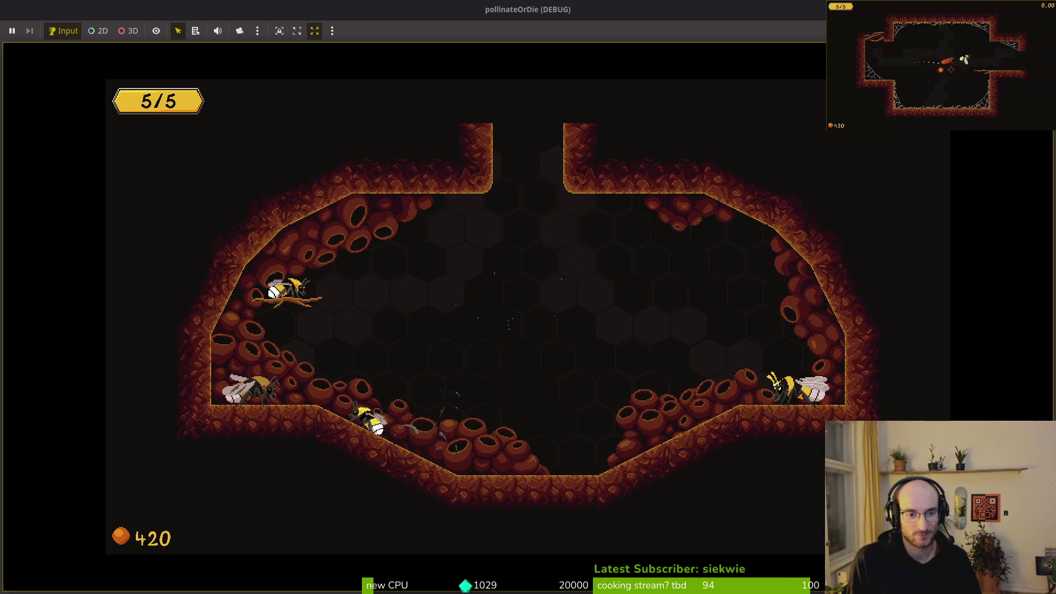
# - Check the journal of memories and enemies, stop the game with F8, and return to Aseprite
pyautogui.press('Tab')
pyautogui.press('Tab')
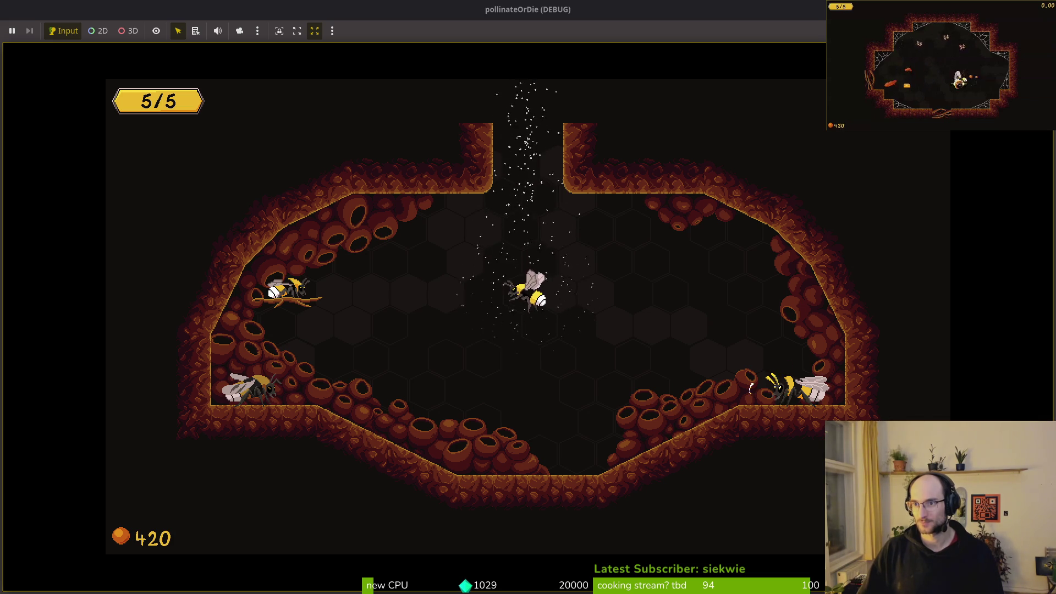
pyautogui.press('F8')
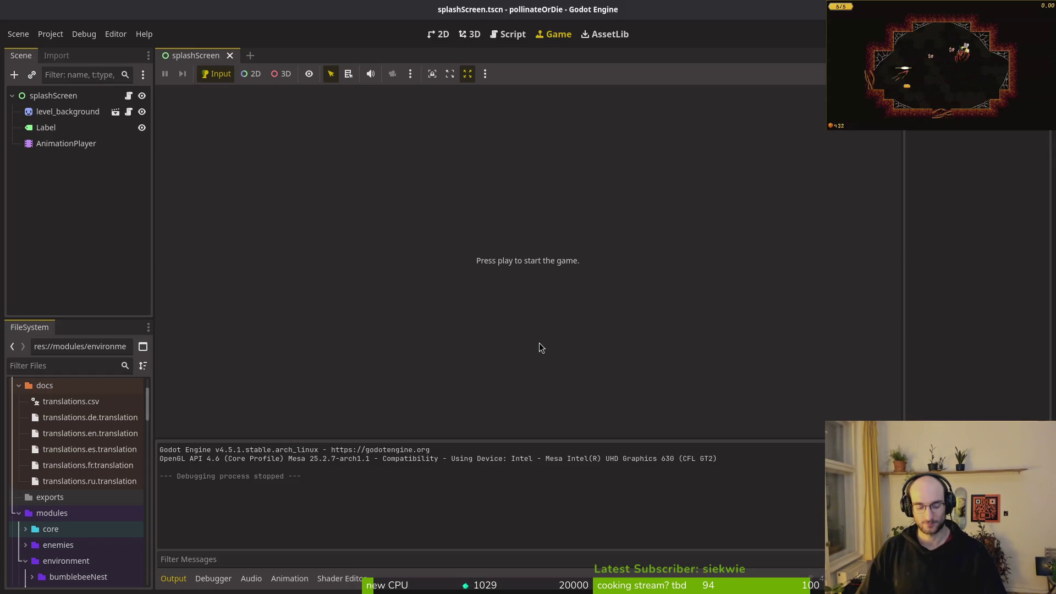
pyautogui.hotkey('alt', 'Tab')
pyautogui.hotkey('alt', 'Tab')
pyautogui.hotkey('alt', 'Tab')
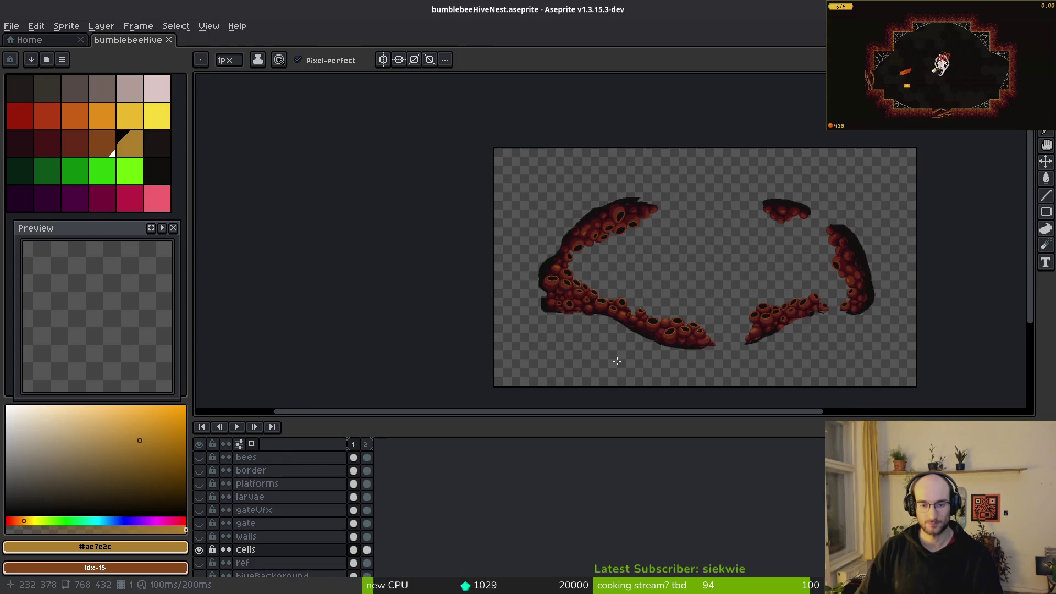
# - Add gold highlight pixels diagonally along a hive cell's upper-right rim
pyautogui.scroll(-3, 678, 293)
pyautogui.scroll(6, 677, 237)
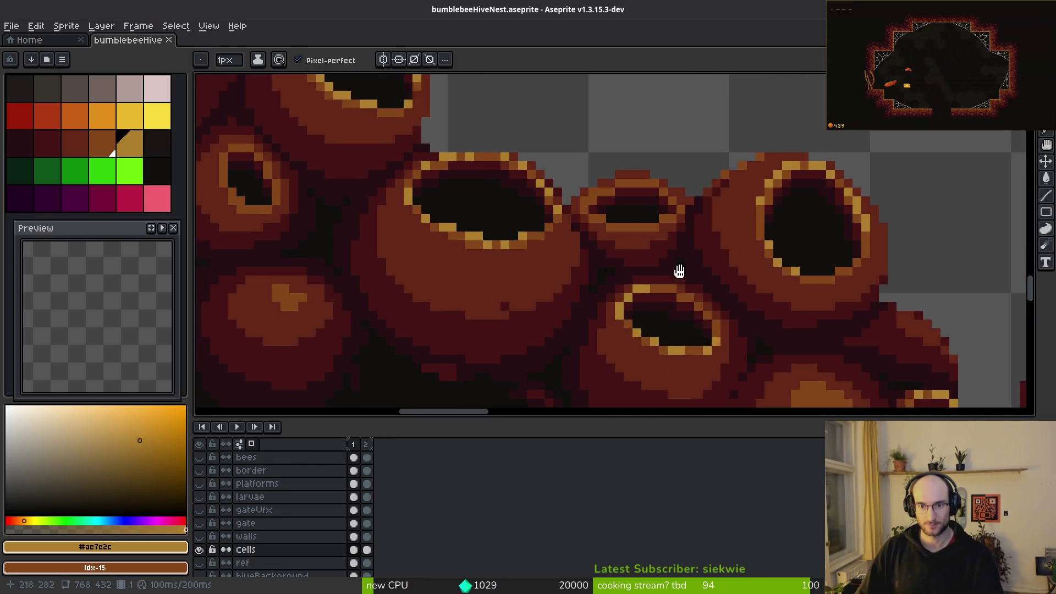
pyautogui.click(530, 249)
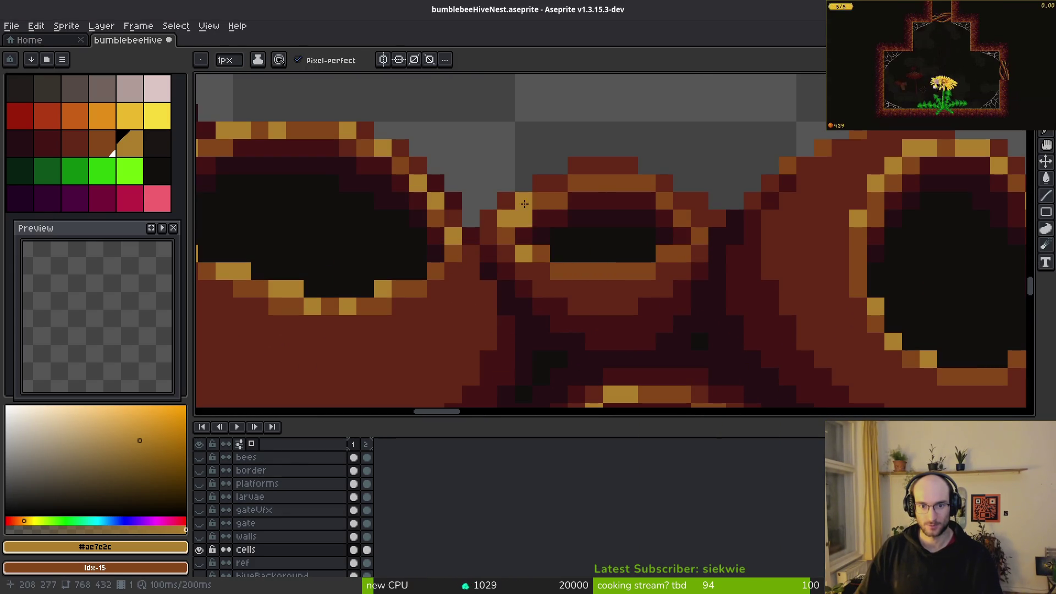
pyautogui.moveTo(695, 231)
pyautogui.mouseDown()
pyautogui.moveTo(682, 254)
pyautogui.moveTo(636, 274)
pyautogui.mouseUp()
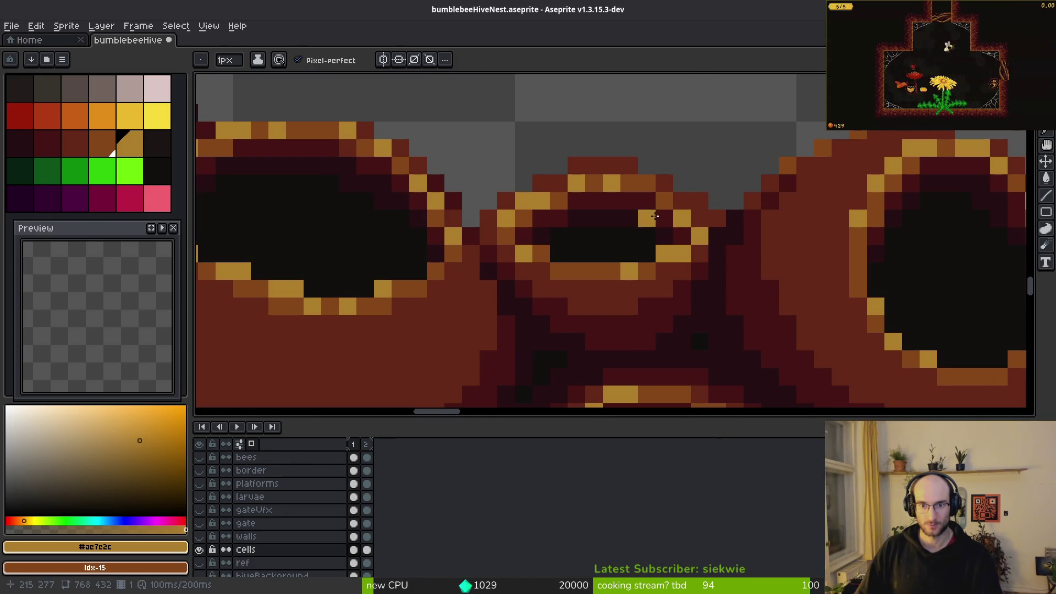
pyautogui.scroll(-4, 657, 220)
pyautogui.scroll(5, 654, 325)
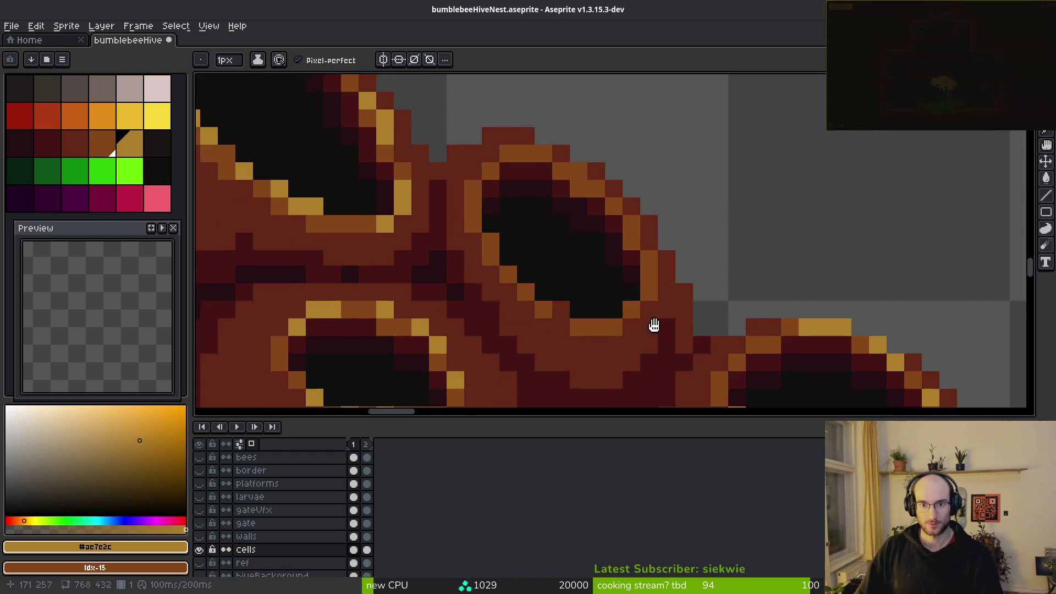
pyautogui.scroll(2, 654, 325)
pyautogui.moveTo(537, 174); pyautogui.dragTo(620, 245)
pyautogui.click(618, 184)
pyautogui.click(653, 219)
pyautogui.click(689, 254)
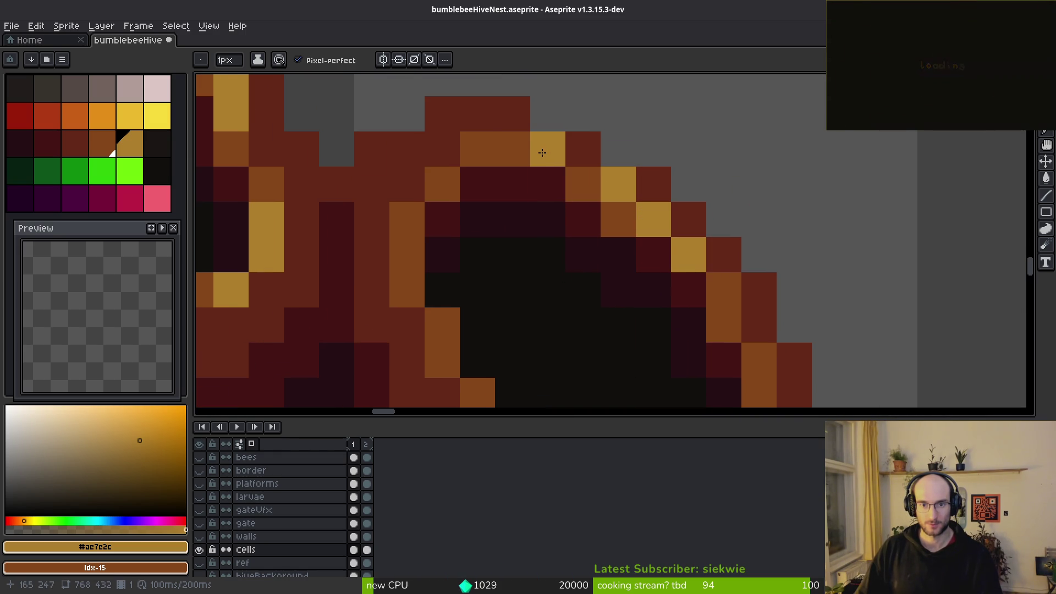
# - Paint more gold highlight pixels around the next hive hole's rim
pyautogui.click(513, 149)
pyautogui.click(442, 219)
pyautogui.click(442, 184)
pyautogui.click(513, 254)
pyautogui.scroll(-1, 577, 220)
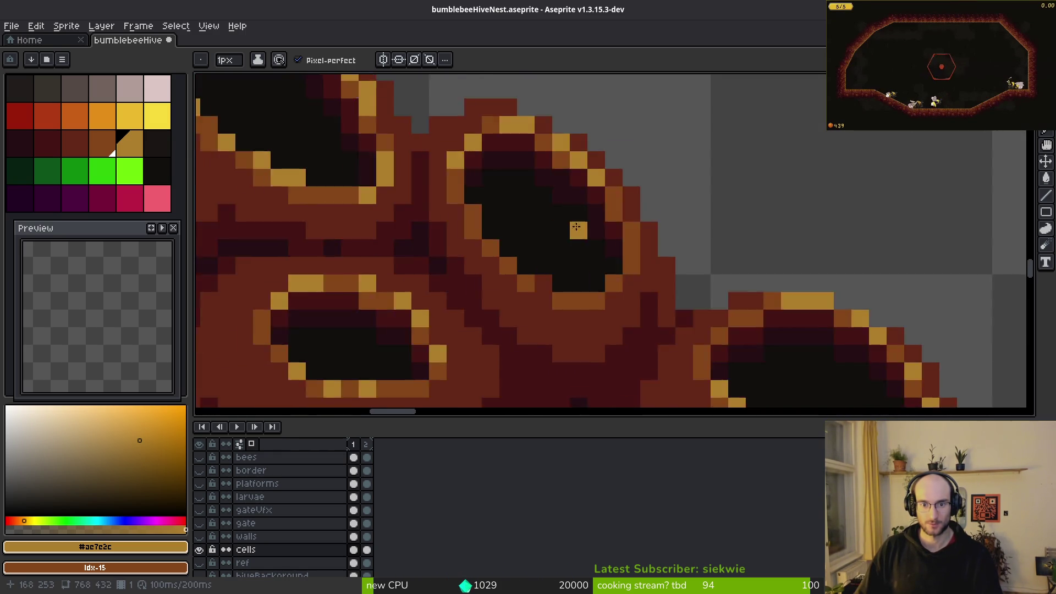
pyautogui.scroll(1, 576, 221)
pyautogui.click(420, 262)
pyautogui.click(525, 333)
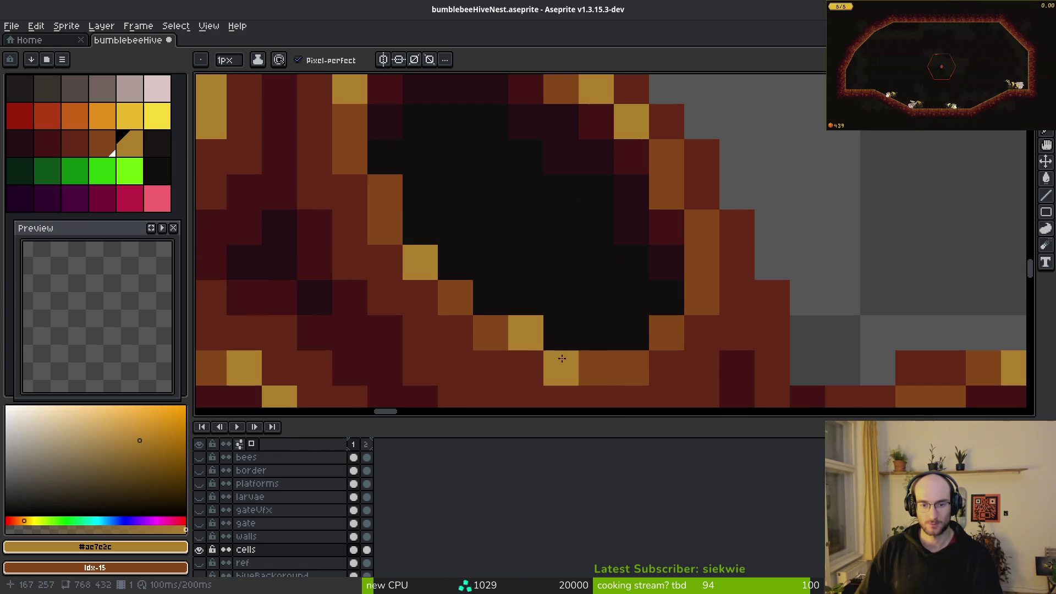
pyautogui.scroll(-3, 578, 338)
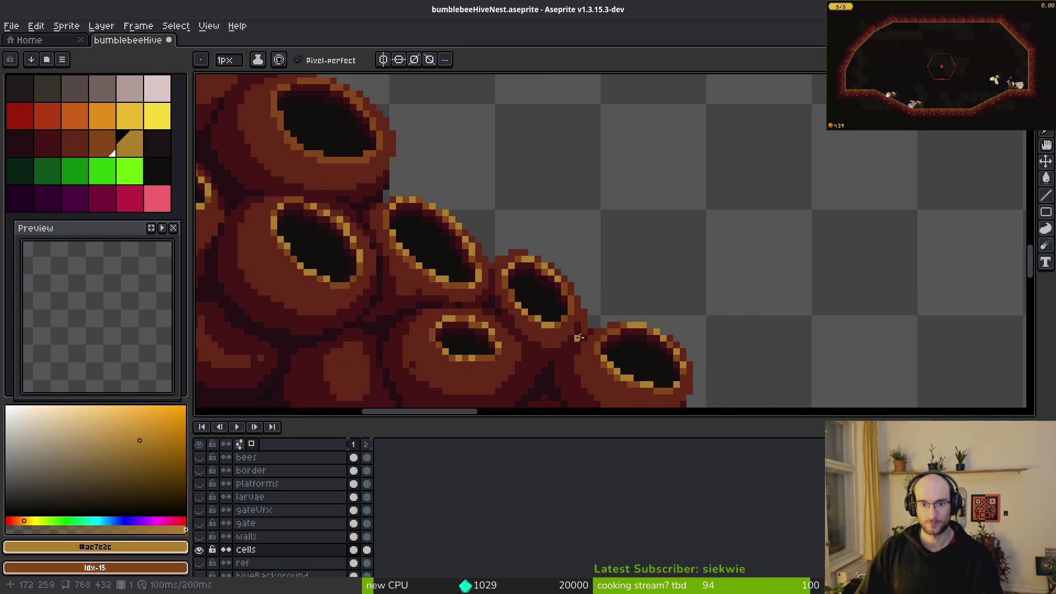
pyautogui.scroll(3, 578, 338)
pyautogui.scroll(-4, 482, 374)
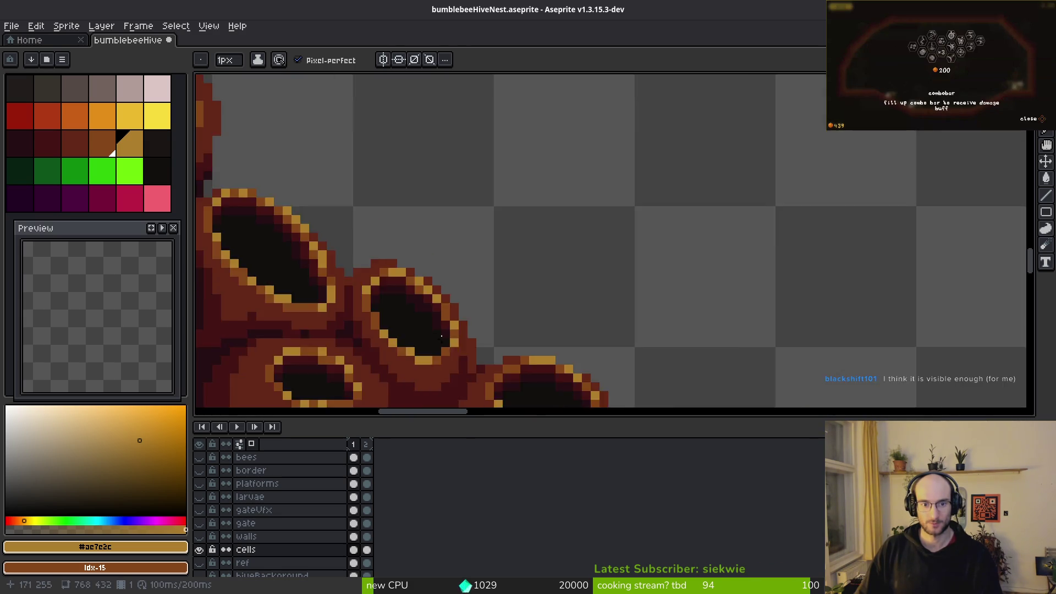
pyautogui.scroll(2, 658, 297)
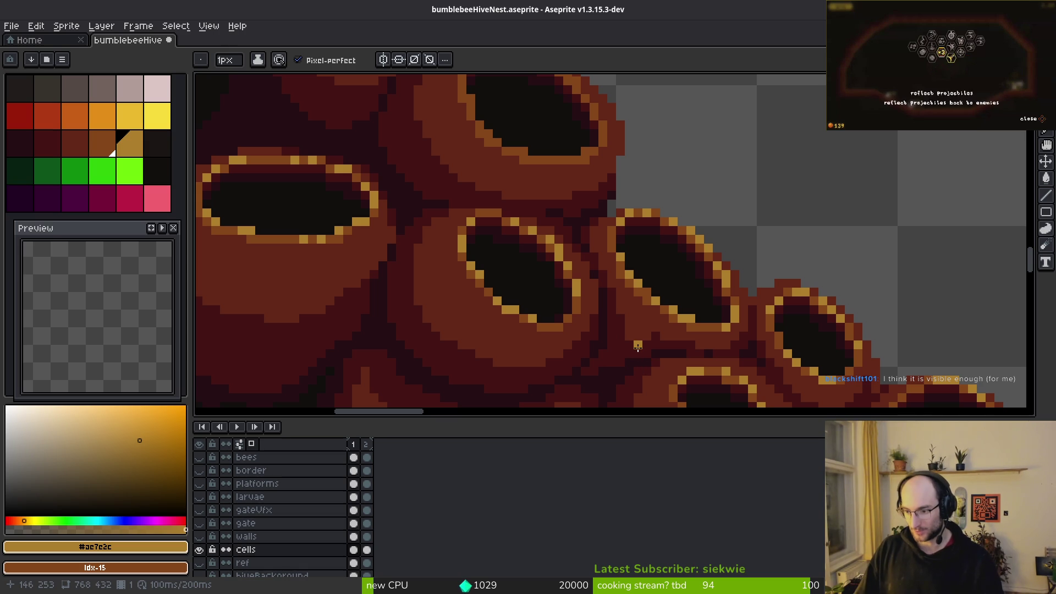
# - Draw a diagonal staircase of gold pixels down to the hole's lower rim
pyautogui.scroll(-1, 484, 312)
pyautogui.scroll(3, 741, 236)
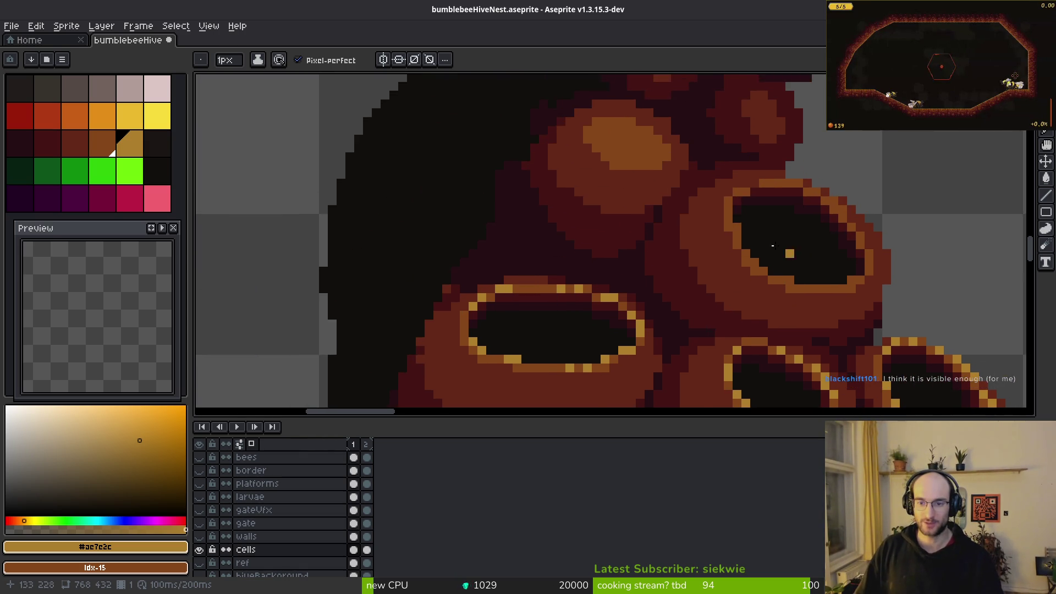
pyautogui.scroll(2, 734, 242)
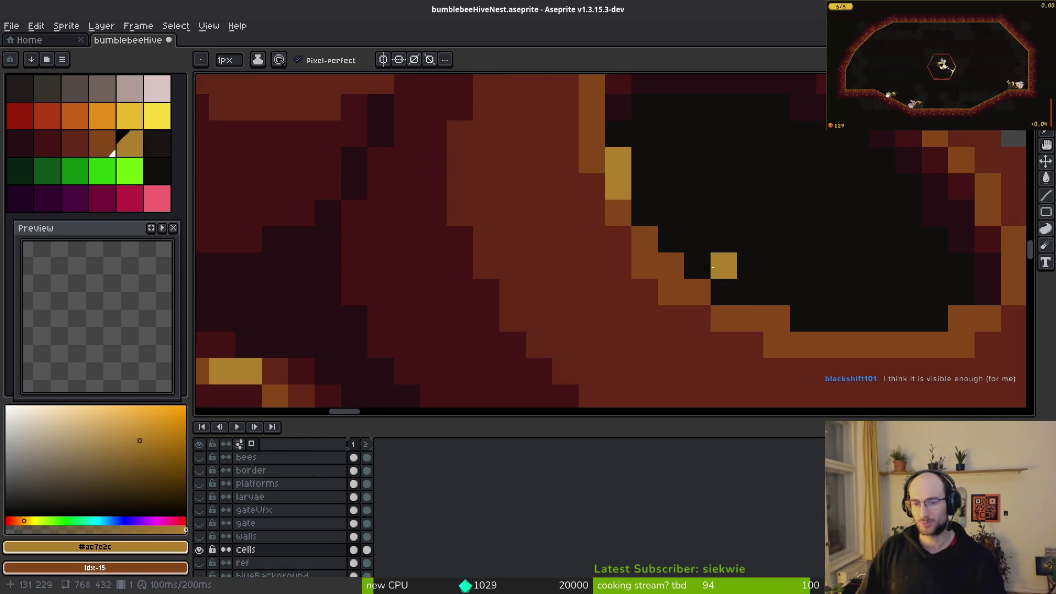
pyautogui.moveTo(642, 240); pyautogui.dragTo(698, 292)
pyautogui.click(770, 322)
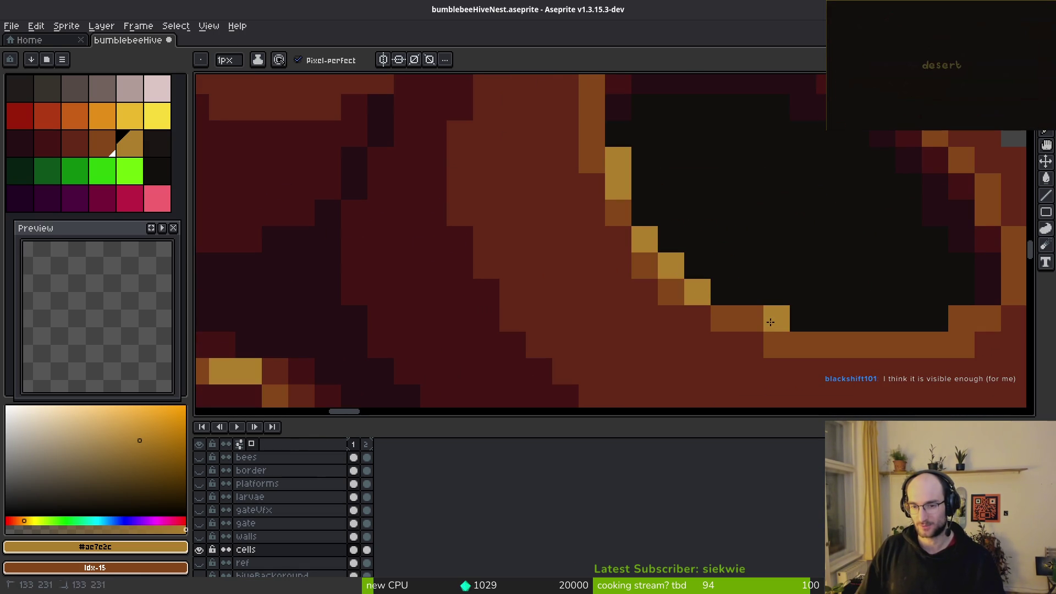
pyautogui.hscroll(3, 875, 323)
pyautogui.click(788, 321)
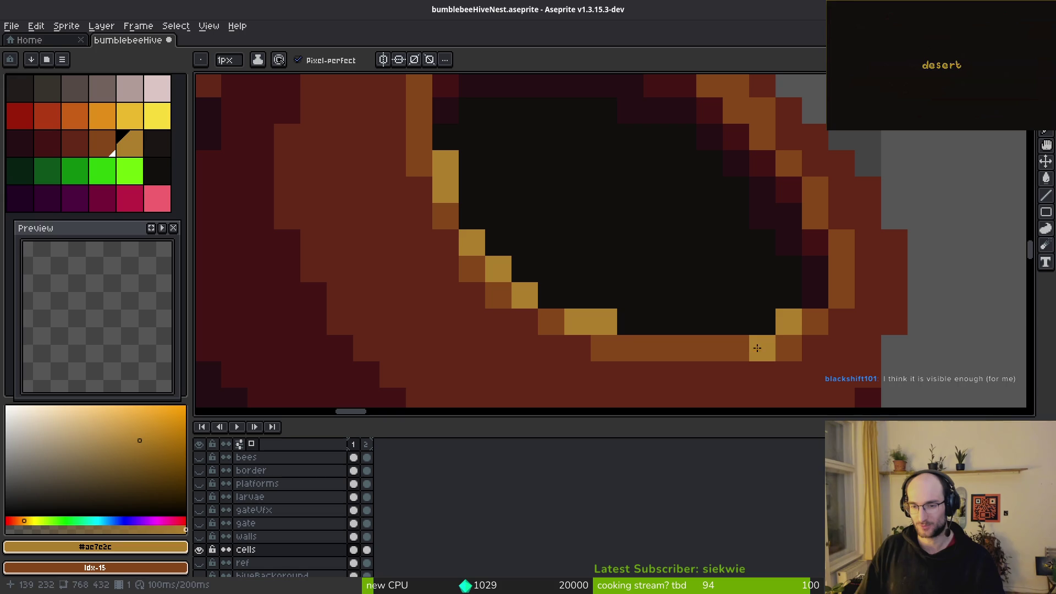
pyautogui.click(710, 348)
# - Turn the top-right and top-row orange rim pixels gold, undoing one misplaced pixel
pyautogui.scroll(3, 759, 347)
pyautogui.click(749, 172)
pyautogui.click(780, 200)
pyautogui.click(753, 200)
pyautogui.hotkey('ctrl', 'z')
pyautogui.click(647, 121)
pyautogui.click(516, 120)
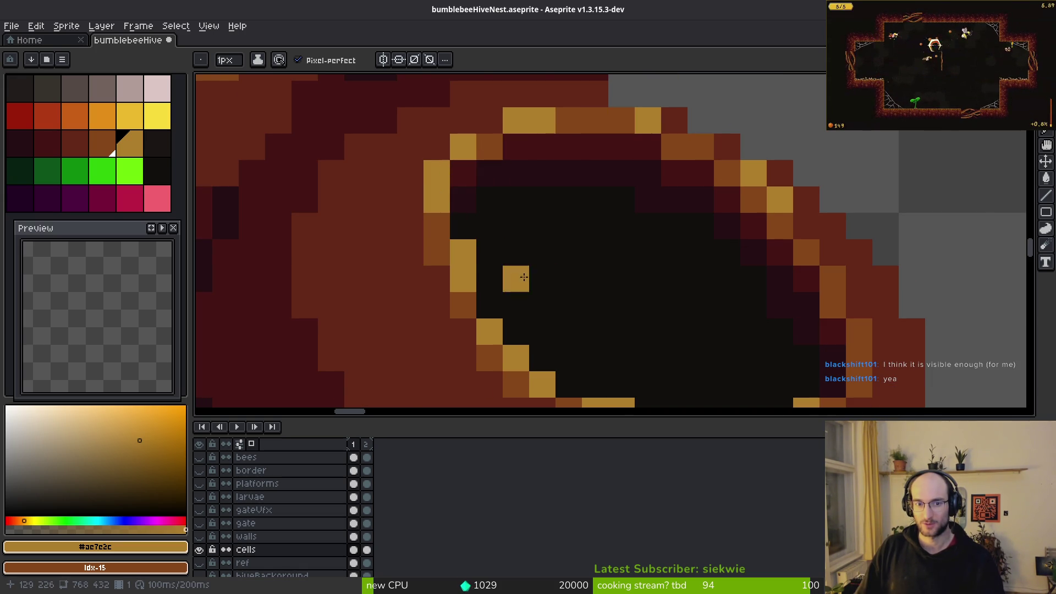
pyautogui.scroll(-5, 584, 281)
pyautogui.scroll(5, 584, 280)
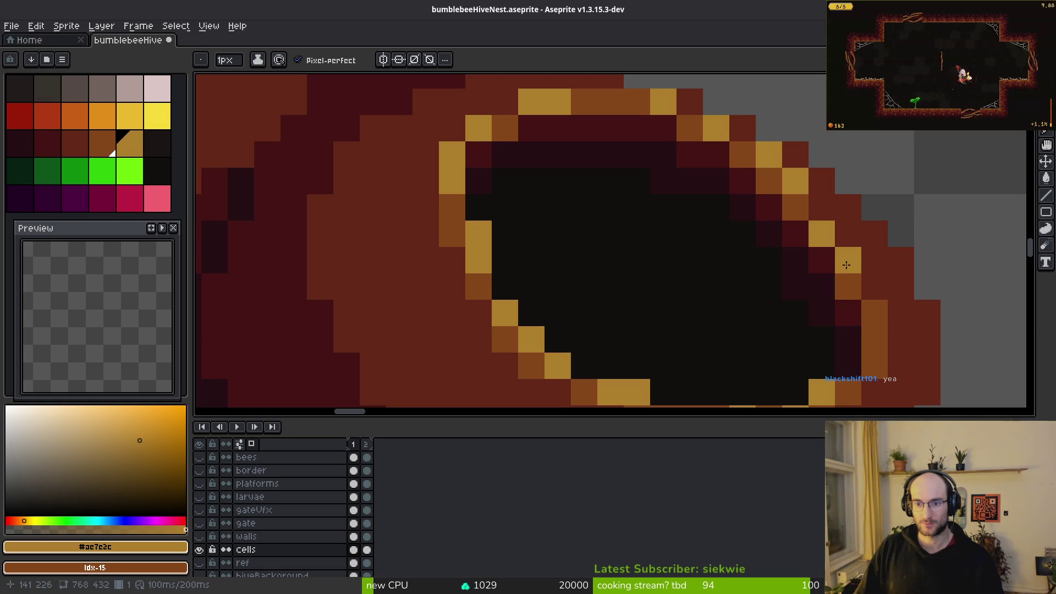
pyautogui.scroll(-4, 847, 269)
pyautogui.scroll(2, 726, 318)
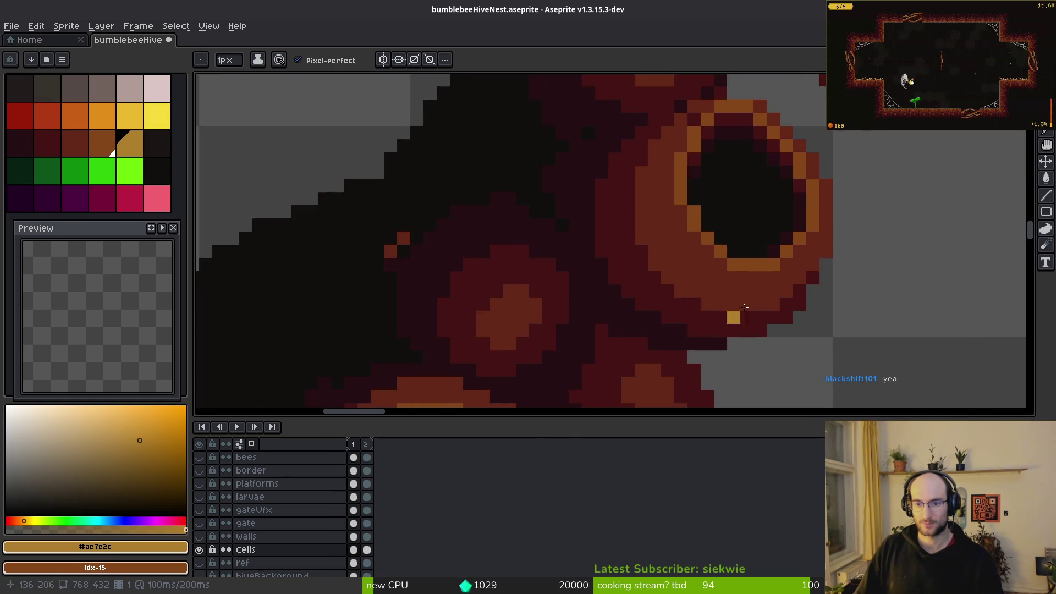
pyautogui.scroll(3, 784, 213)
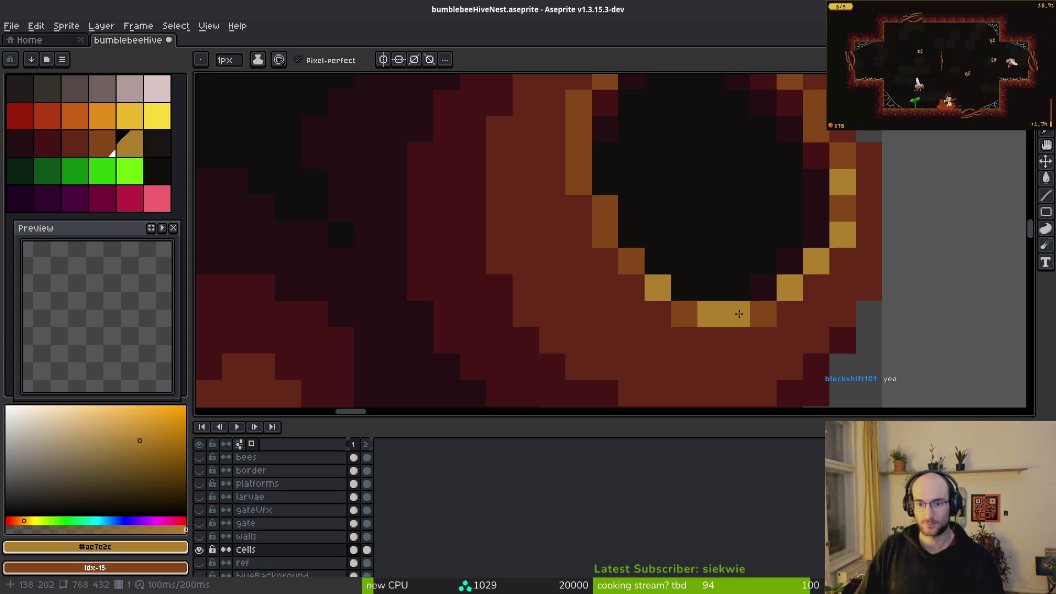
# - Gild a lower-left rim pixel and the upper hole's lower edge
pyautogui.scroll(-3, 715, 314)
pyautogui.scroll(3, 829, 329)
pyautogui.click(762, 306)
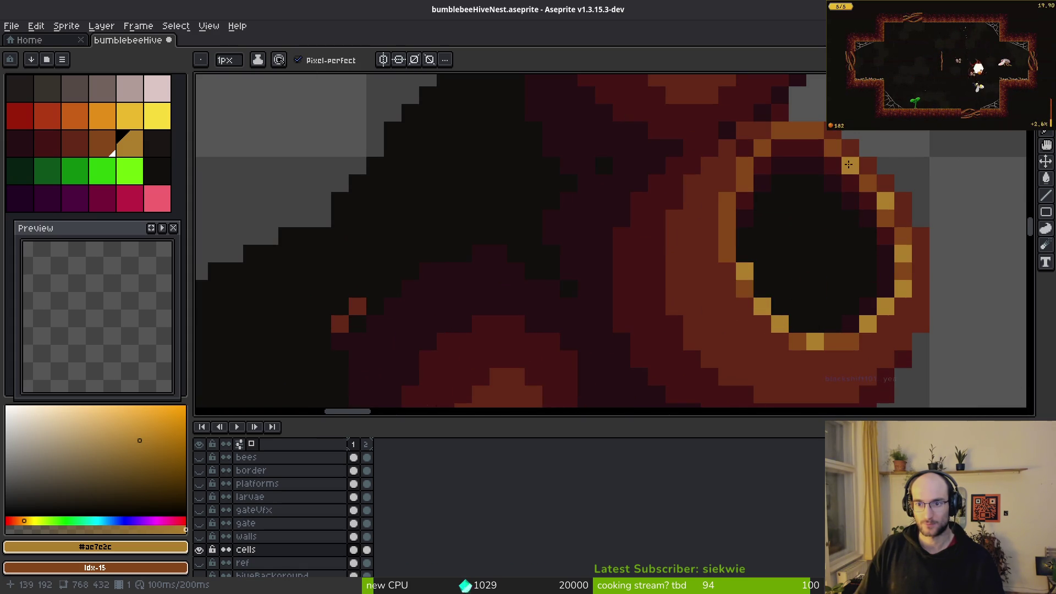
pyautogui.scroll(-4, 886, 200)
pyautogui.scroll(2, 739, 327)
pyautogui.scroll(2, 764, 250)
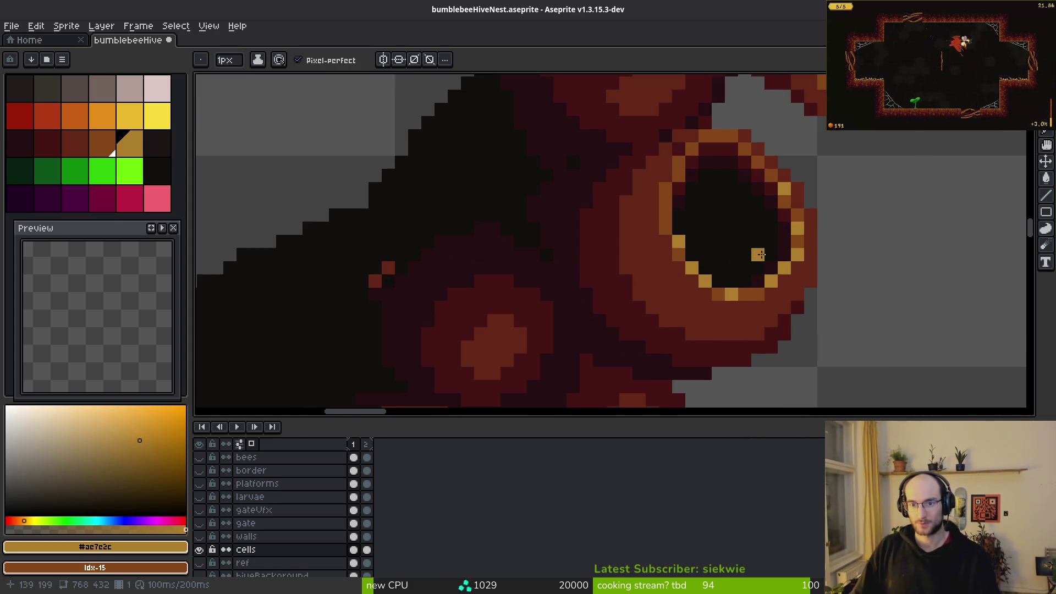
pyautogui.click(655, 215)
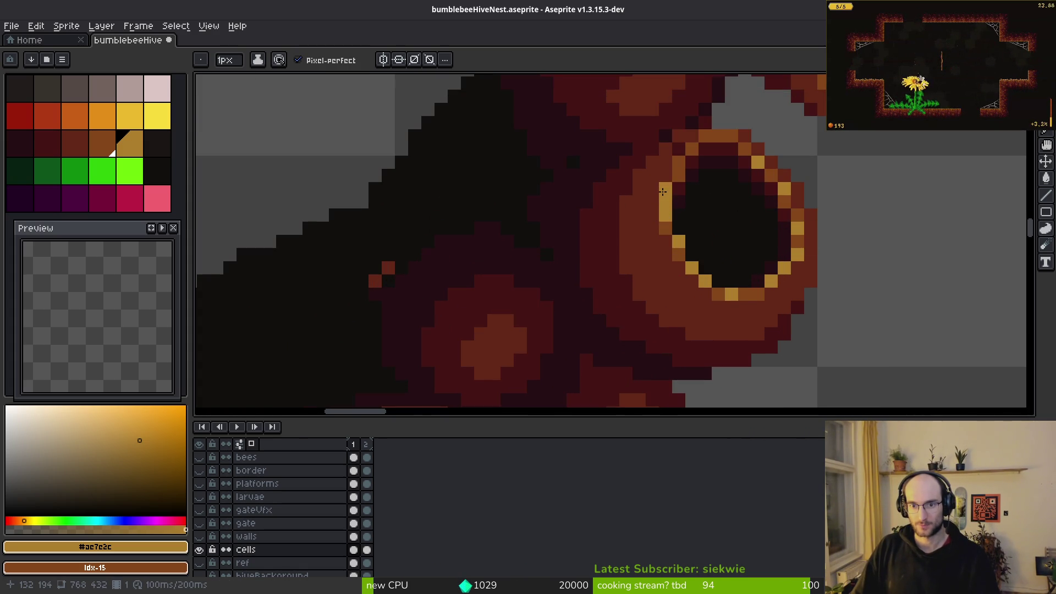
pyautogui.scroll(-2, 816, 271)
pyautogui.scroll(2, 740, 264)
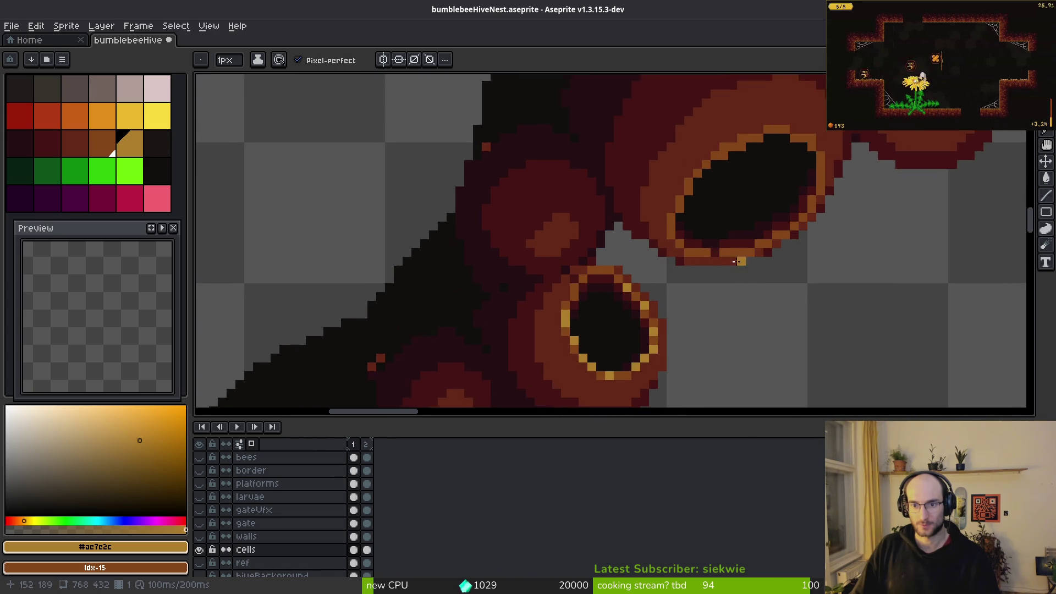
pyautogui.scroll(1, 740, 264)
pyautogui.click(691, 243)
pyautogui.click(728, 242)
pyautogui.click(690, 242)
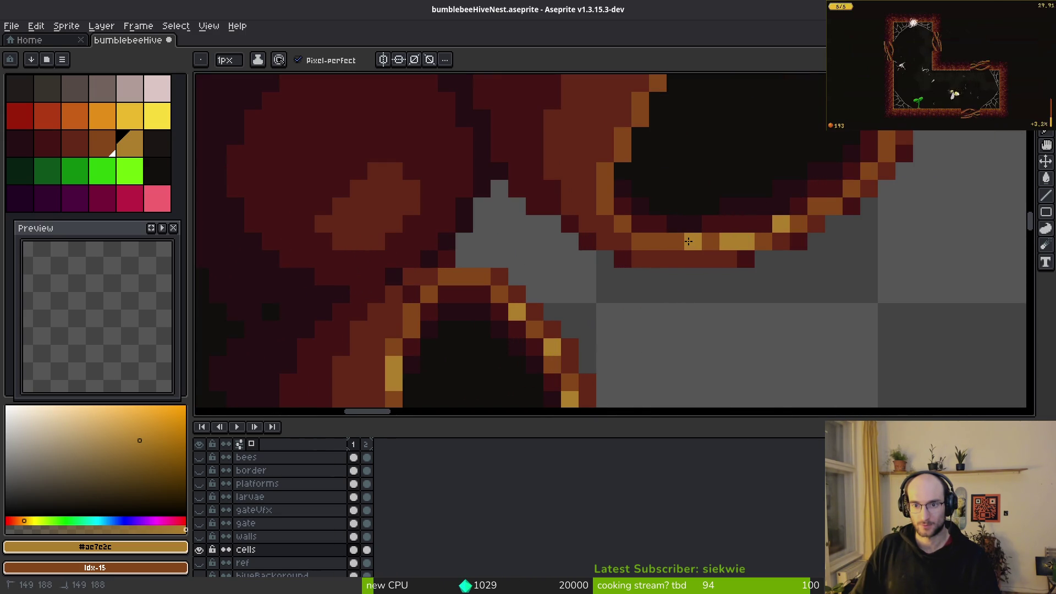
pyautogui.scroll(-1, 688, 240)
pyautogui.scroll(1, 633, 220)
# - Add gold pixels up a hole's rim and on its lower rim, undoing a stray pixel
pyautogui.click(547, 198)
pyautogui.hotkey('ctrl', 'z')
pyautogui.click(573, 177)
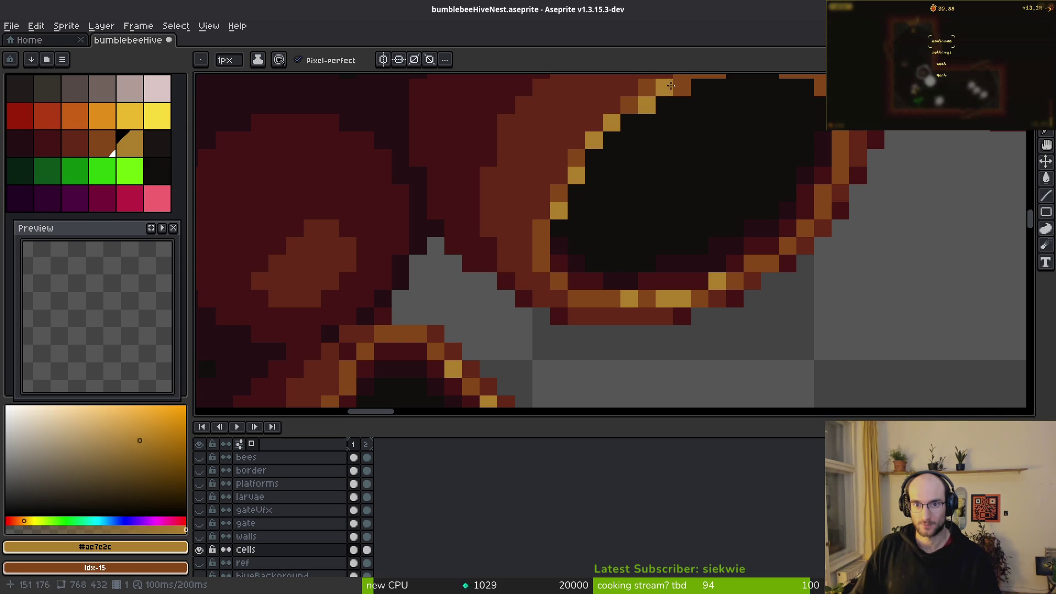
pyautogui.moveTo(738, 193); pyautogui.dragTo(676, 194)
pyautogui.click(677, 194)
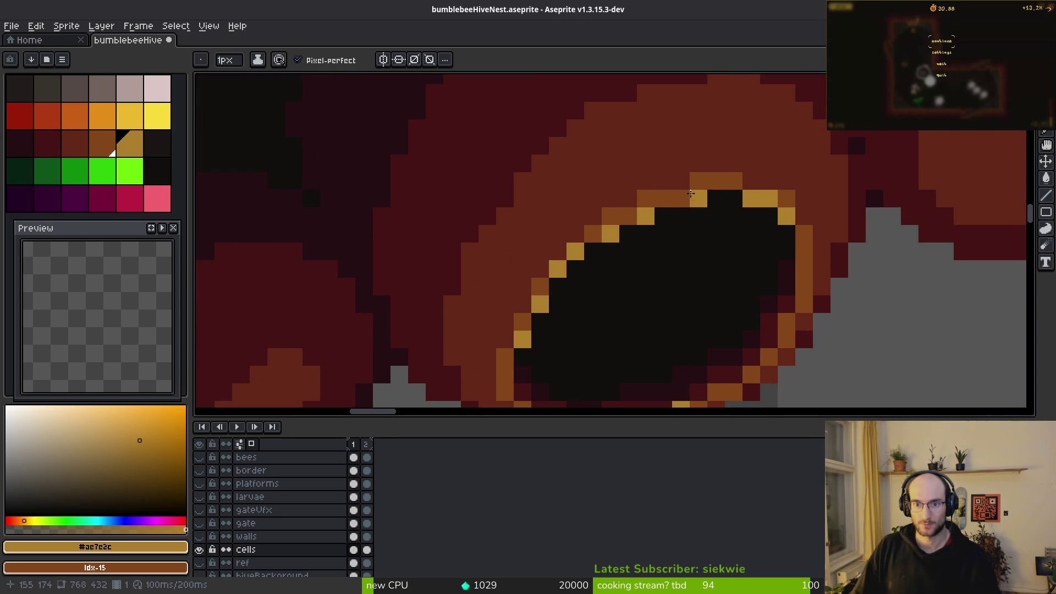
pyautogui.scroll(-5, 703, 241)
pyautogui.scroll(4, 718, 303)
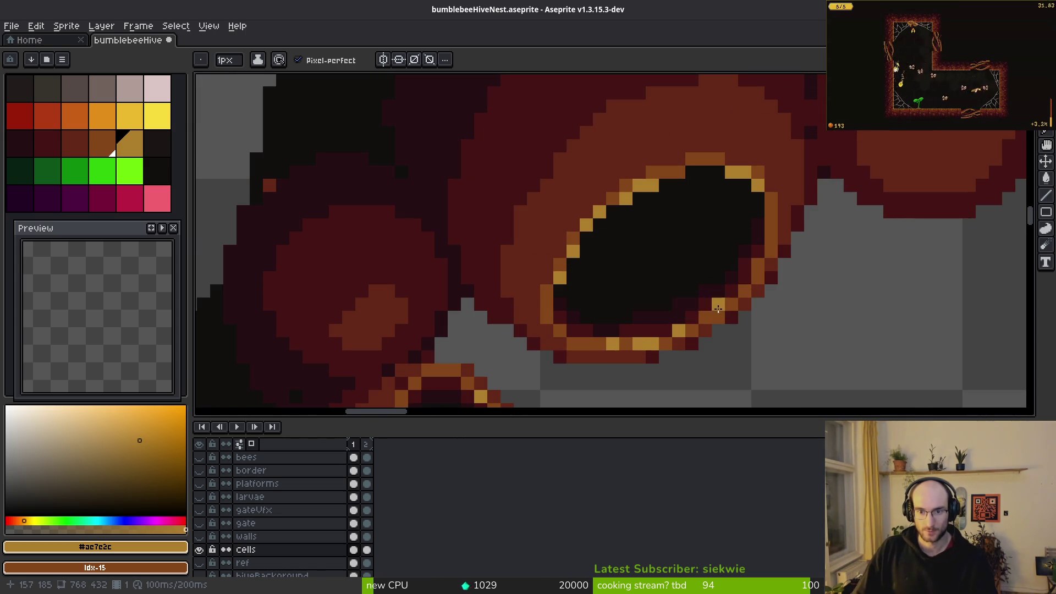
pyautogui.click(599, 343)
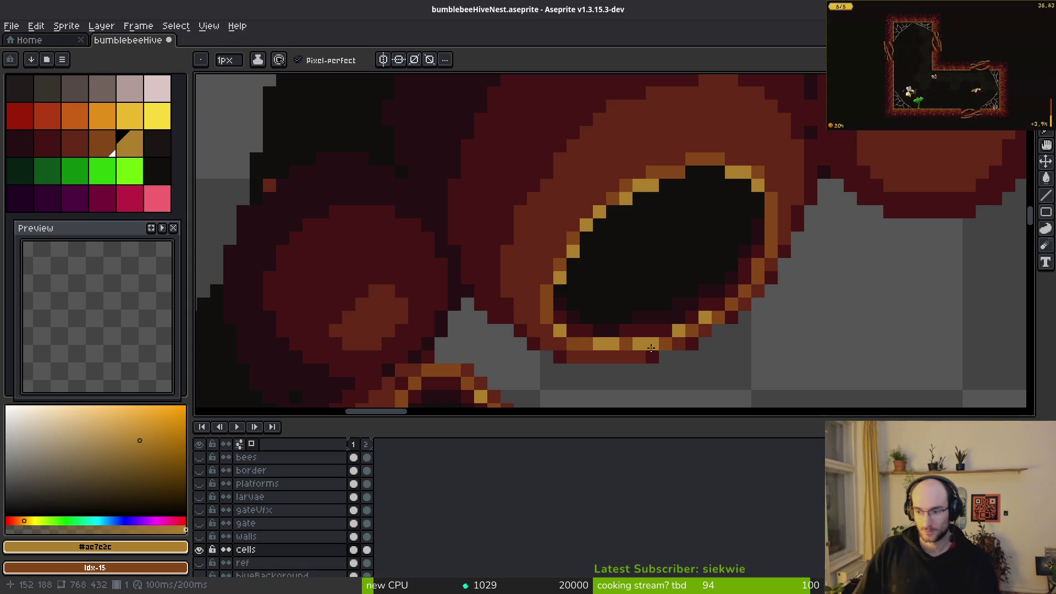
# - Gild the top, left, right and upper-right rims of the small hive hole
pyautogui.scroll(-5, 825, 300)
pyautogui.scroll(1, 792, 312)
pyautogui.scroll(-1, 786, 319)
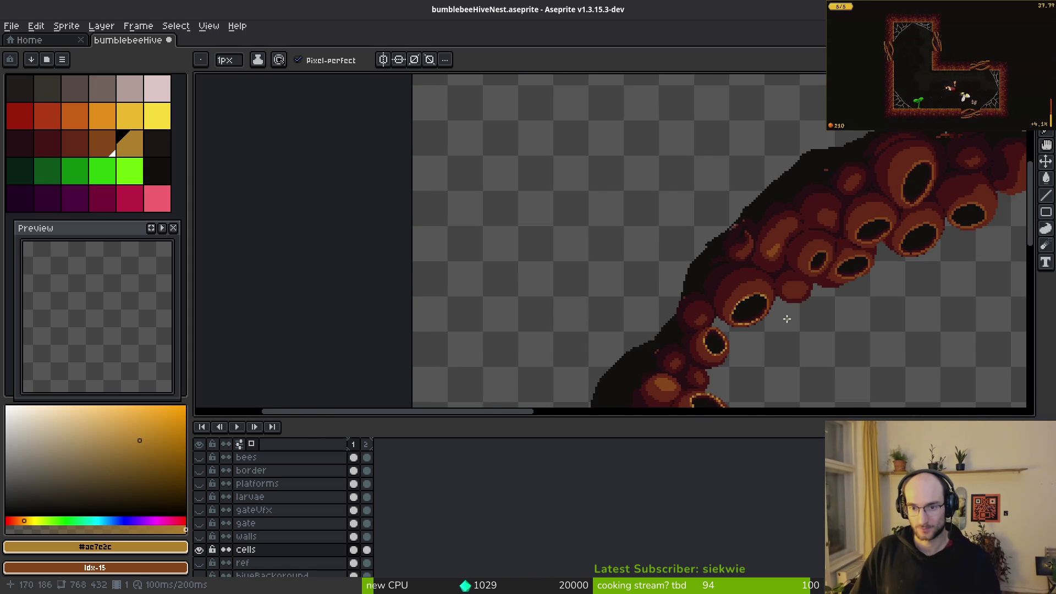
pyautogui.scroll(5, 787, 319)
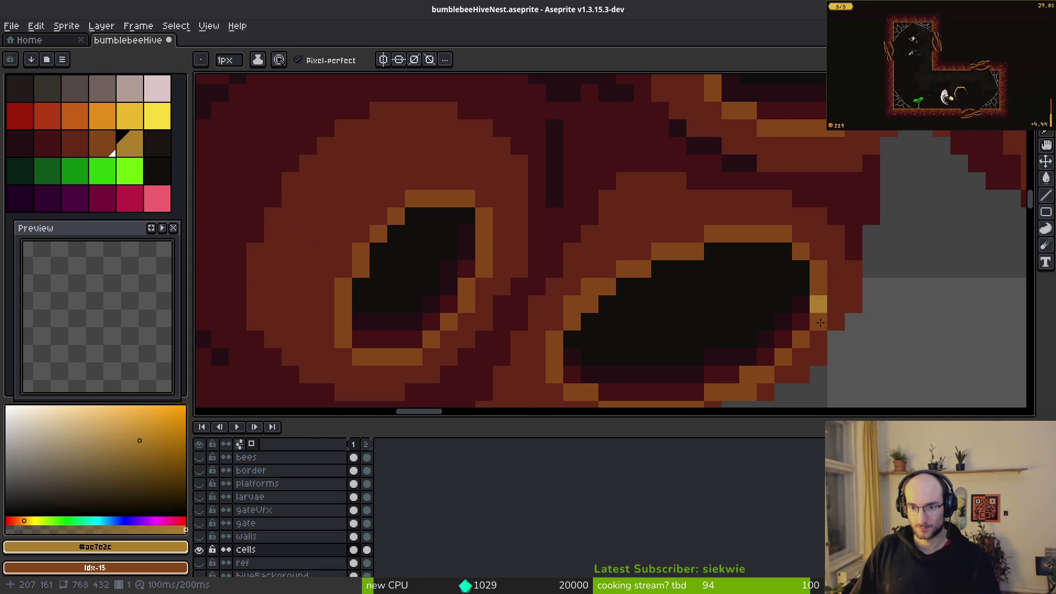
pyautogui.moveTo(783, 374); pyautogui.dragTo(851, 294)
pyautogui.click(675, 208)
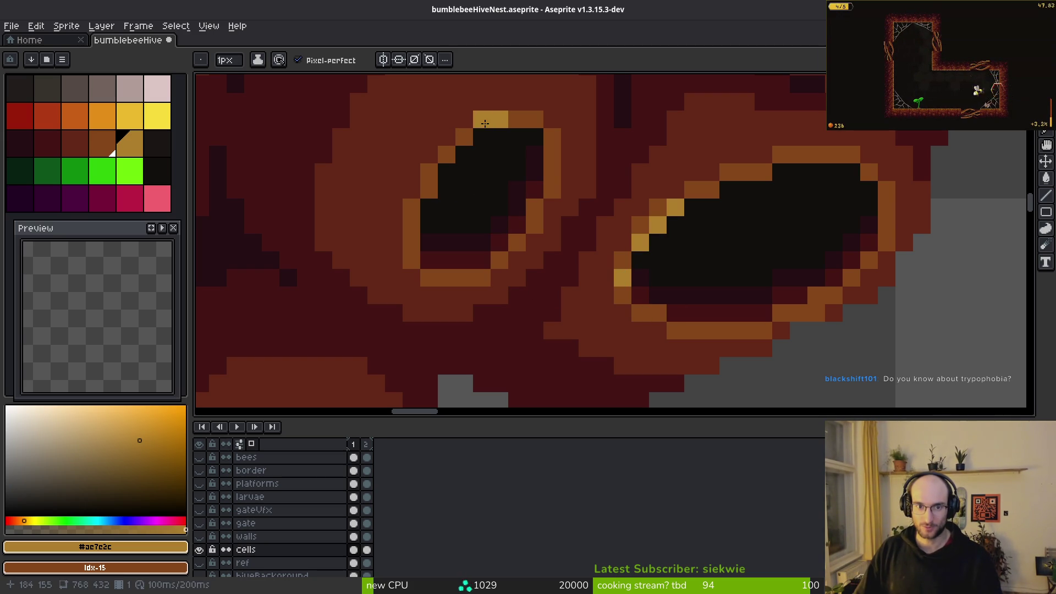
pyautogui.click(428, 172)
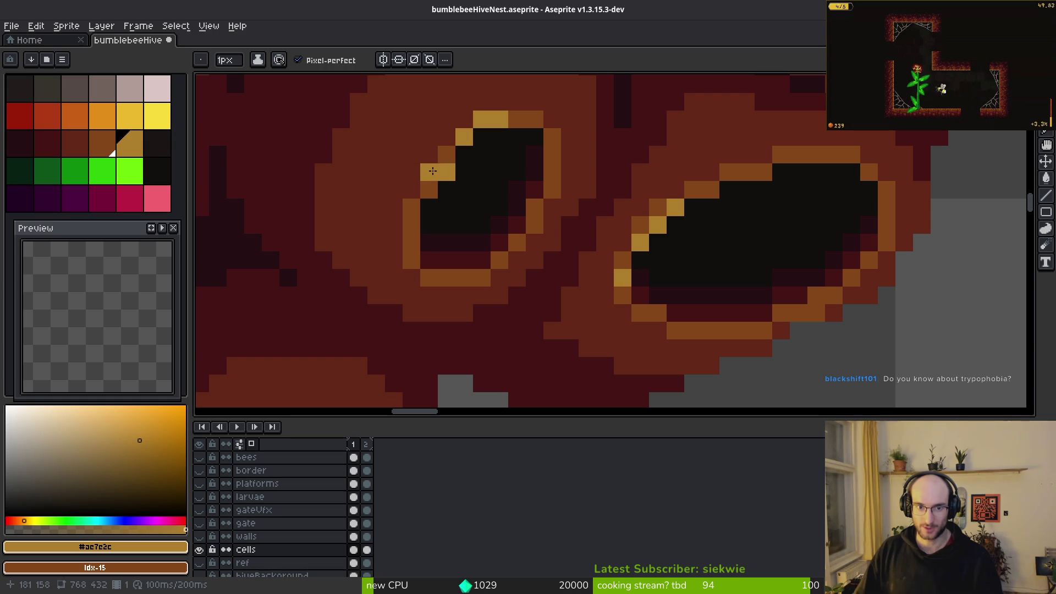
pyautogui.click(412, 225)
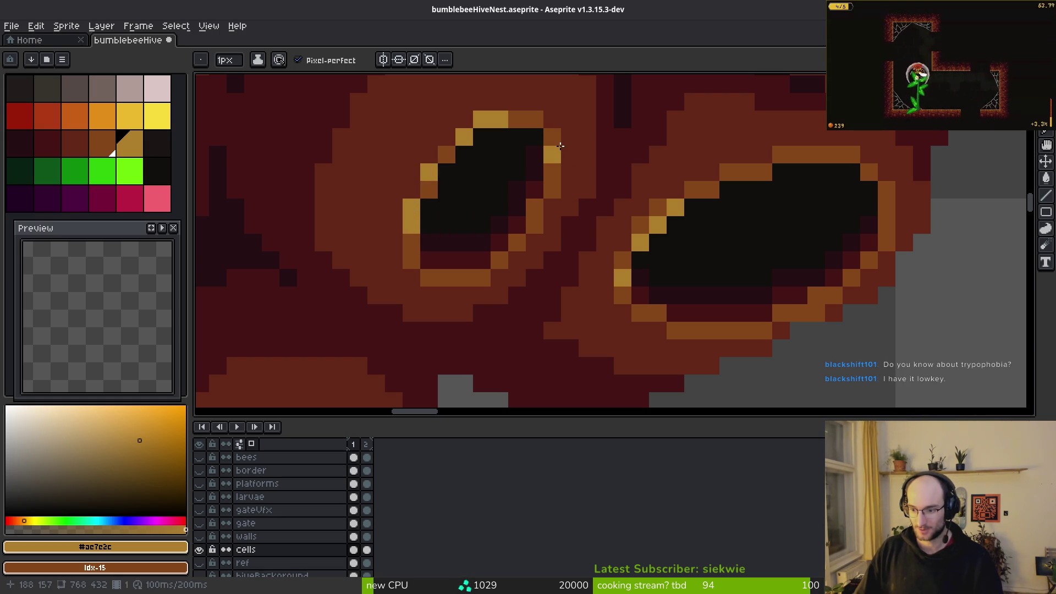
pyautogui.click(501, 257)
pyautogui.click(475, 276)
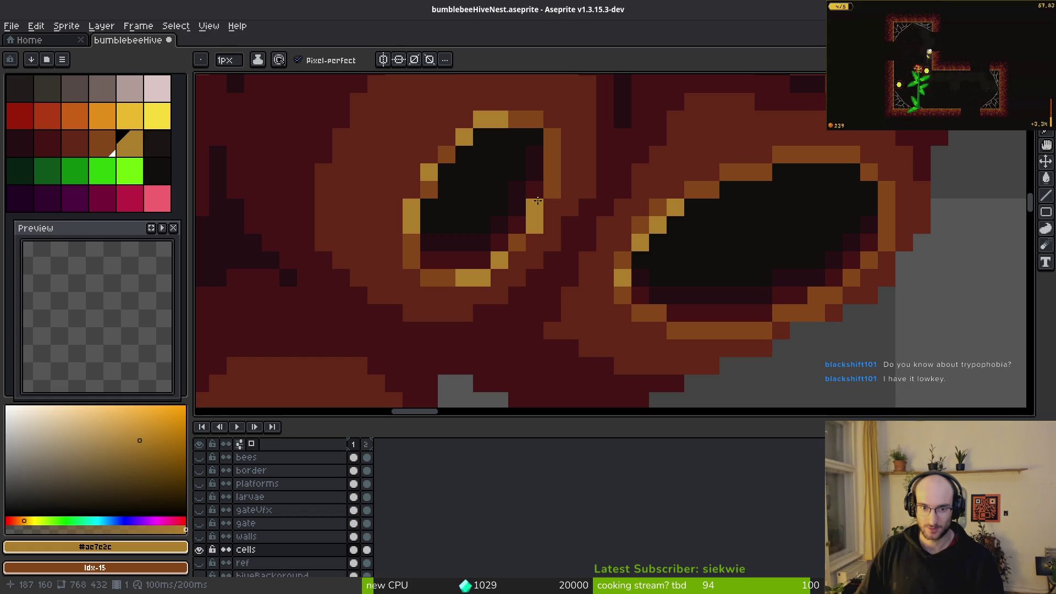
pyautogui.click(535, 206)
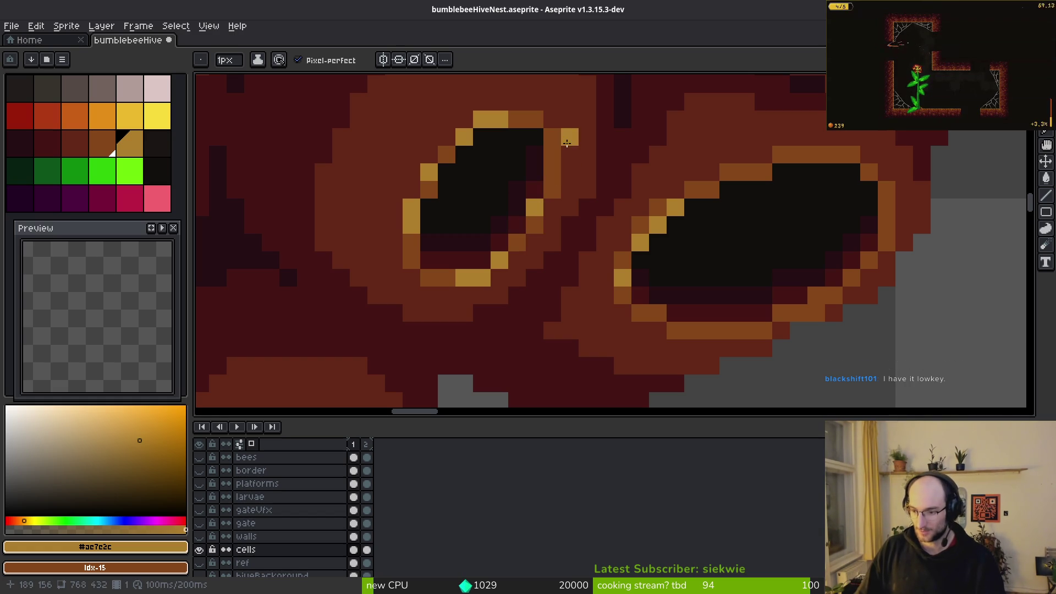
# - Paint gold highlight pixels along the elongated cell opening's lower rim
pyautogui.scroll(-5, 625, 194)
pyautogui.scroll(5, 625, 194)
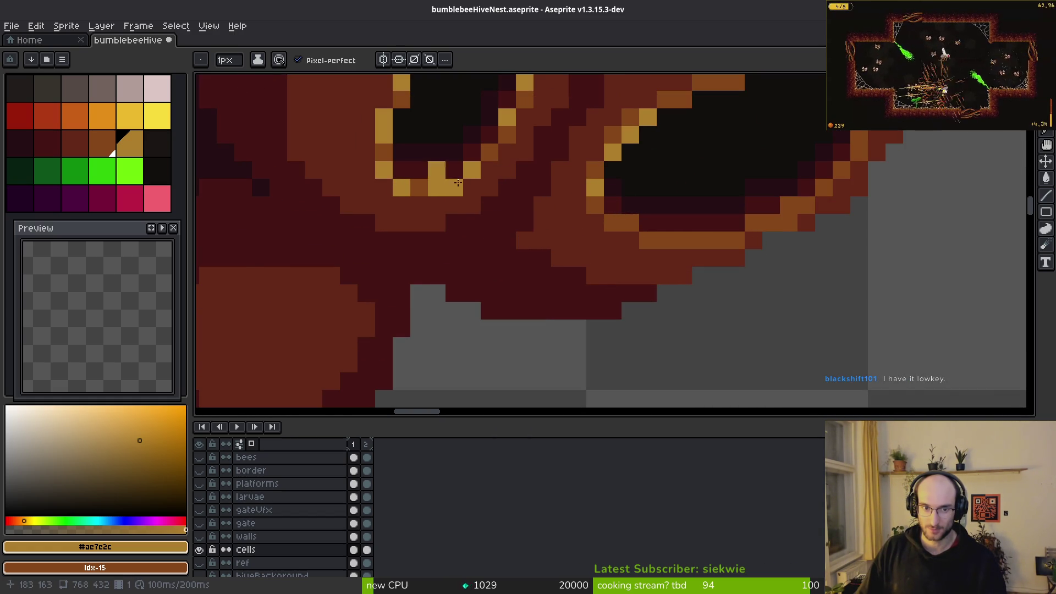
pyautogui.scroll(-1, 438, 181)
pyautogui.scroll(1, 456, 177)
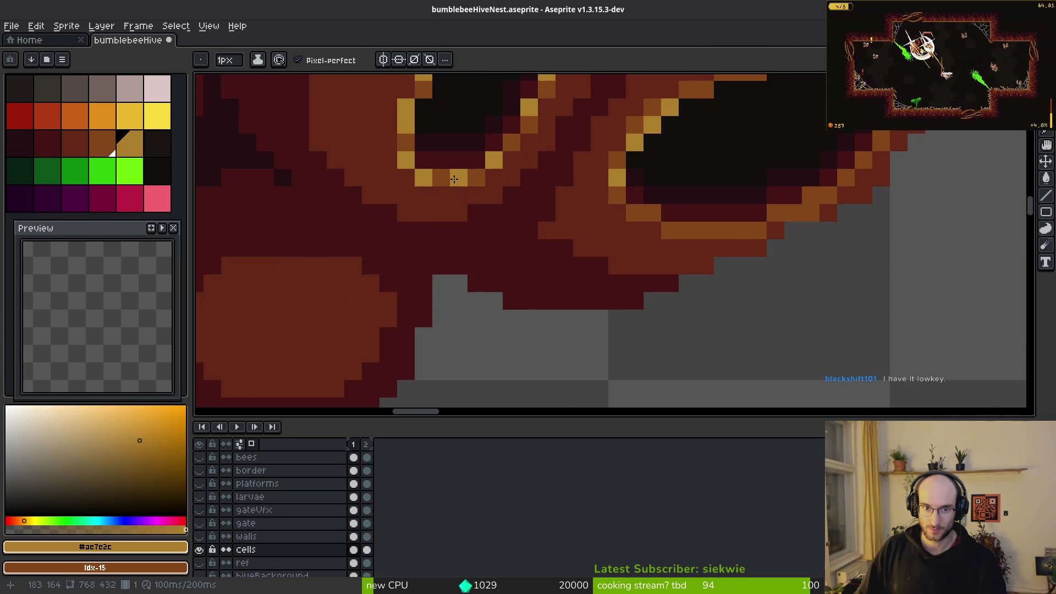
pyautogui.scroll(-3, 549, 214)
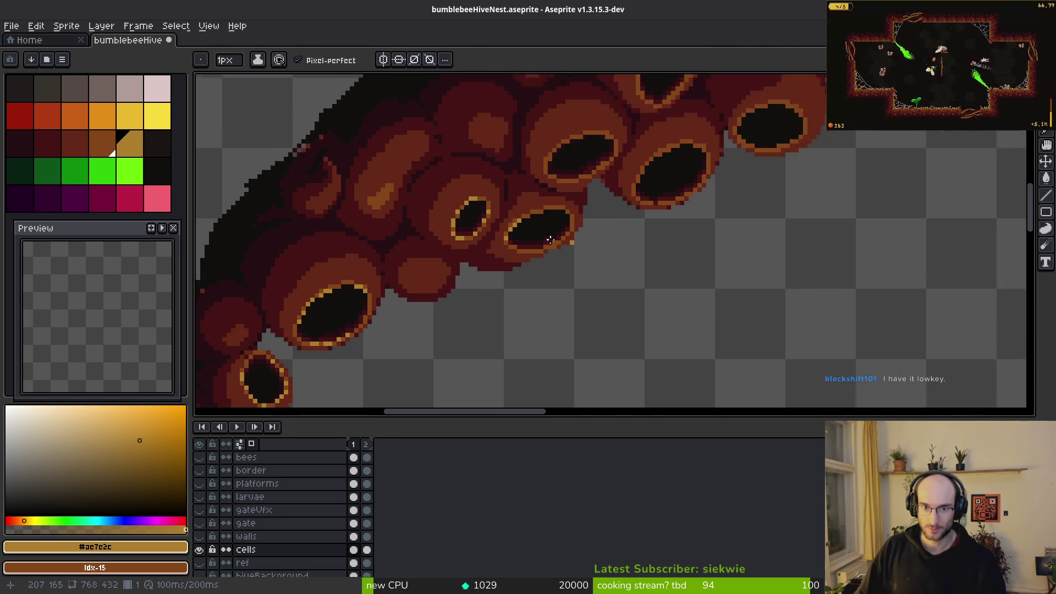
pyautogui.scroll(3, 600, 158)
pyautogui.click(567, 281)
pyautogui.click(620, 254)
pyautogui.moveTo(541, 292); pyautogui.dragTo(515, 294)
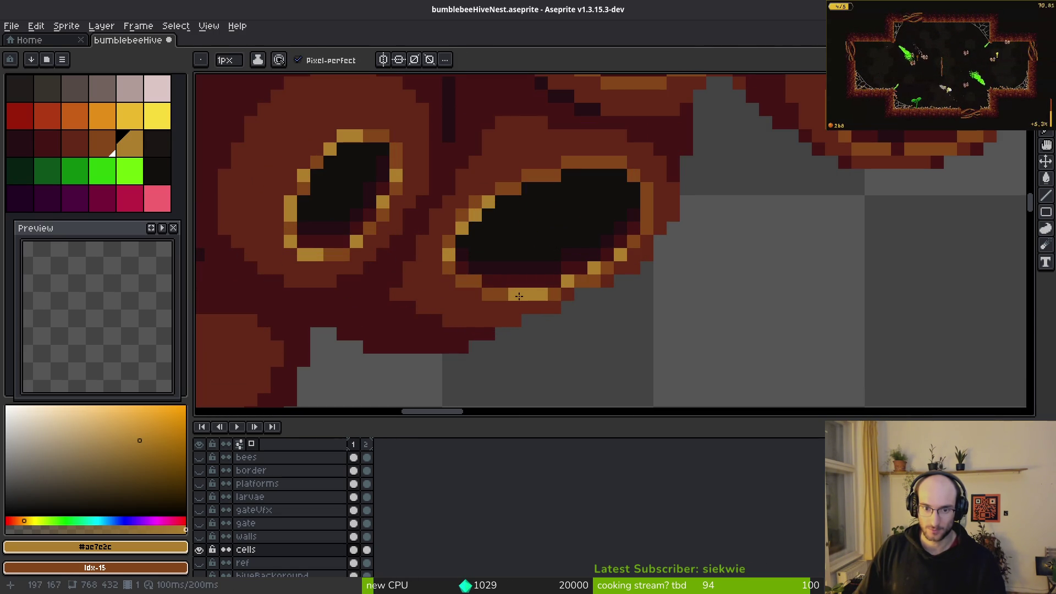
pyautogui.scroll(-3, 658, 278)
pyautogui.scroll(4, 657, 278)
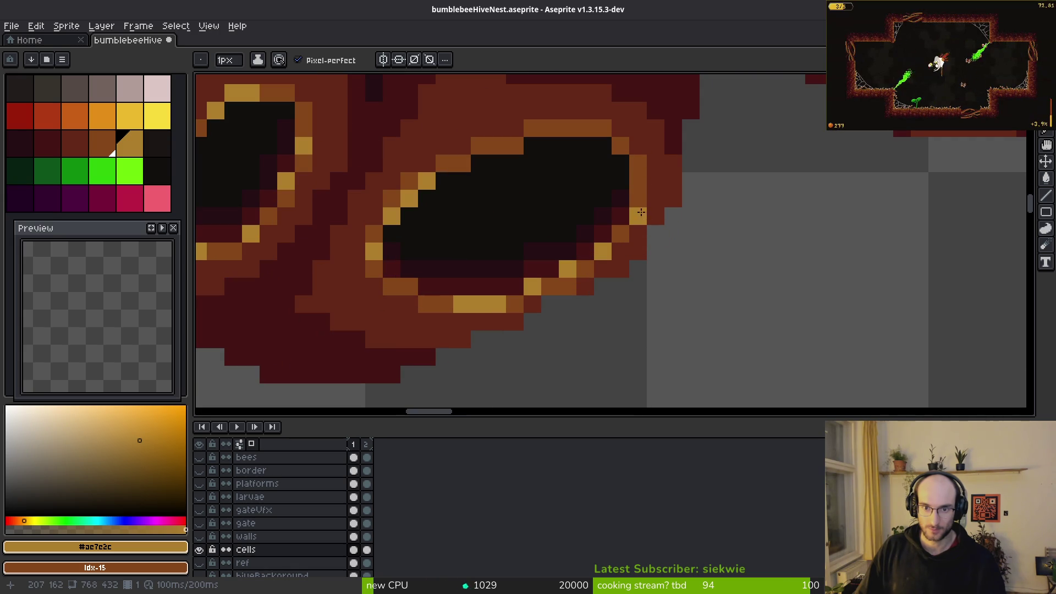
pyautogui.scroll(-2, 624, 233)
pyautogui.scroll(2, 636, 184)
pyautogui.scroll(-4, 636, 183)
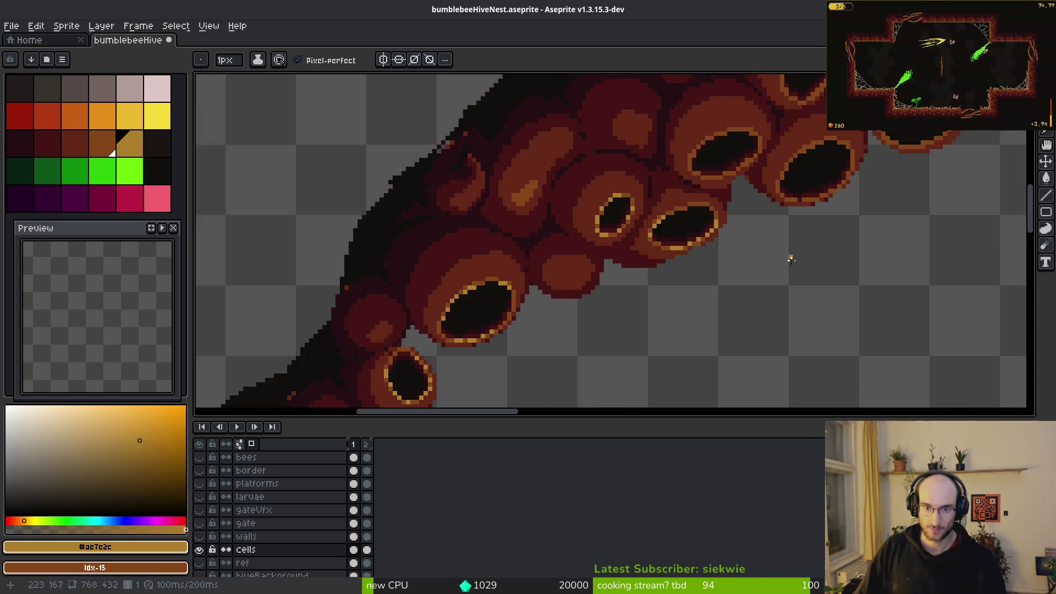
pyautogui.scroll(1, 789, 247)
pyautogui.scroll(-2, 715, 275)
pyautogui.scroll(1, 654, 241)
pyautogui.scroll(-1, 654, 242)
pyautogui.scroll(3, 639, 286)
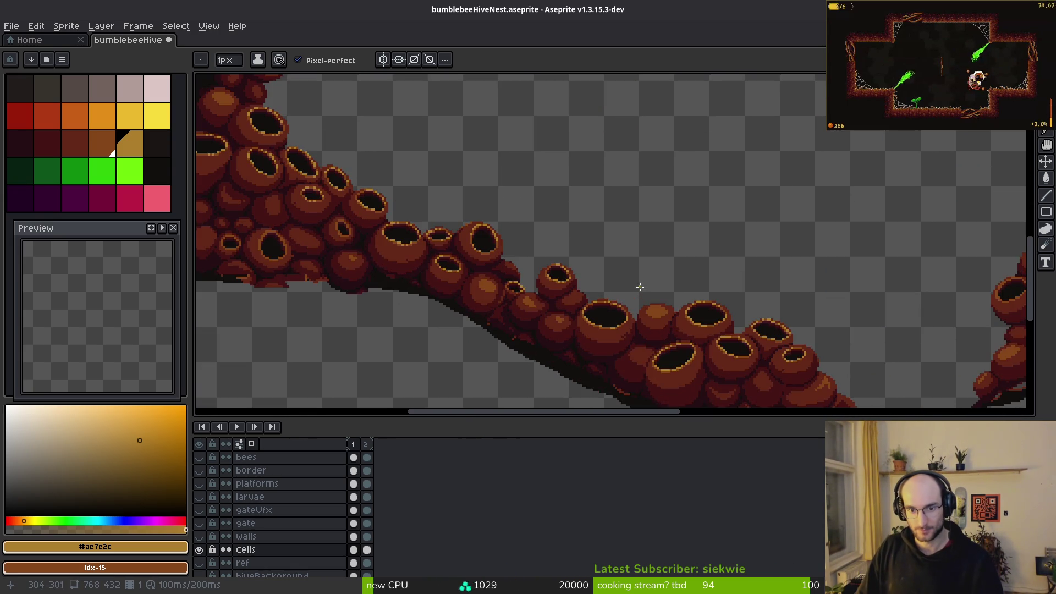
# - Save the hive nest Aseprite file
pyautogui.scroll(-2, 630, 288)
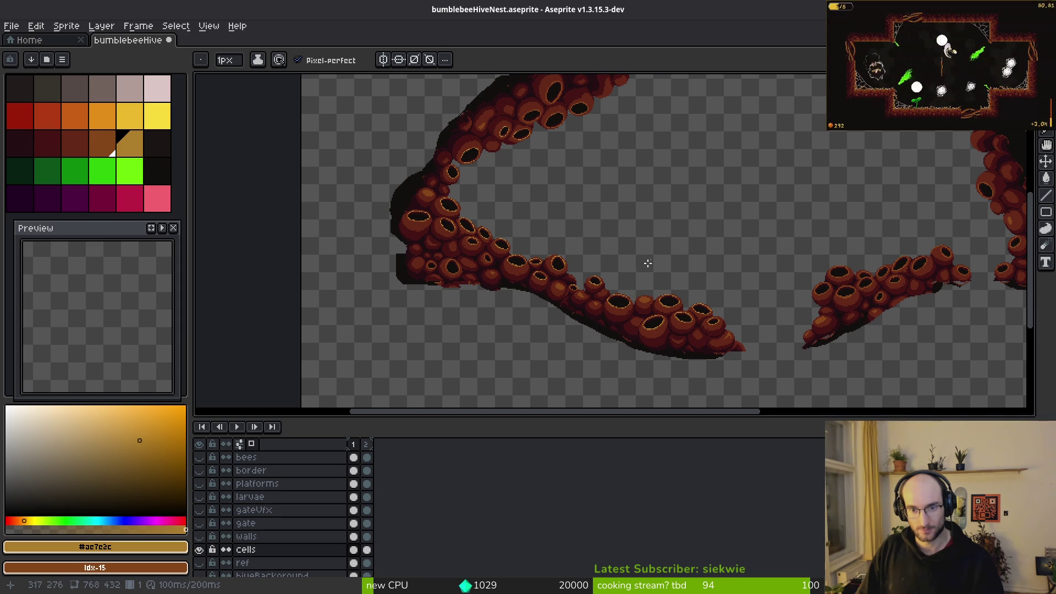
pyautogui.hscroll(3, 651, 260)
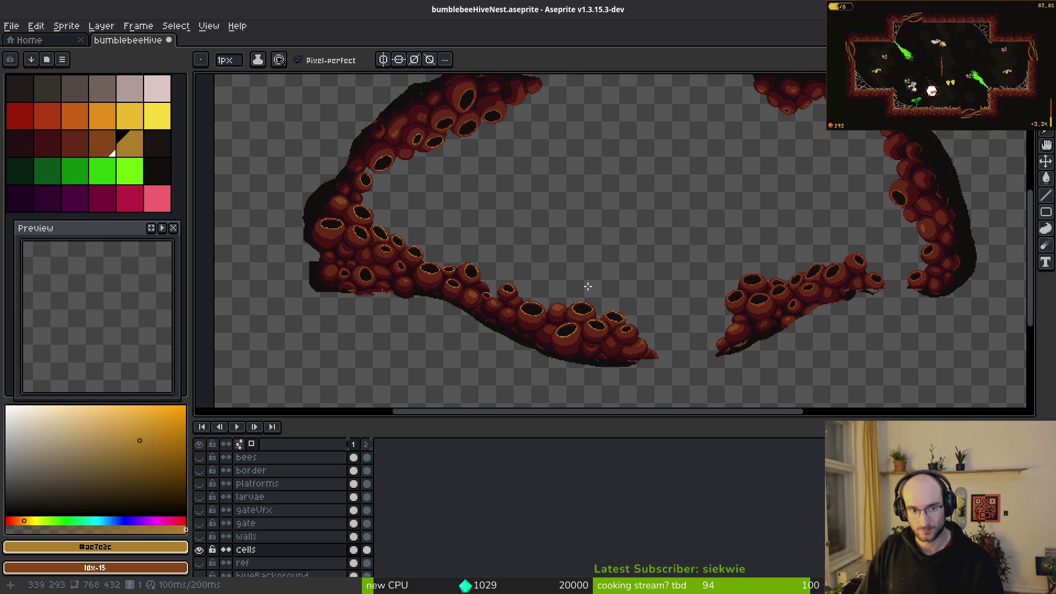
pyautogui.scroll(1, 586, 291)
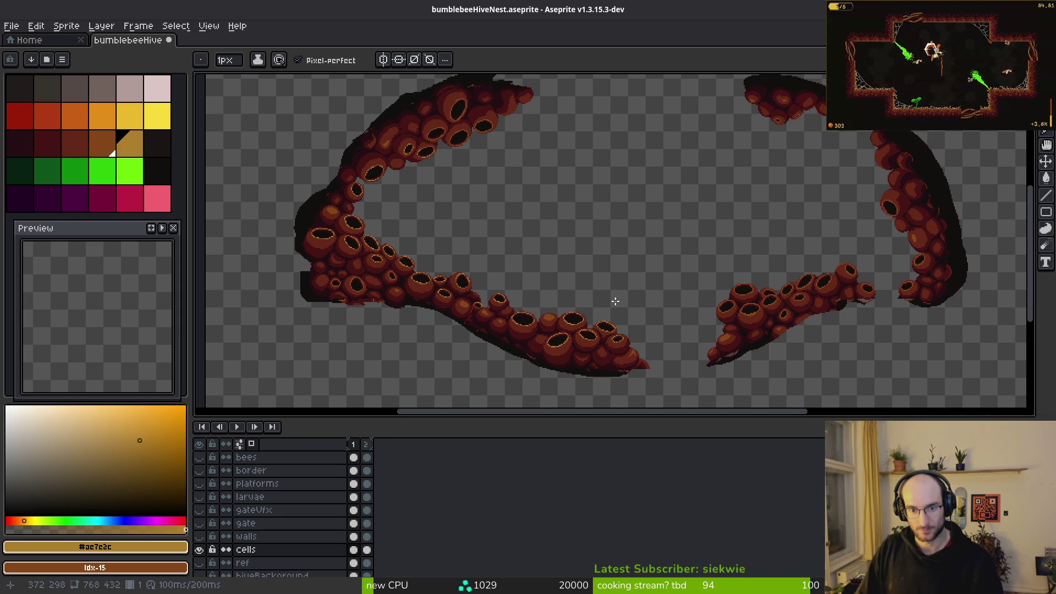
pyautogui.hscroll(1, 605, 305)
pyautogui.hotkey('ctrl', 's')
# - Set up a flattened sprite sheet export and choose a new output file location
pyautogui.hscroll(2, 594, 319)
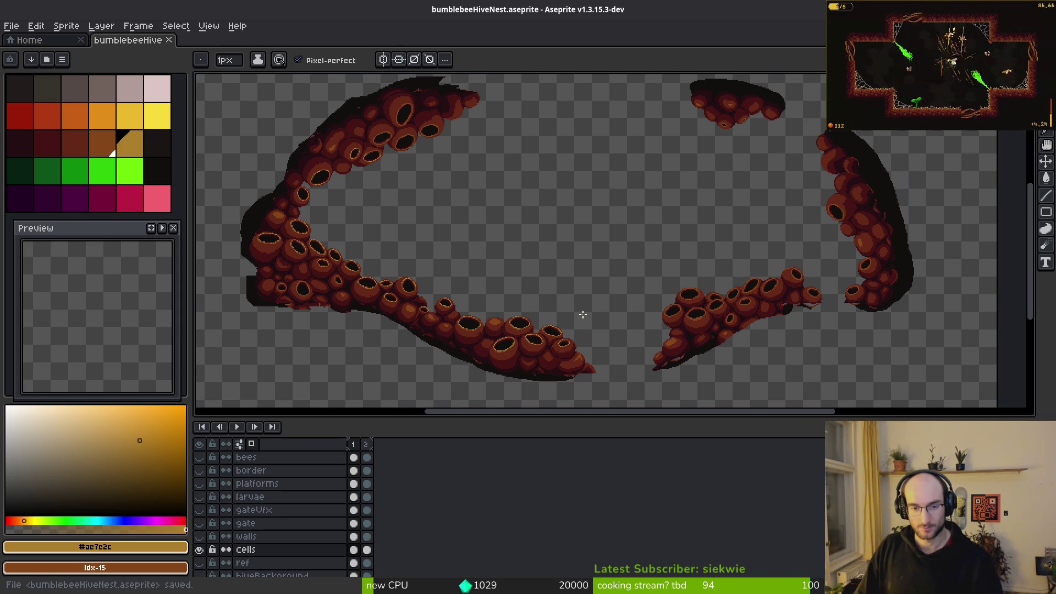
pyautogui.scroll(2, 632, 329)
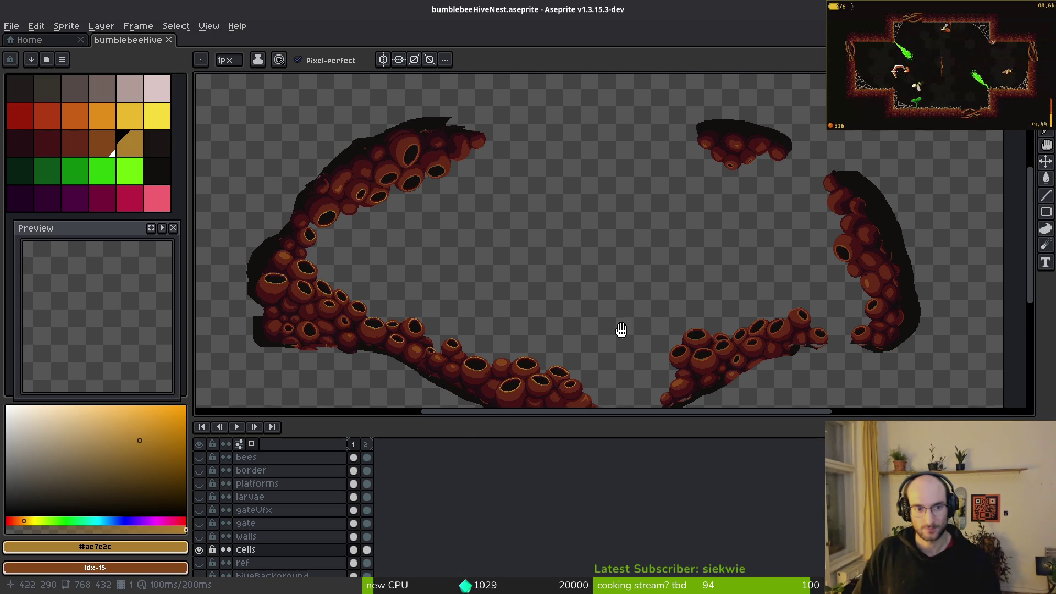
pyautogui.hotkey('ctrl', 'e')
pyautogui.click(337, 193)
pyautogui.hotkey('ctrl', 'alt', 'shift', 's')
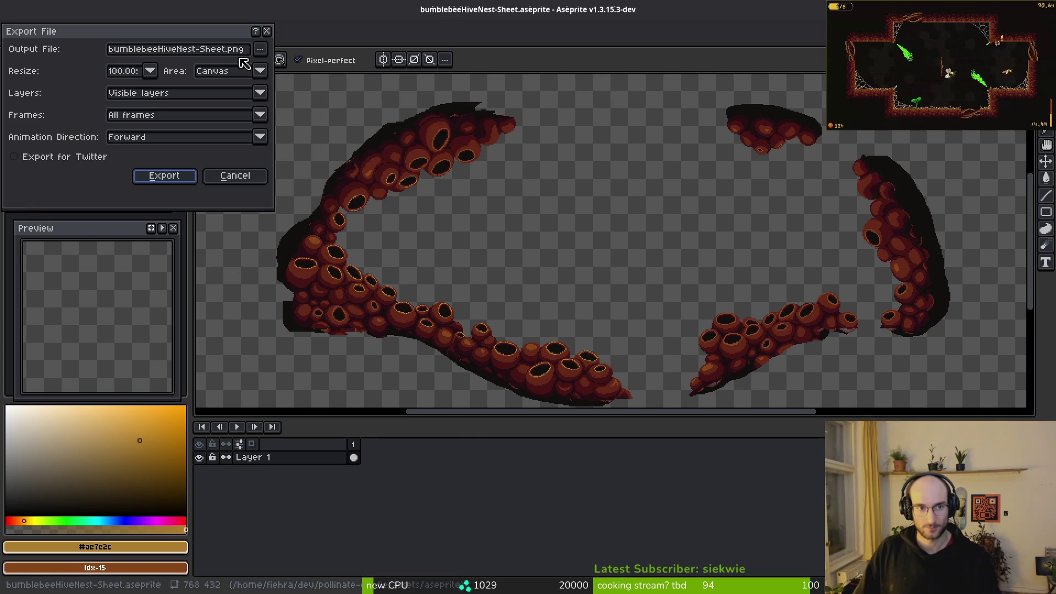
pyautogui.click(260, 49)
pyautogui.click(275, 60)
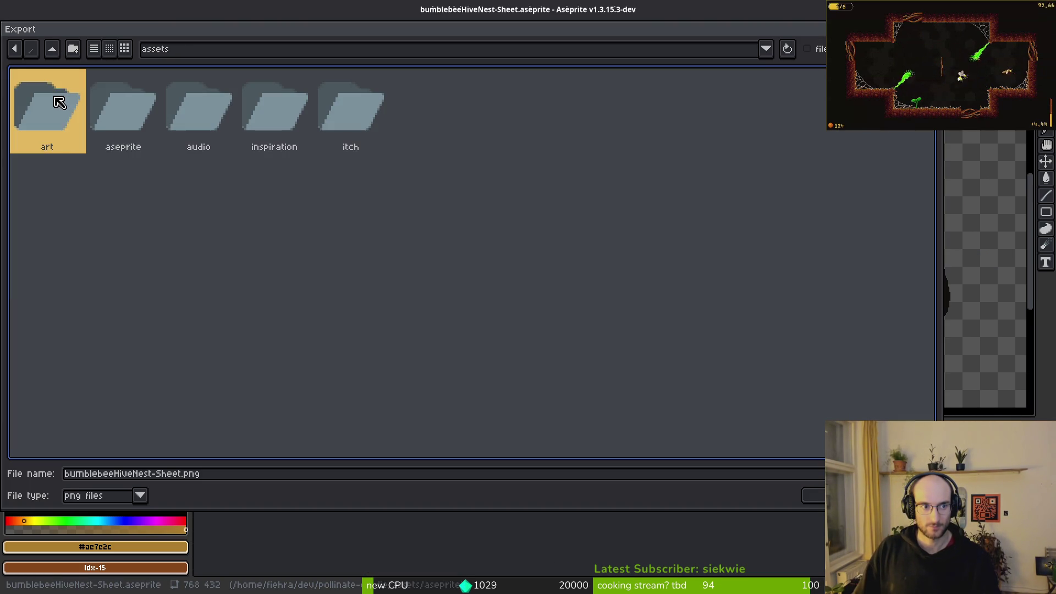
# - Export the sheet over art/environment/bumblebeeNest.png, then run the game in Godot
pyautogui.doubleClick(54, 101)
pyautogui.doubleClick(50, 113)
pyautogui.click(52, 49)
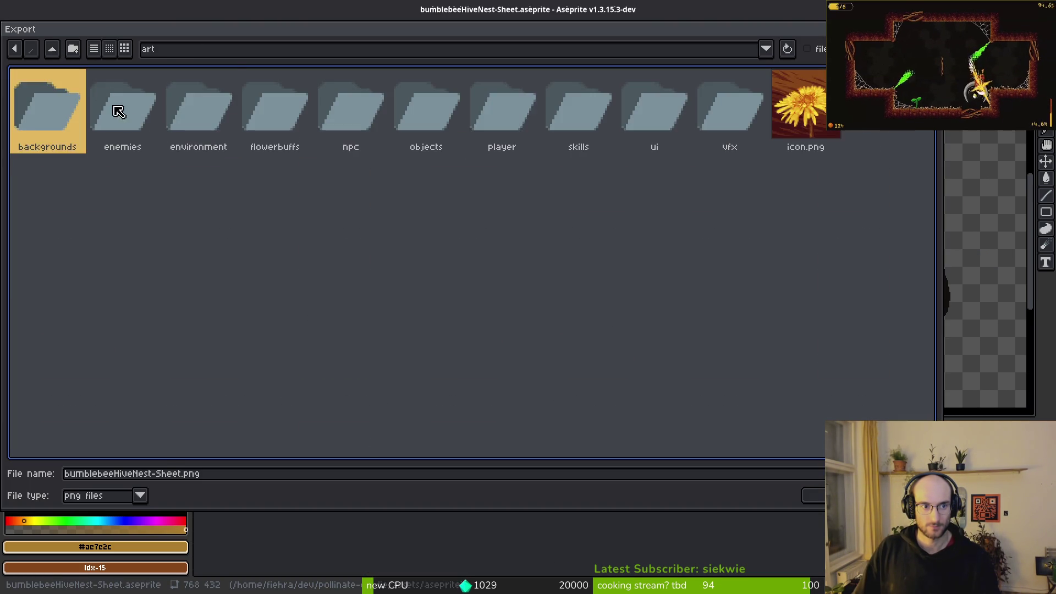
pyautogui.doubleClick(212, 126)
pyautogui.click(74, 104)
pyautogui.click(813, 496)
pyautogui.click(461, 335)
pyautogui.click(165, 175)
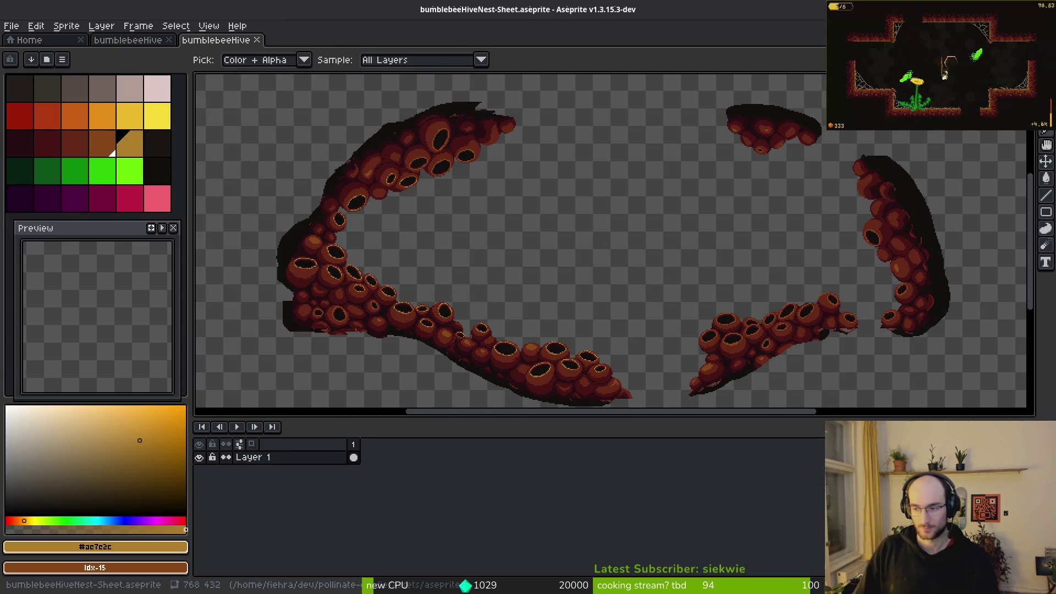
pyautogui.hotkey('alt', 'Tab')
pyautogui.press('F5')
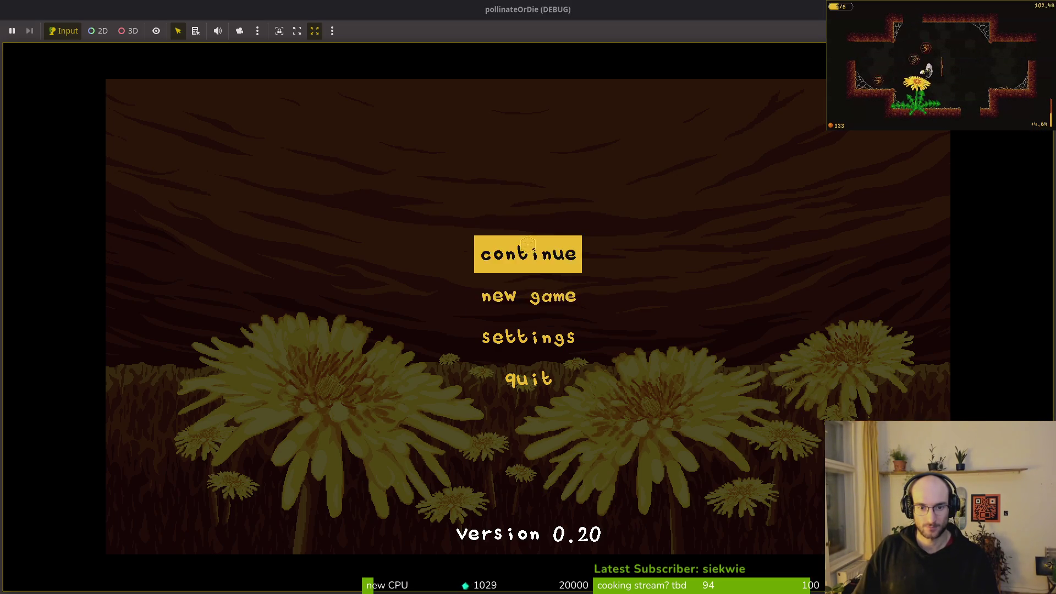
# - Continue from the menu into the hive level to view the new nest art, then stop the game
pyautogui.click(527, 257)
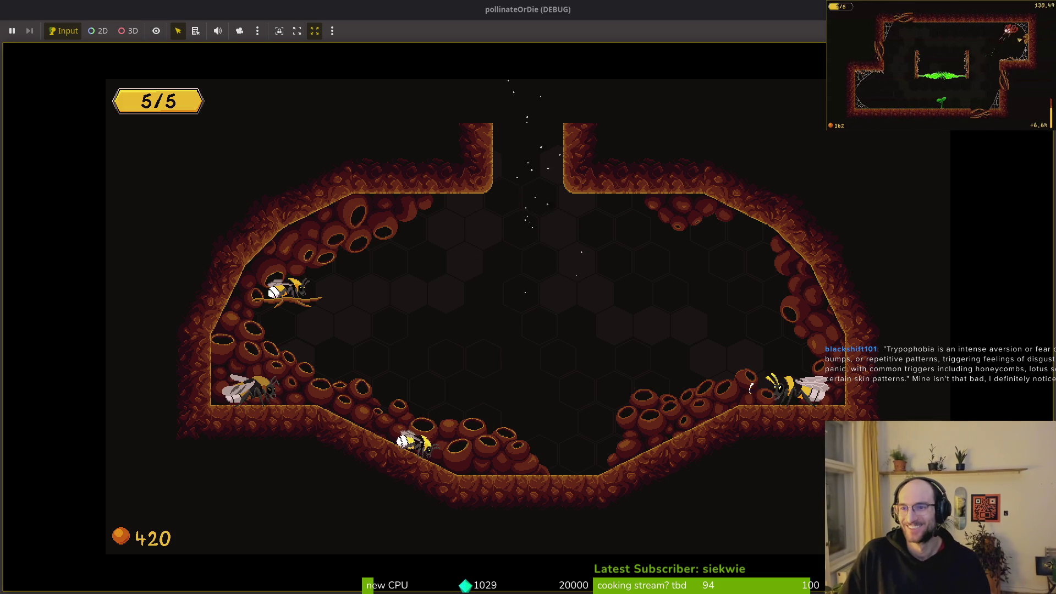
pyautogui.press('F8')
# - Back in Aseprite, shrink the brush to one pixel and sample the dark pot rim shades
pyautogui.hotkey('alt', 'Tab')
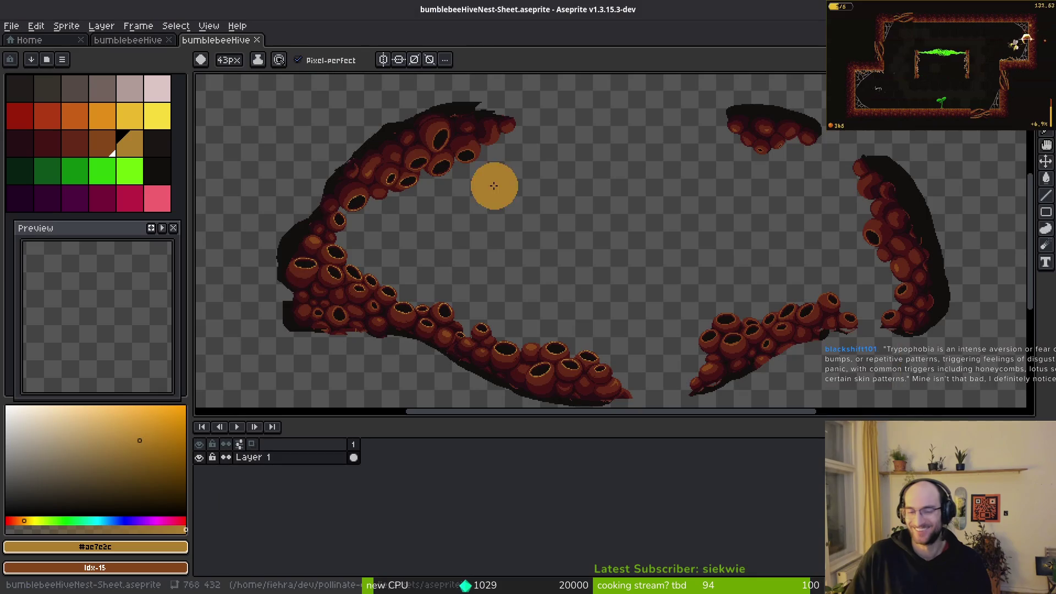
pyautogui.scroll(5, 506, 322)
pyautogui.press('-')
pyautogui.press('-')
pyautogui.press('-')
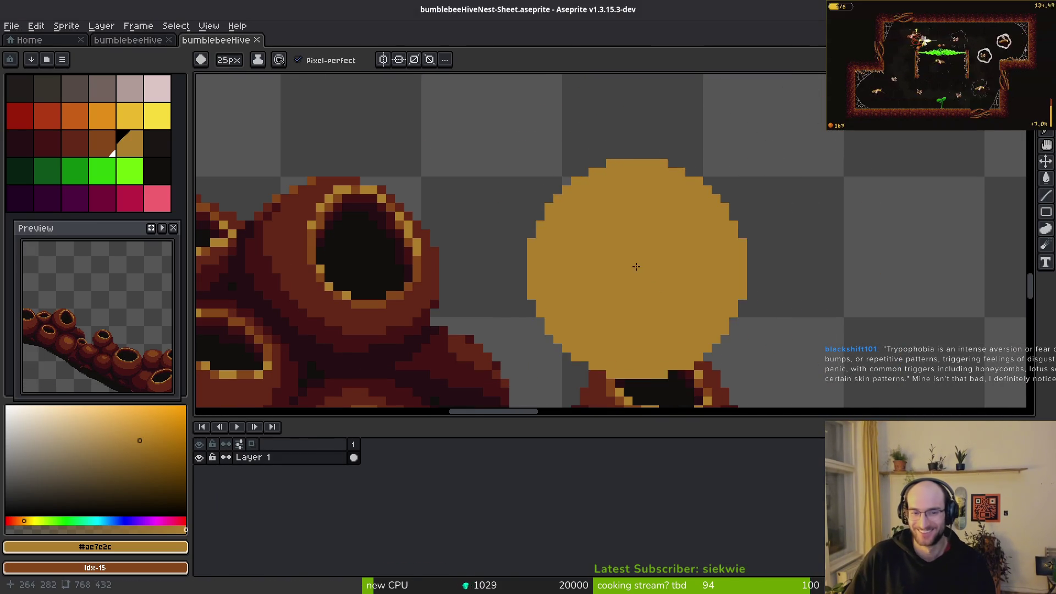
pyautogui.scroll(1, 570, 181)
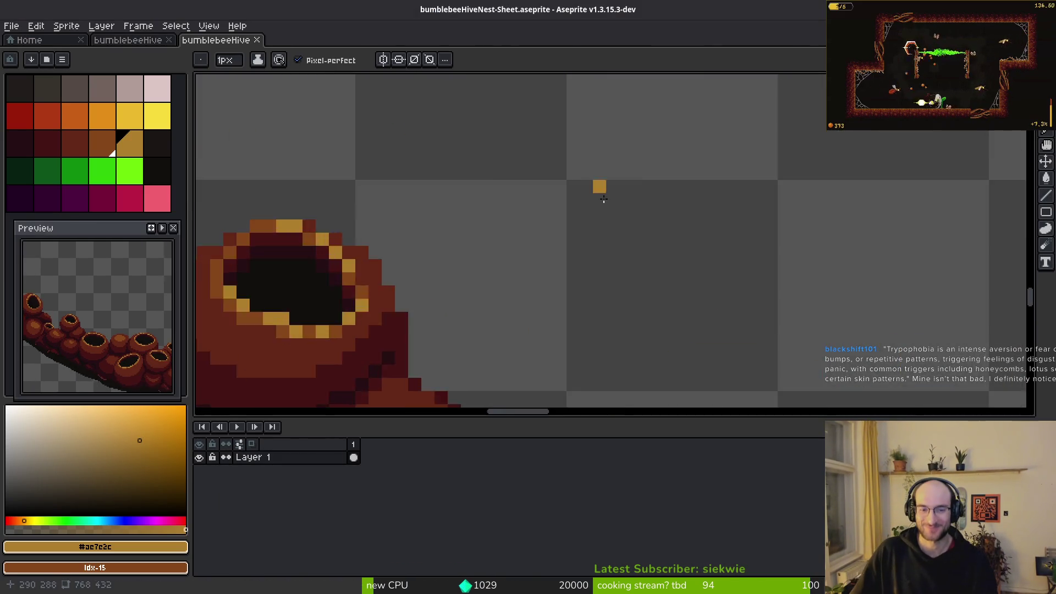
pyautogui.scroll(-3, 571, 181)
pyautogui.moveTo(495, 245); pyautogui.dragTo(747, 238)
pyautogui.scroll(5, 747, 238)
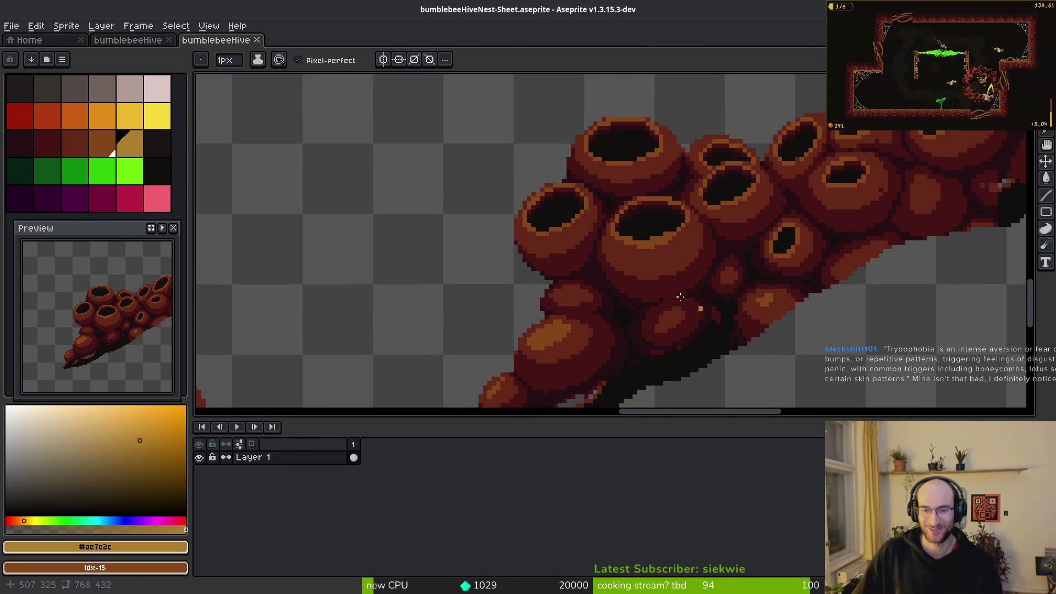
pyautogui.press('alt')
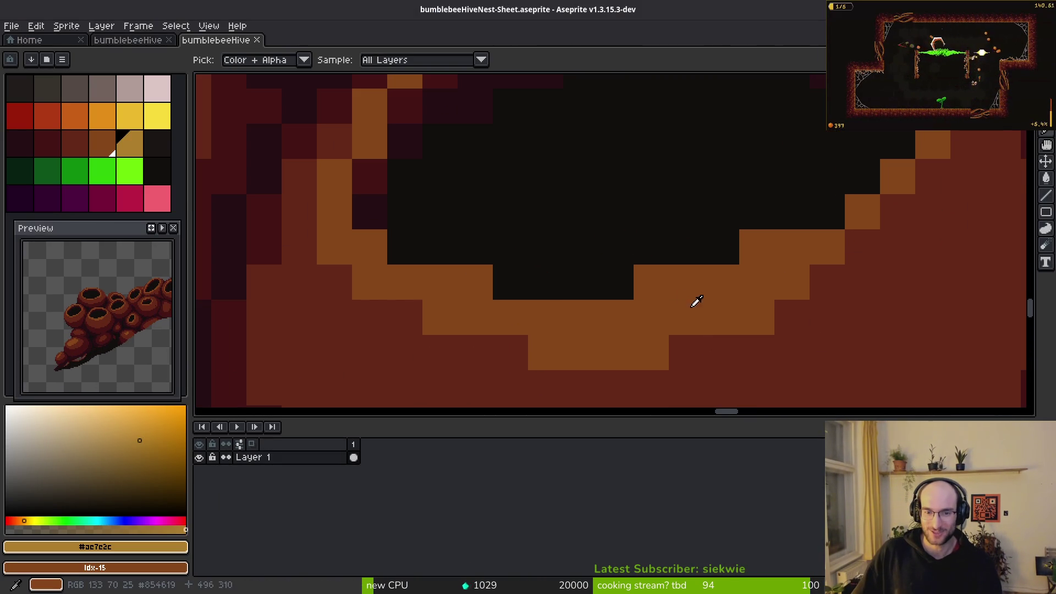
pyautogui.scroll(-2, 695, 311)
pyautogui.scroll(1, 707, 313)
pyautogui.keyDown('alt'); pyautogui.click(678, 306); pyautogui.keyUp('alt')
pyautogui.click(664, 308)
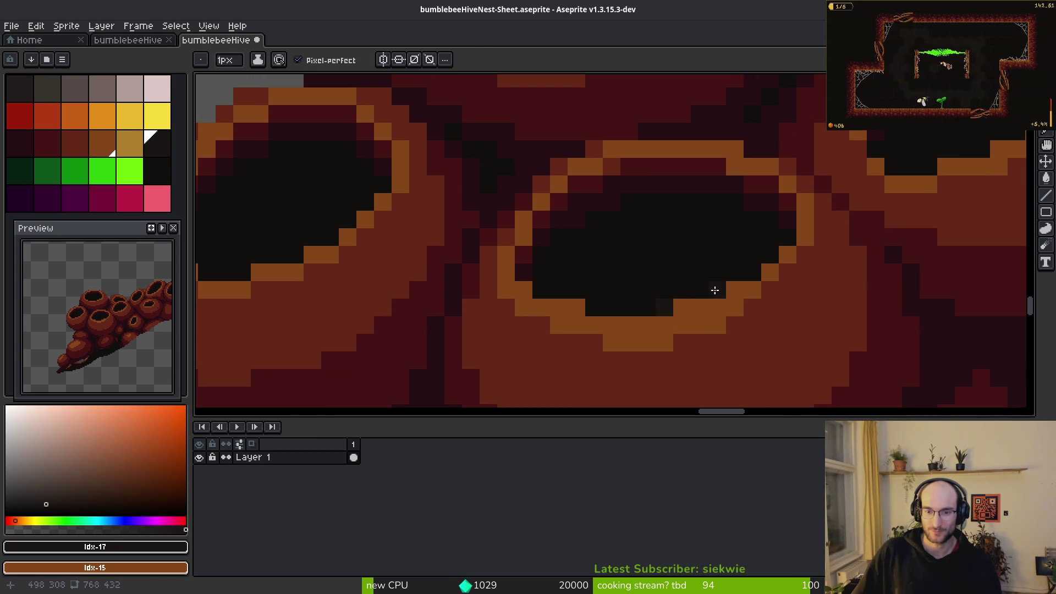
pyautogui.scroll(2, 709, 284)
pyautogui.keyDown('alt'); pyautogui.click(735, 296); pyautogui.keyUp('alt')
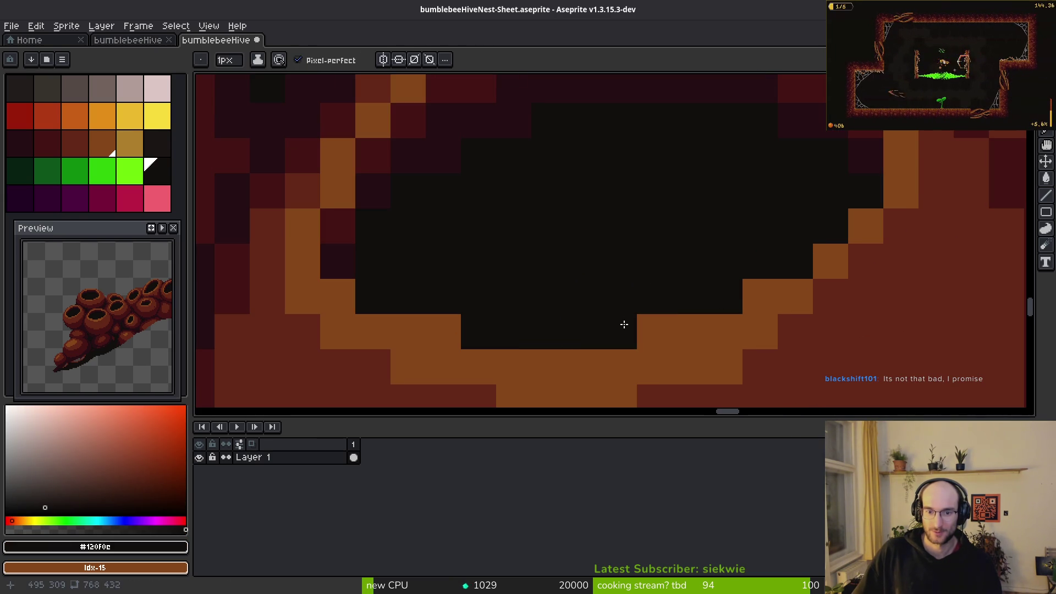
pyautogui.keyDown('alt'); pyautogui.click(750, 296); pyautogui.keyUp('alt')
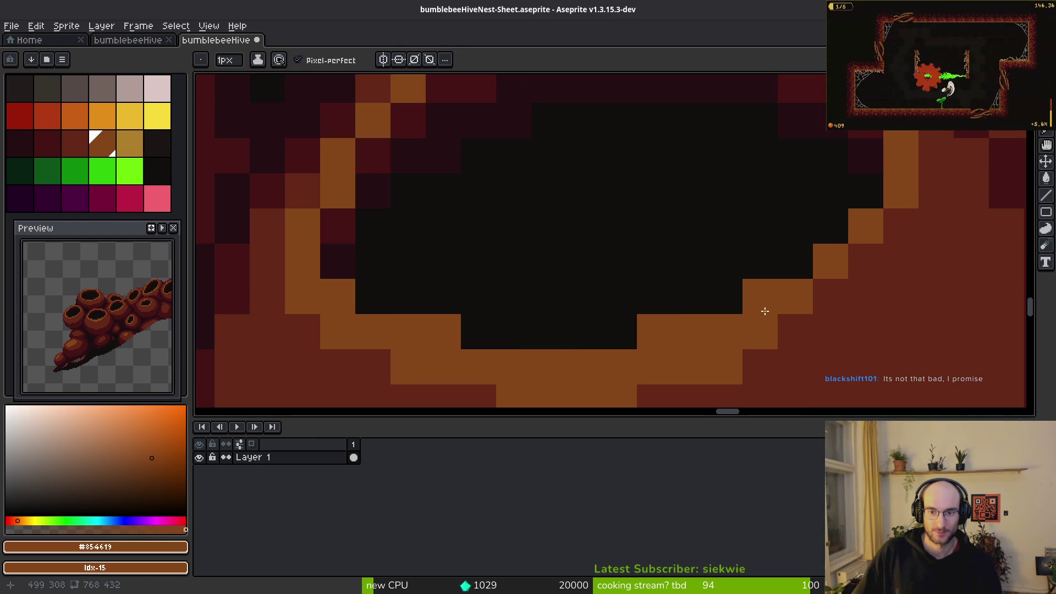
# - Choose the golden highlight colour and paint gold pixels along the first pot's lower rim
pyautogui.click(129, 144)
pyautogui.click(830, 261)
pyautogui.click(764, 294)
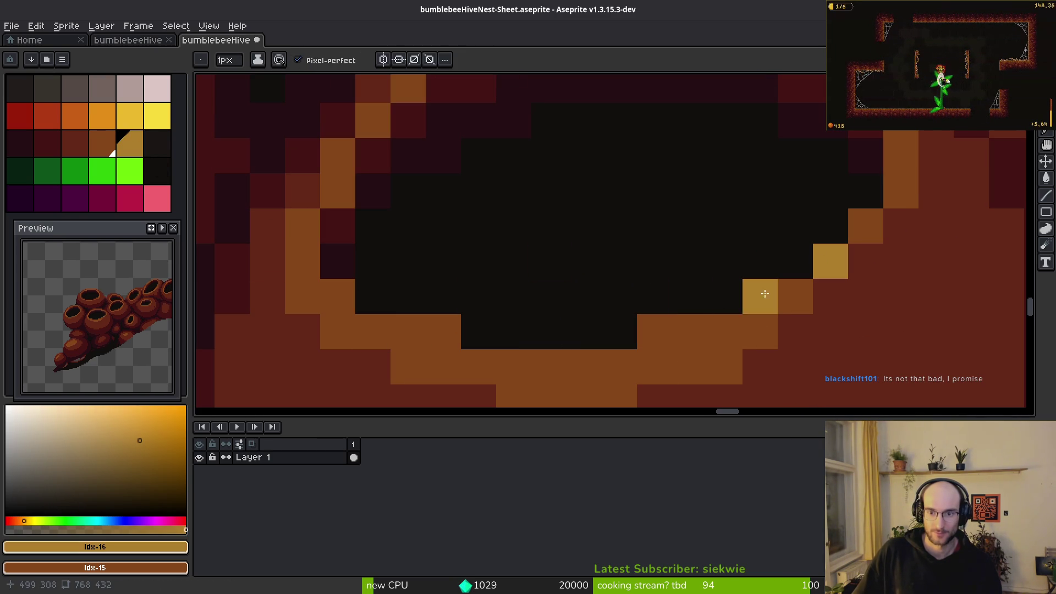
pyautogui.moveTo(690, 331); pyautogui.dragTo(654, 332)
pyautogui.moveTo(548, 366)
pyautogui.mouseDown()
pyautogui.moveTo(478, 366)
pyautogui.moveTo(338, 313)
pyautogui.mouseUp()
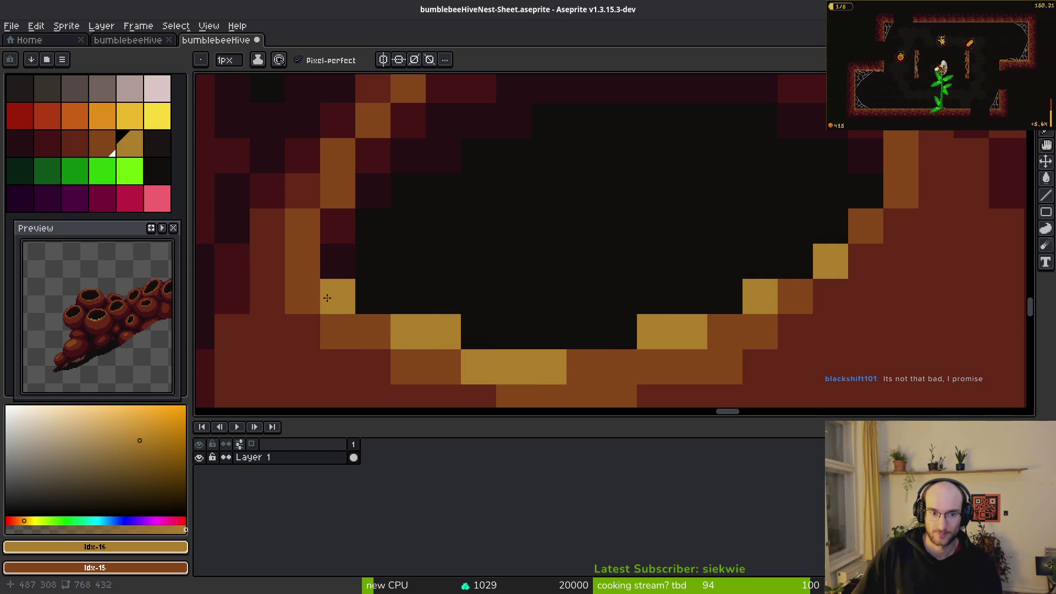
pyautogui.scroll(-5, 517, 297)
pyautogui.scroll(4, 523, 264)
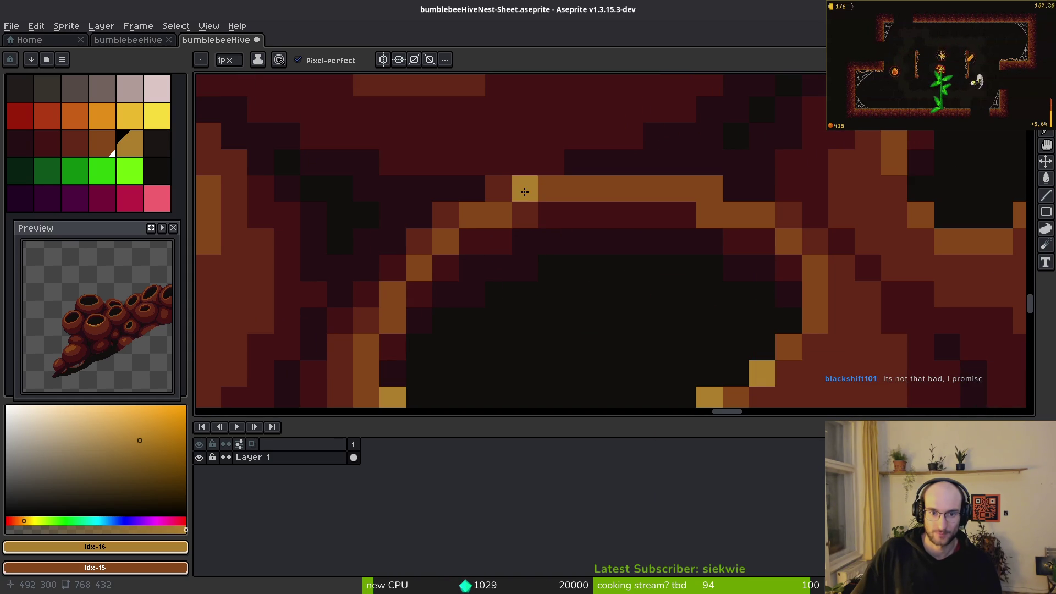
# - Add gold highlight pixels to the top rim, diagonal edge and left rim of the pot
pyautogui.click(710, 188)
pyautogui.click(762, 215)
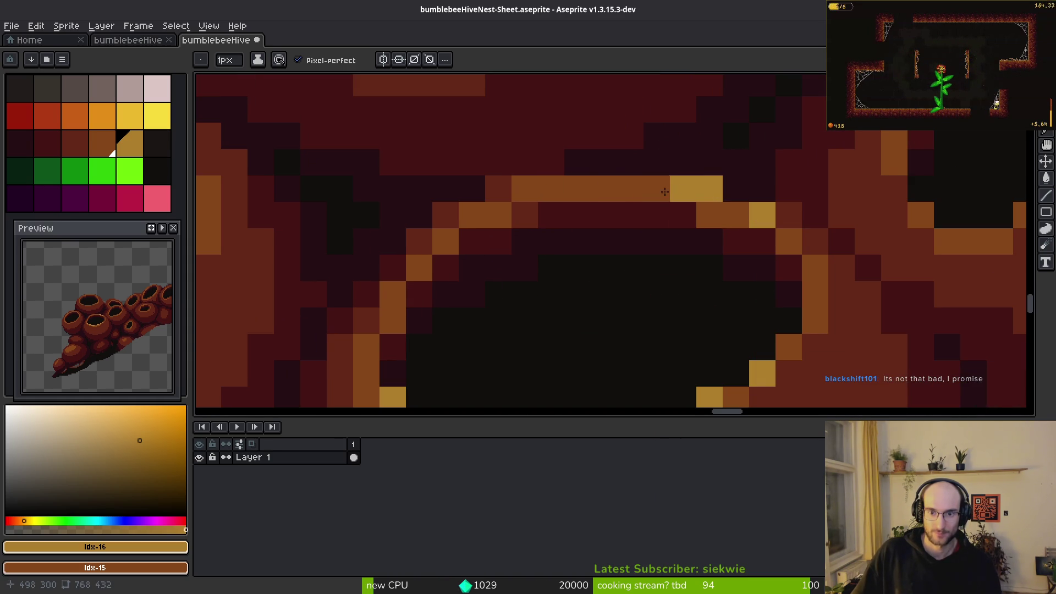
pyautogui.scroll(-3, 627, 195)
pyautogui.scroll(3, 769, 247)
pyautogui.click(782, 258)
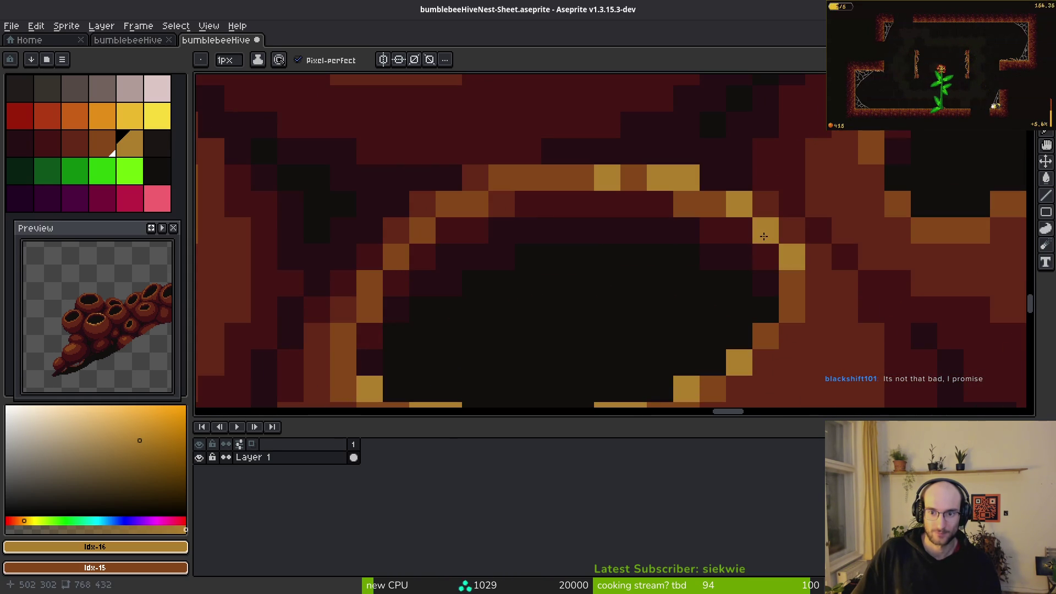
pyautogui.scroll(-6, 764, 236)
pyautogui.scroll(3, 785, 287)
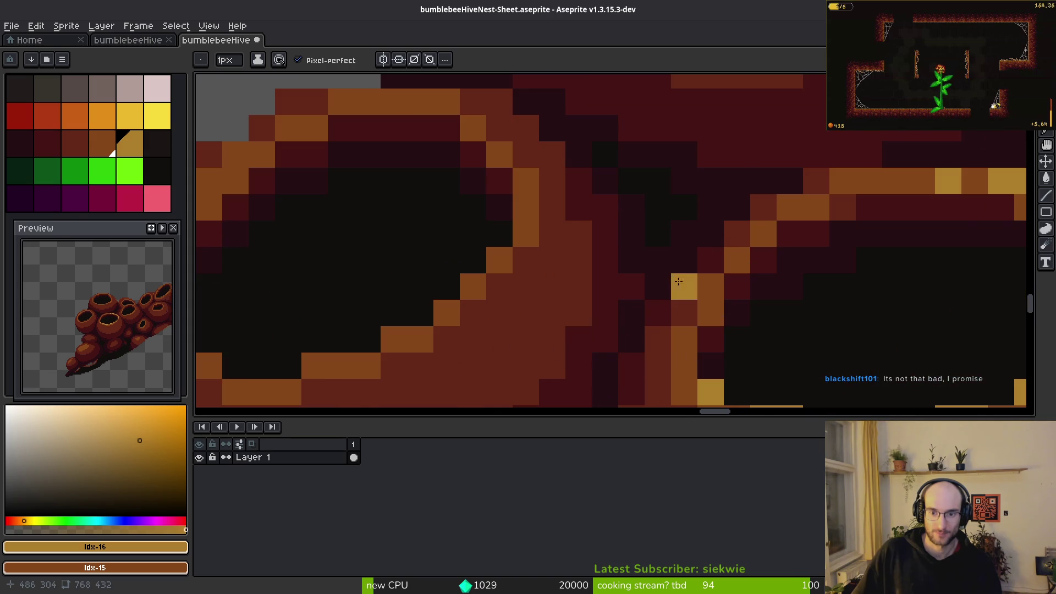
pyautogui.click(709, 286)
pyautogui.click(763, 232)
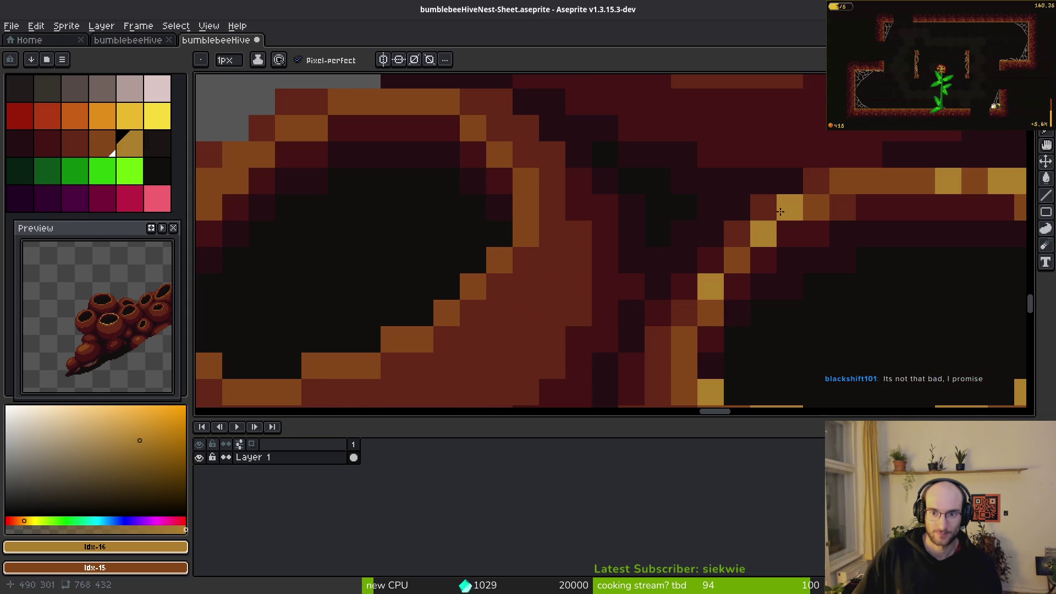
pyautogui.scroll(-4, 910, 306)
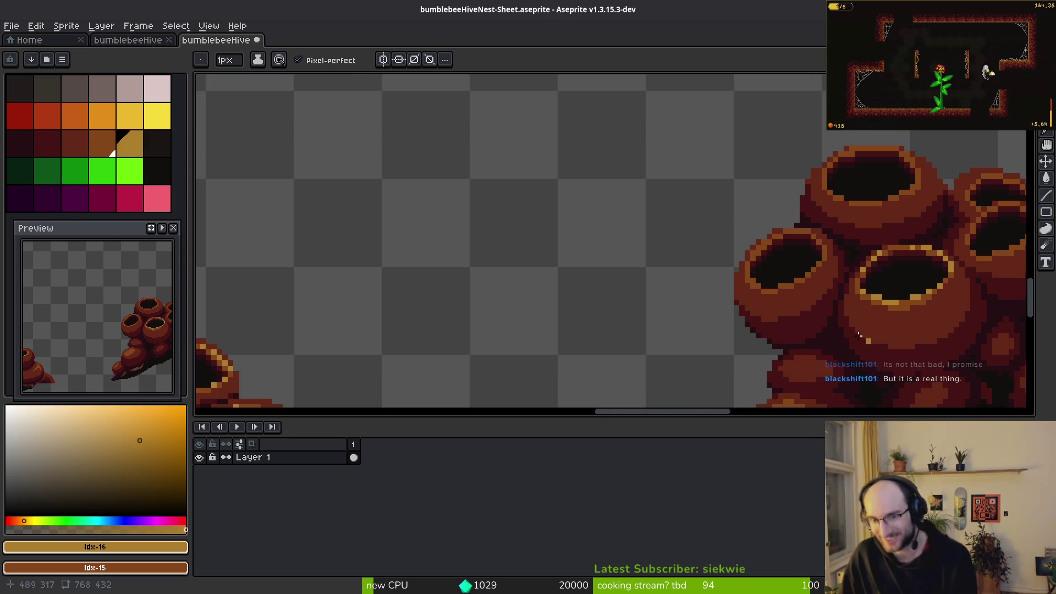
pyautogui.scroll(4, 777, 252)
pyautogui.moveTo(713, 296); pyautogui.dragTo(739, 320)
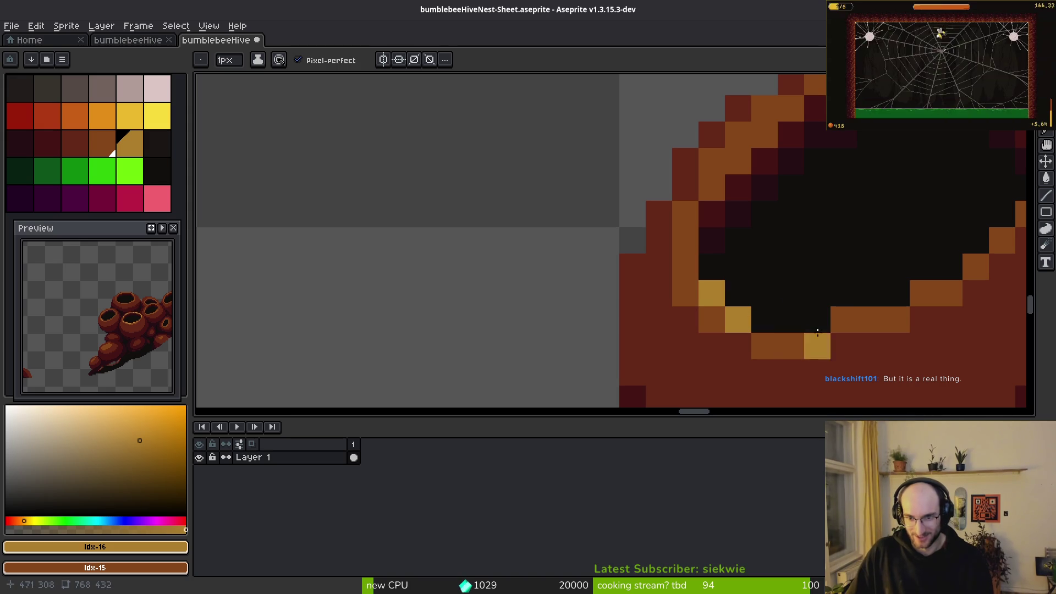
pyautogui.click(685, 240)
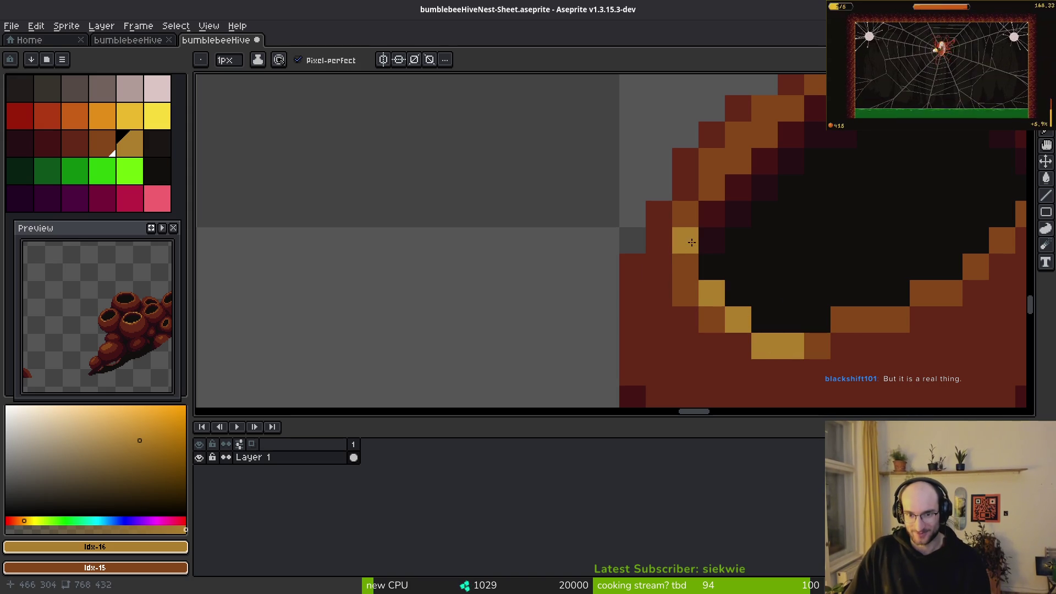
# - Gold-highlight the upper and lower rims of the pots further right, extending the top rim stretch
pyautogui.scroll(3, 767, 106)
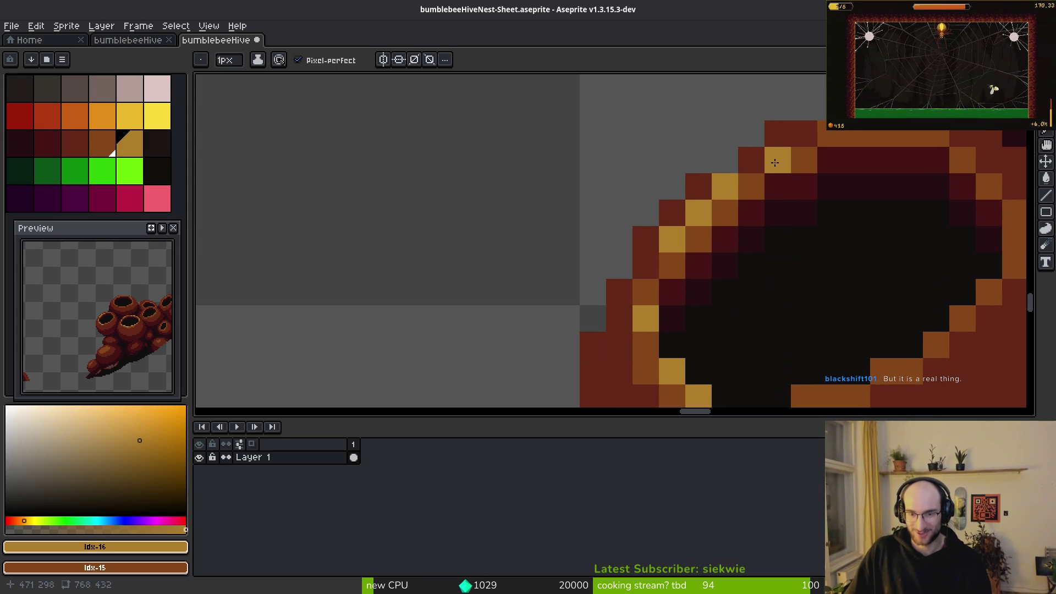
pyautogui.hscroll(2, 823, 149)
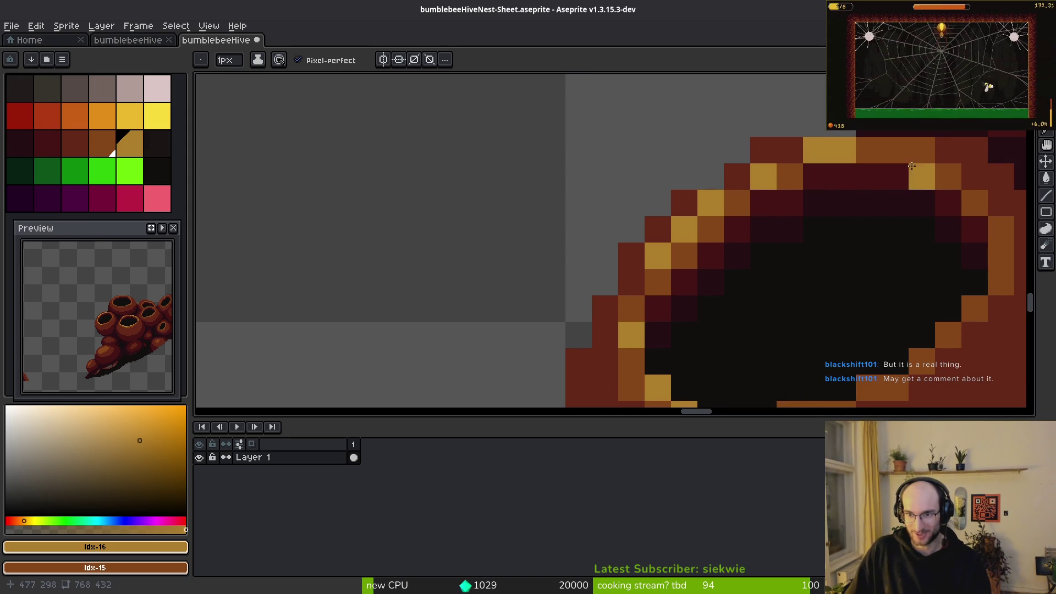
pyautogui.scroll(-1, 937, 218)
pyautogui.hscroll(2, 937, 217)
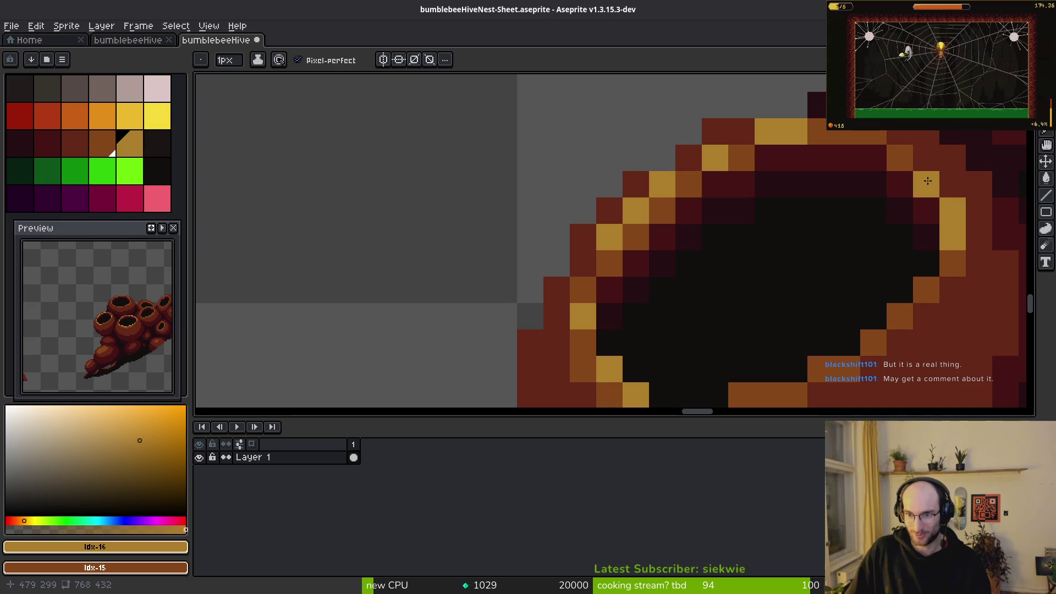
pyautogui.click(902, 150)
pyautogui.click(926, 290)
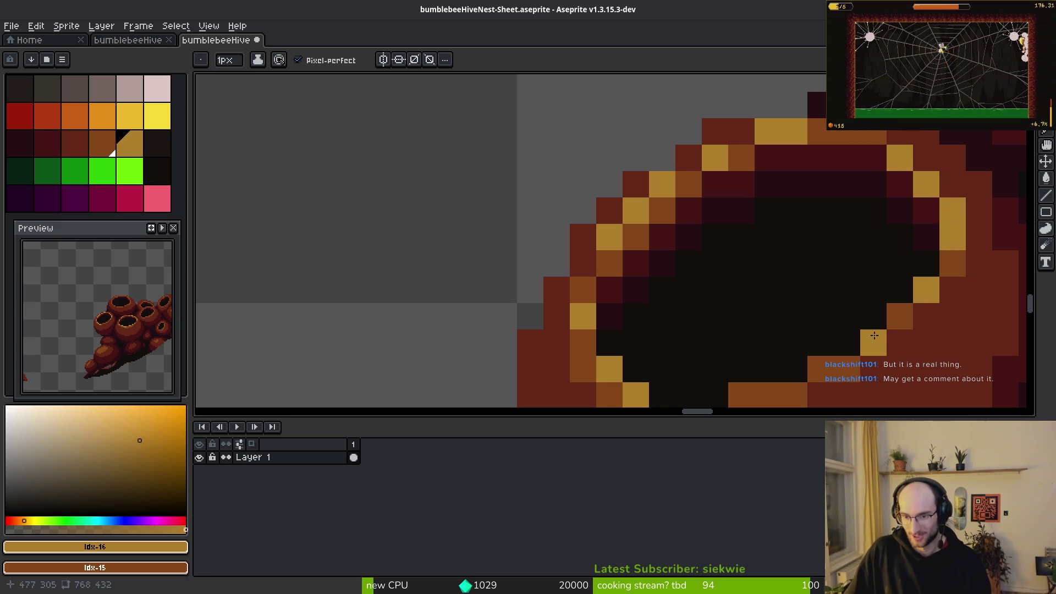
pyautogui.scroll(-4, 825, 219)
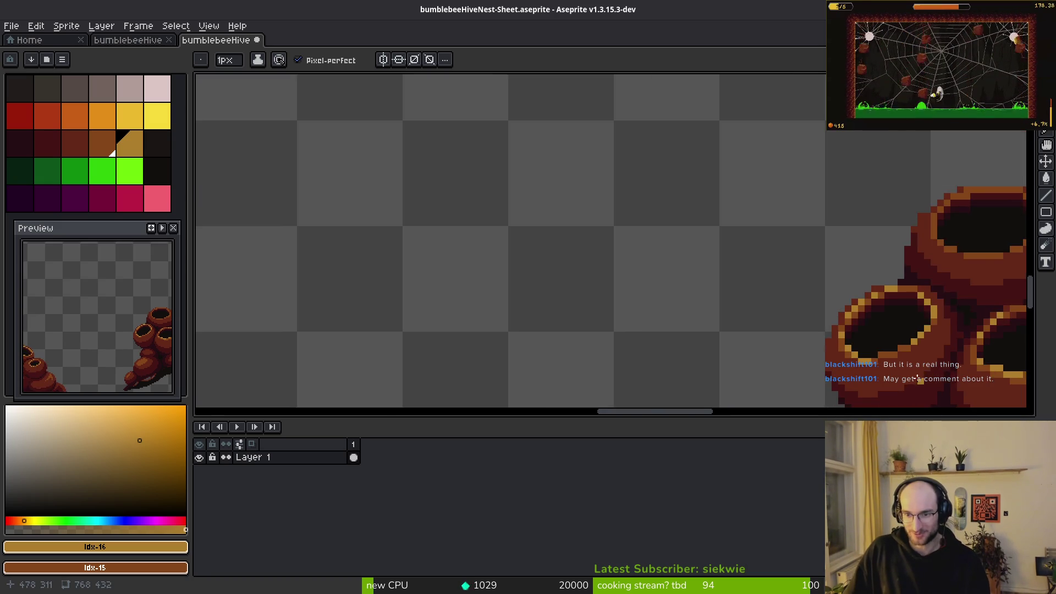
pyautogui.scroll(3, 825, 218)
pyautogui.click(748, 219)
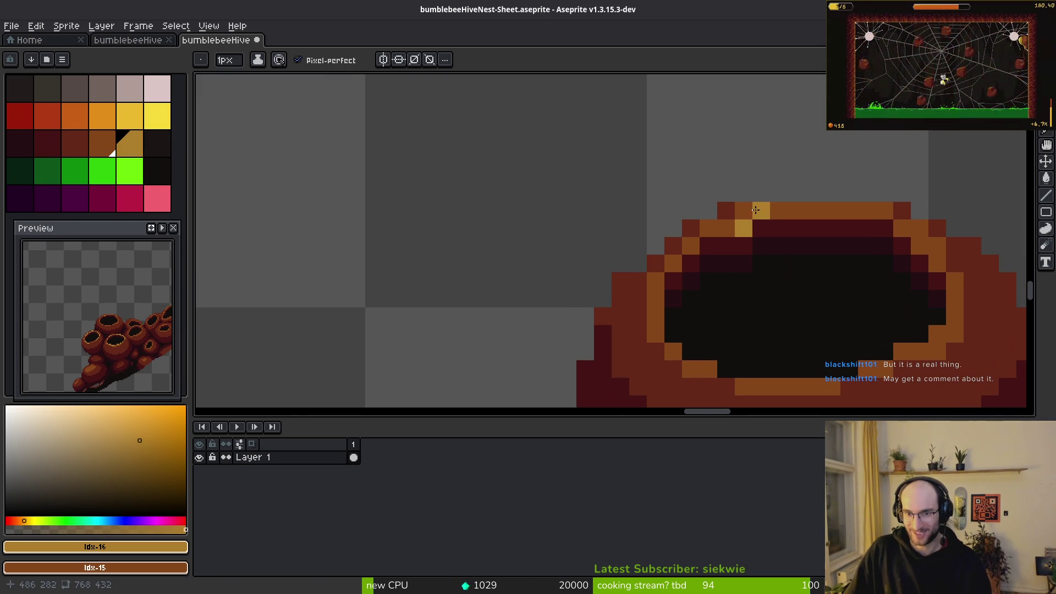
pyautogui.moveTo(769, 211); pyautogui.dragTo(756, 207)
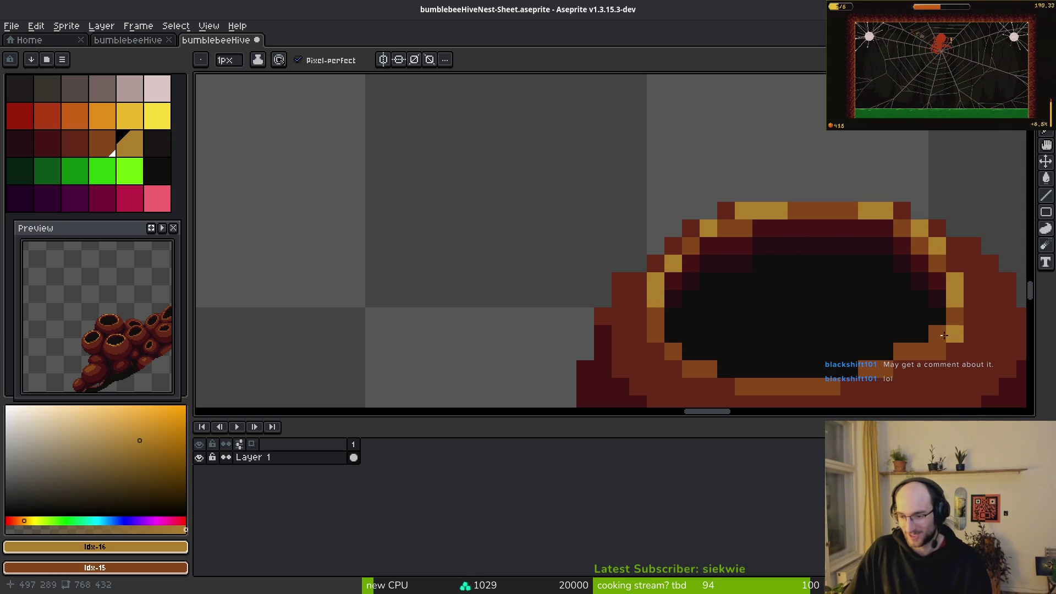
# - Recolour the rim pixels beside the lower pot opening to gold
pyautogui.scroll(3, 956, 335)
pyautogui.click(796, 320)
pyautogui.click(831, 320)
pyautogui.click(761, 356)
pyautogui.click(726, 356)
pyautogui.scroll(-2, 776, 385)
pyautogui.scroll(-3, 776, 385)
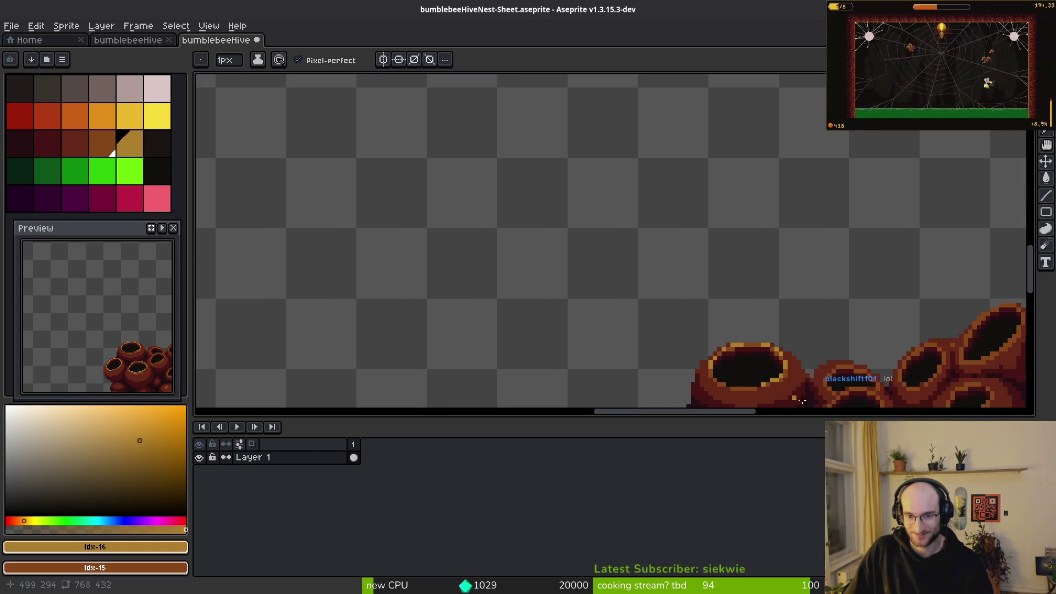
pyautogui.scroll(3, 777, 390)
pyautogui.click(593, 358)
pyautogui.scroll(-2, 698, 385)
pyautogui.scroll(4, 633, 275)
pyautogui.scroll(1, 632, 275)
pyautogui.scroll(-1, 640, 191)
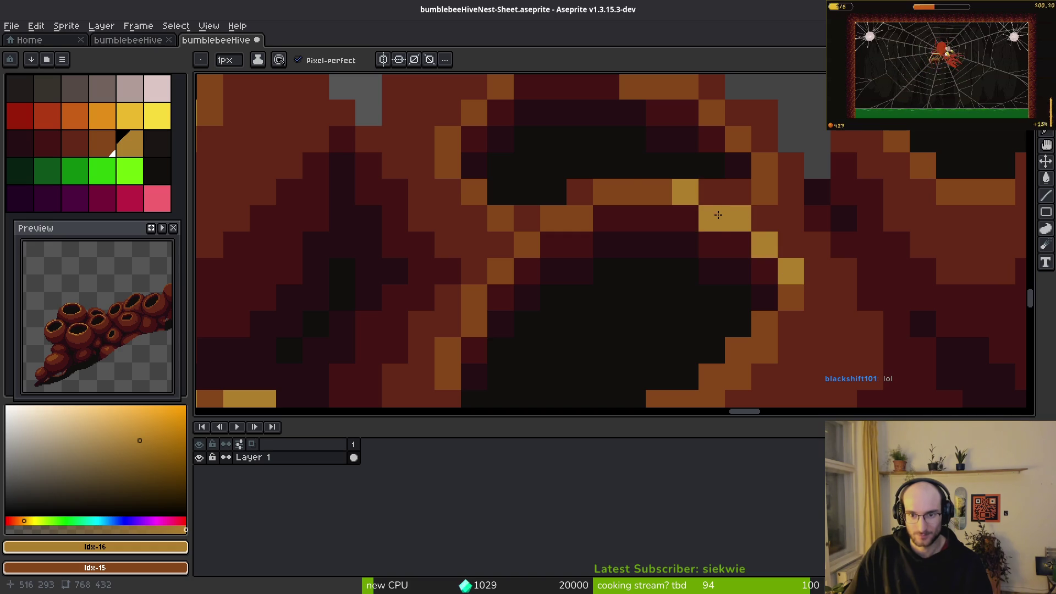
pyautogui.scroll(-2, 651, 195)
pyautogui.hscroll(-2, 650, 195)
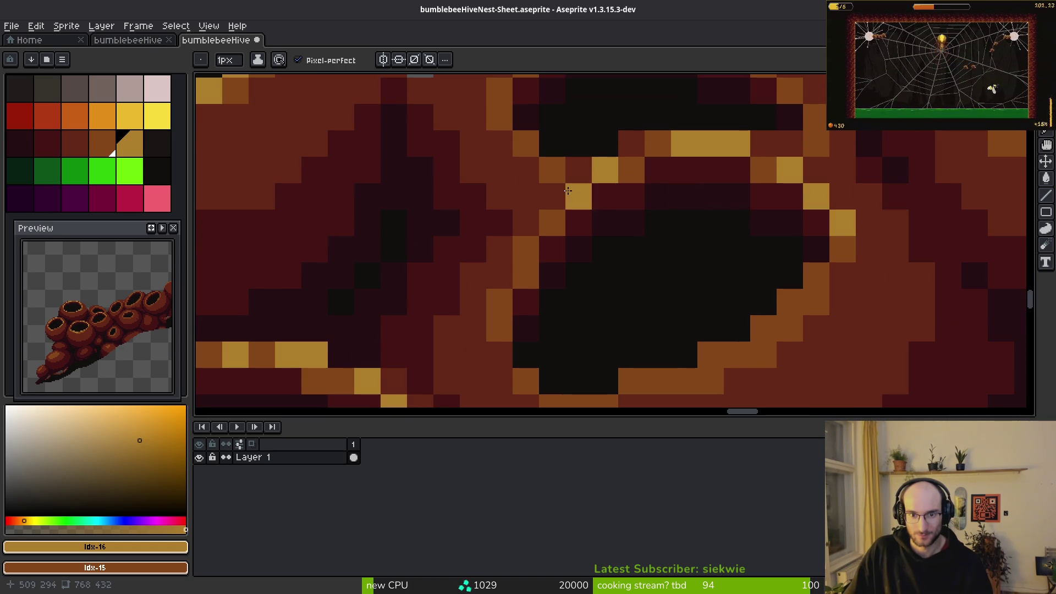
pyautogui.scroll(-1, 630, 302)
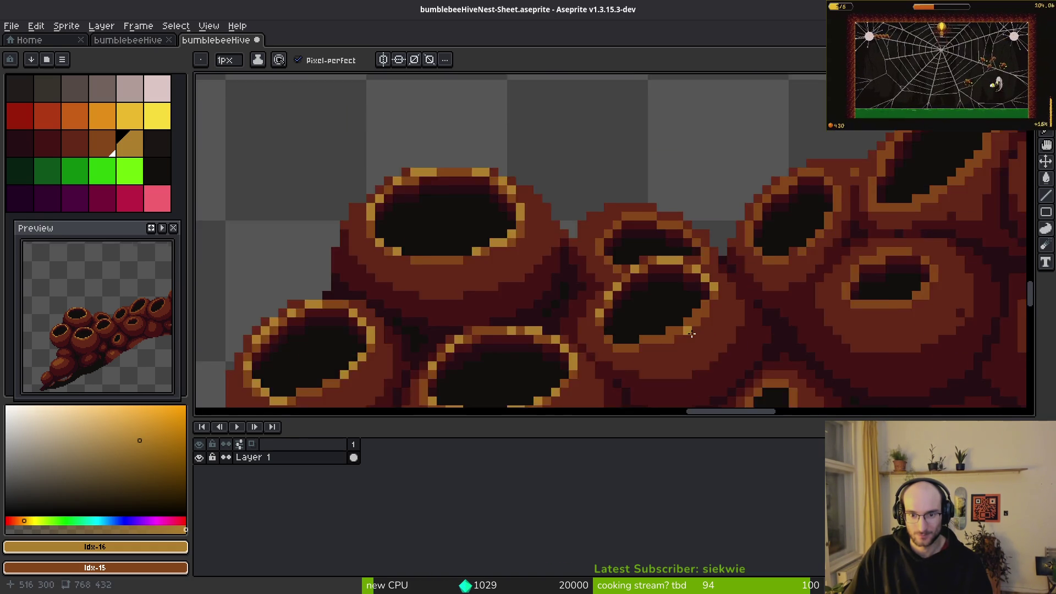
pyautogui.scroll(1, 660, 330)
# - Paint gold pixels into the outline of another hive hole
pyautogui.moveTo(622, 326); pyautogui.dragTo(649, 326)
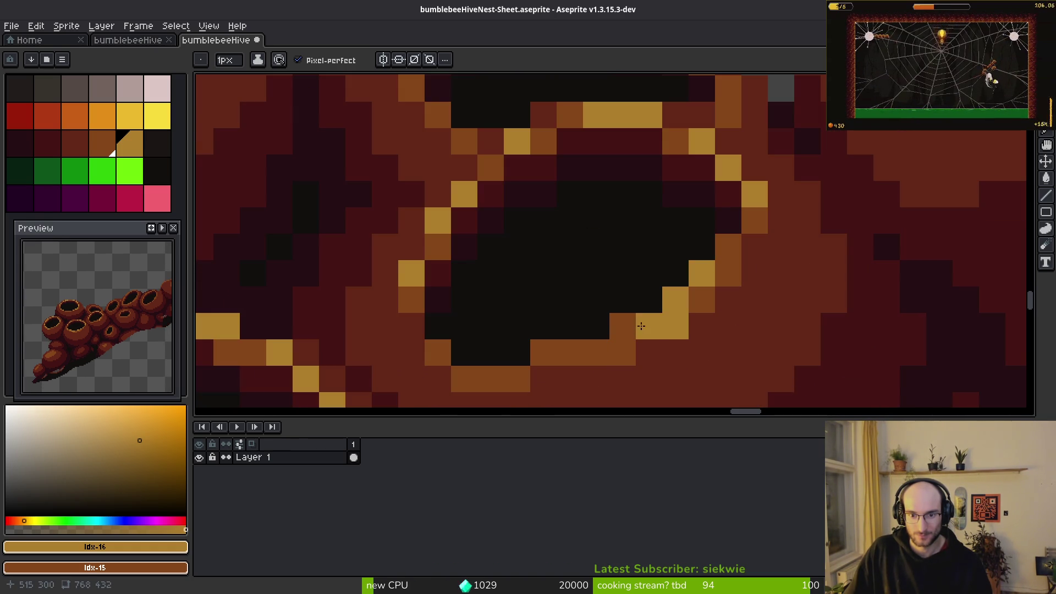
pyautogui.click(680, 297)
pyautogui.click(569, 355)
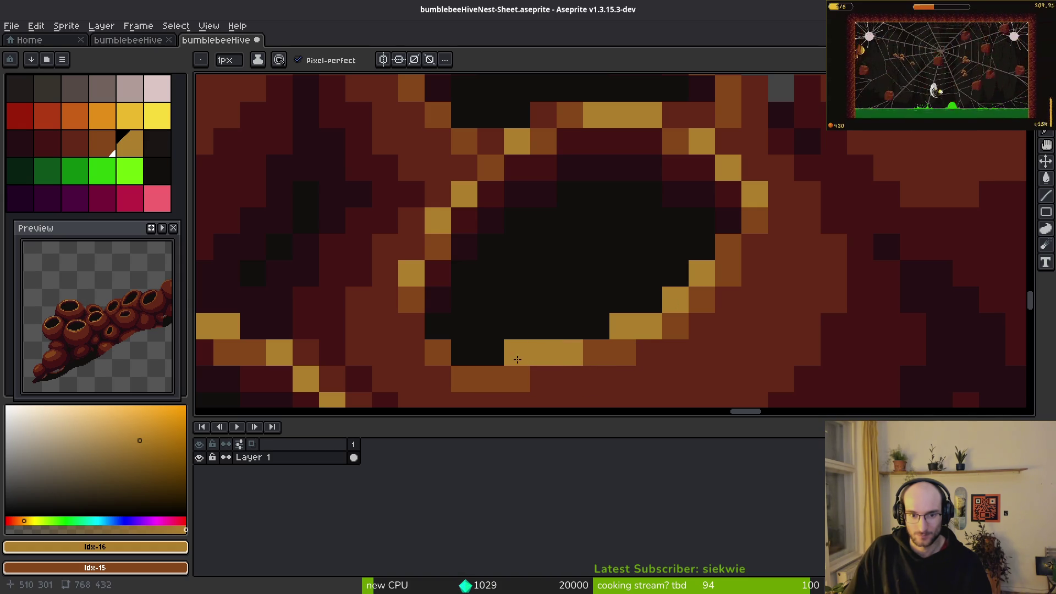
pyautogui.scroll(-6, 666, 325)
pyautogui.scroll(7, 640, 324)
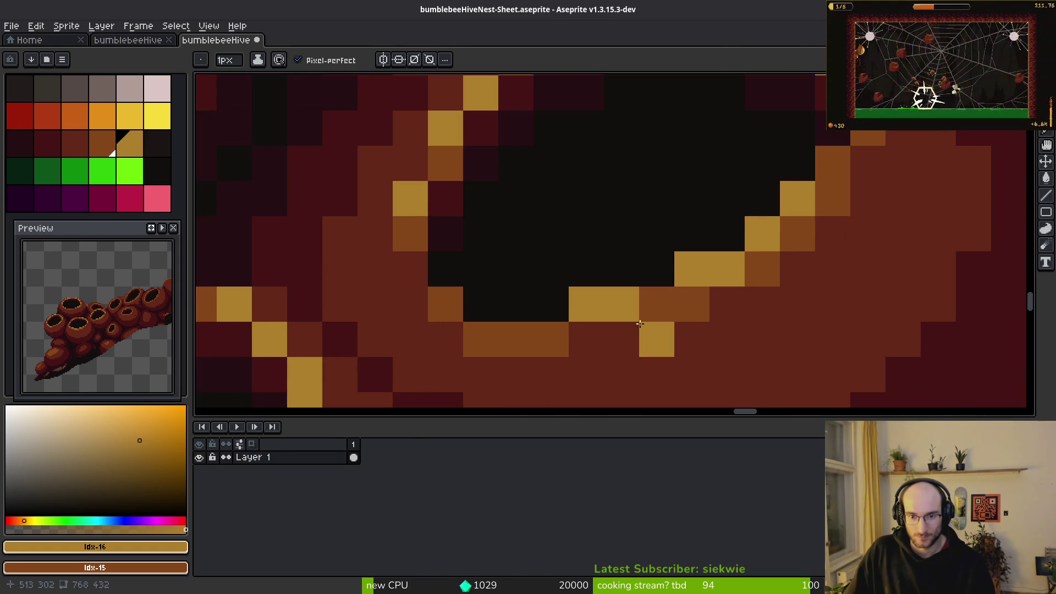
pyautogui.scroll(-3, 709, 302)
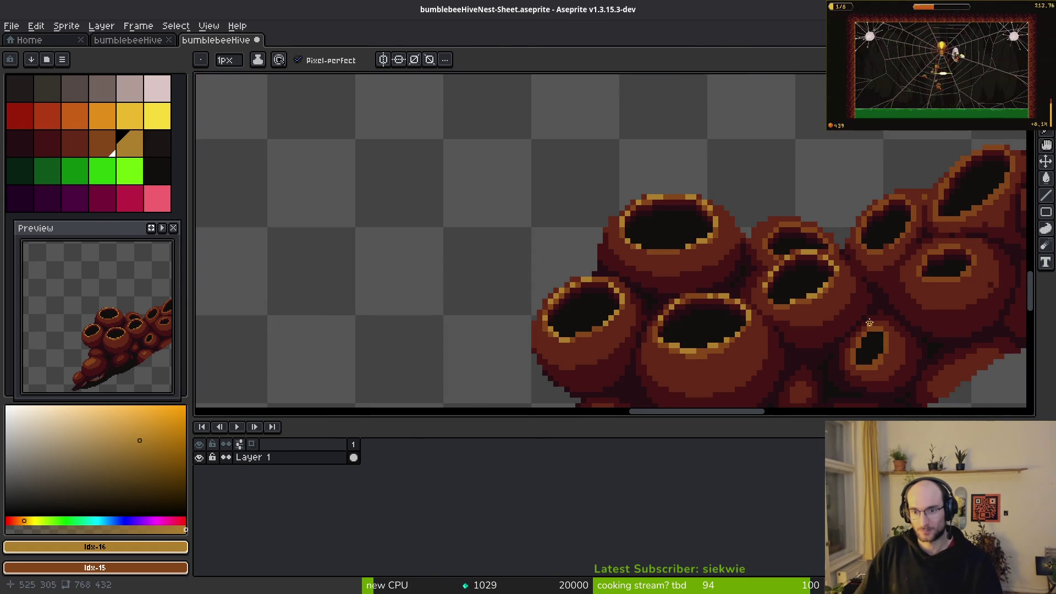
pyautogui.scroll(-3, 869, 327)
pyautogui.scroll(5, 879, 321)
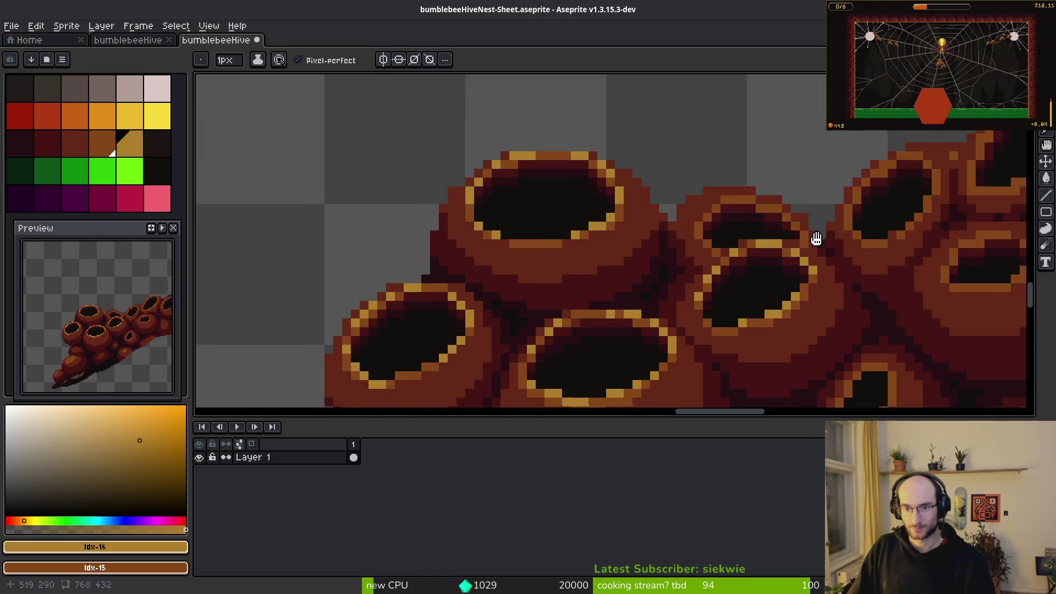
pyautogui.scroll(3, 804, 211)
pyautogui.scroll(-1, 817, 319)
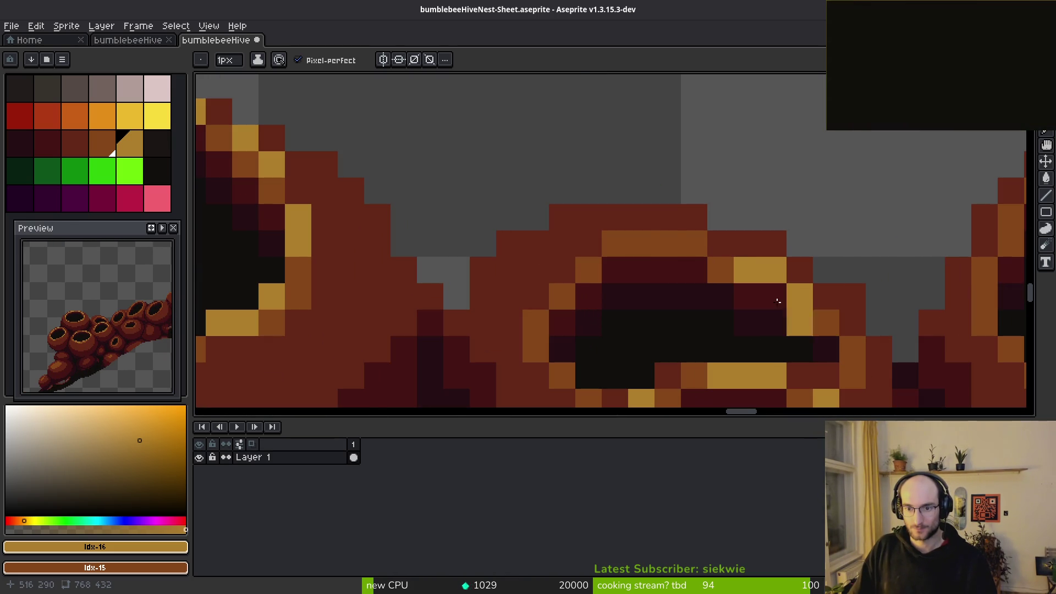
pyautogui.scroll(-3, 903, 328)
pyautogui.scroll(3, 804, 313)
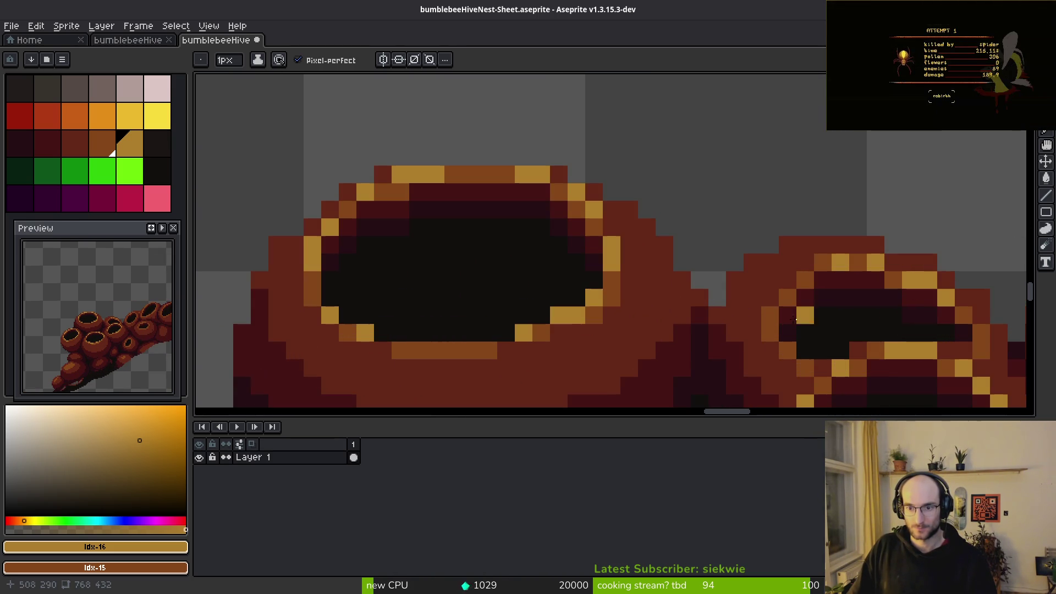
# - Paint gold highlights along the right pot's rim
pyautogui.moveTo(783, 301); pyautogui.dragTo(771, 324)
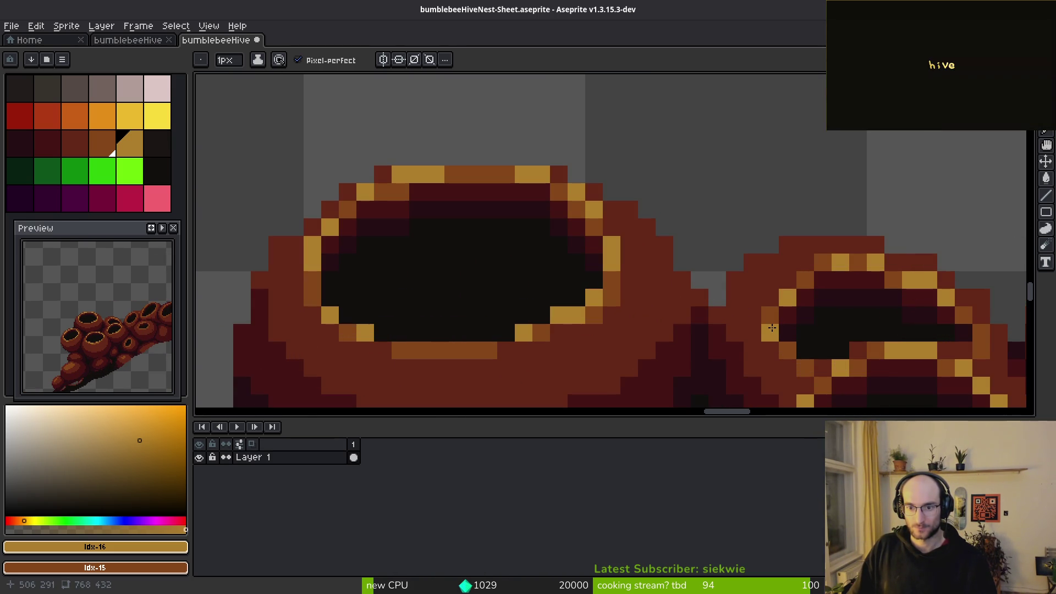
pyautogui.scroll(-3, 768, 315)
pyautogui.scroll(3, 879, 285)
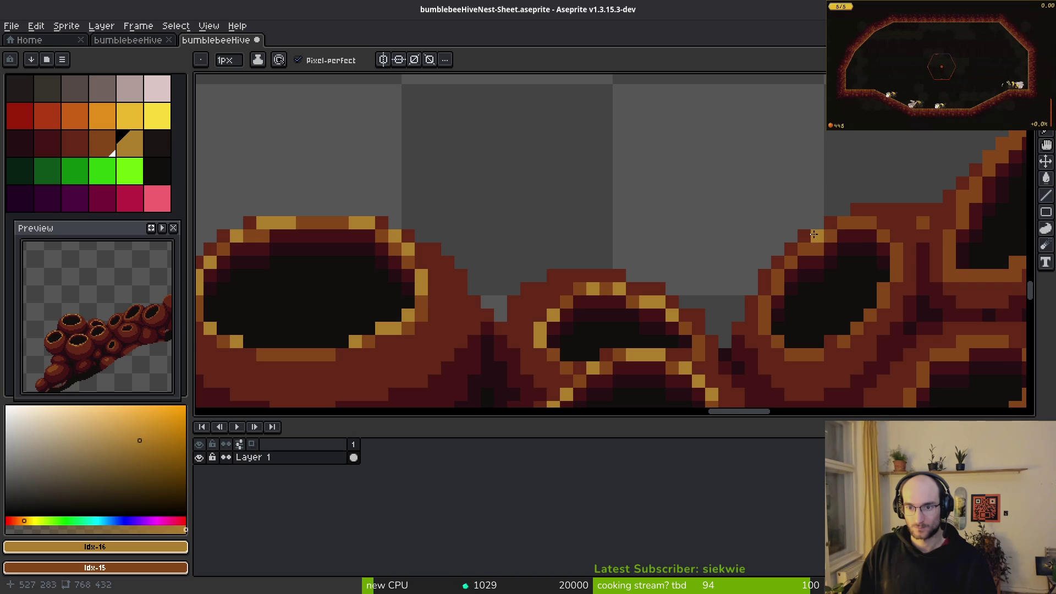
pyautogui.moveTo(782, 274); pyautogui.dragTo(804, 260)
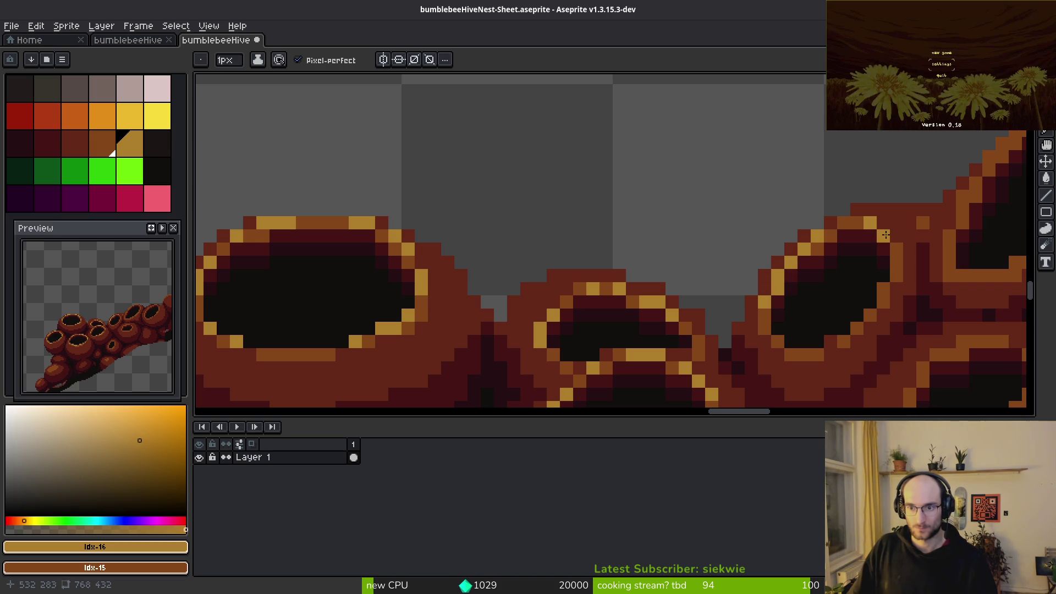
pyautogui.scroll(-3, 896, 257)
pyautogui.scroll(3, 831, 320)
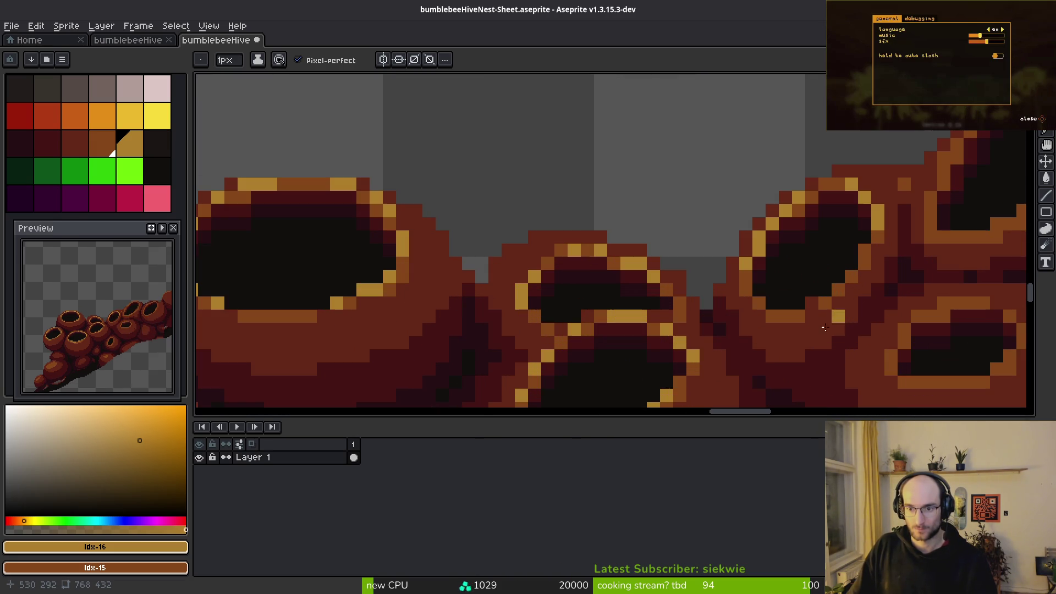
pyautogui.scroll(-3, 833, 290)
pyautogui.scroll(4, 798, 319)
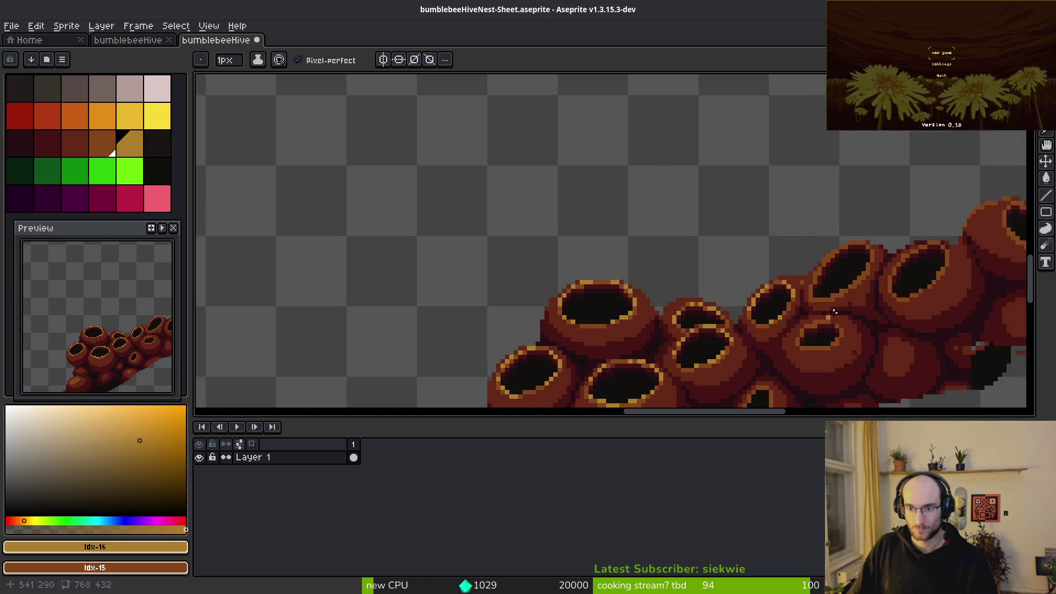
pyautogui.press('alt')
# - Sample the pots' dark reddish-brown, then select the gold colour from the palette
pyautogui.click(775, 338)
pyautogui.scroll(-3, 775, 338)
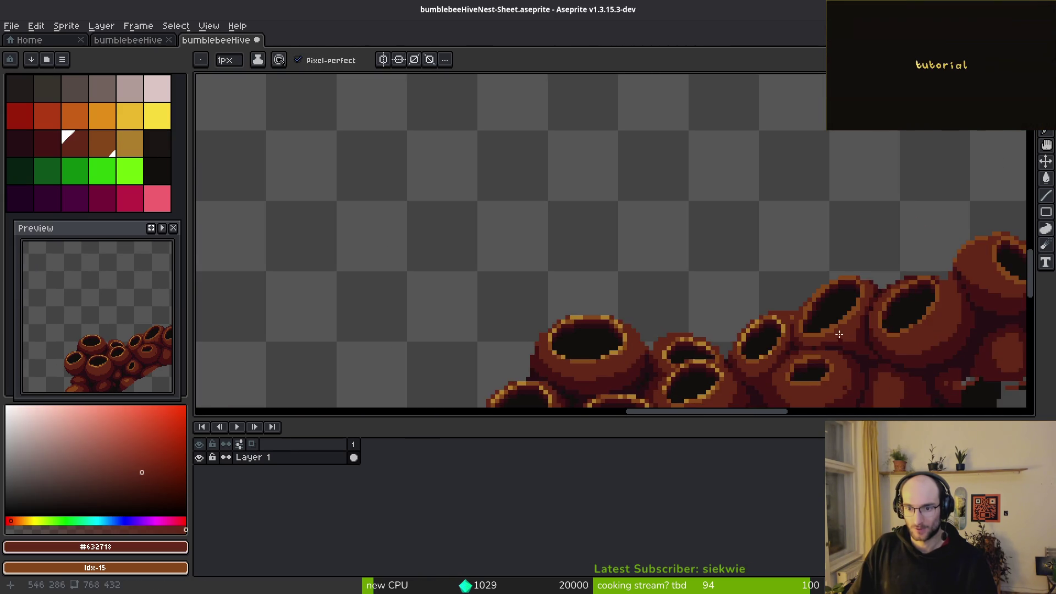
pyautogui.scroll(3, 825, 330)
pyautogui.click(125, 143)
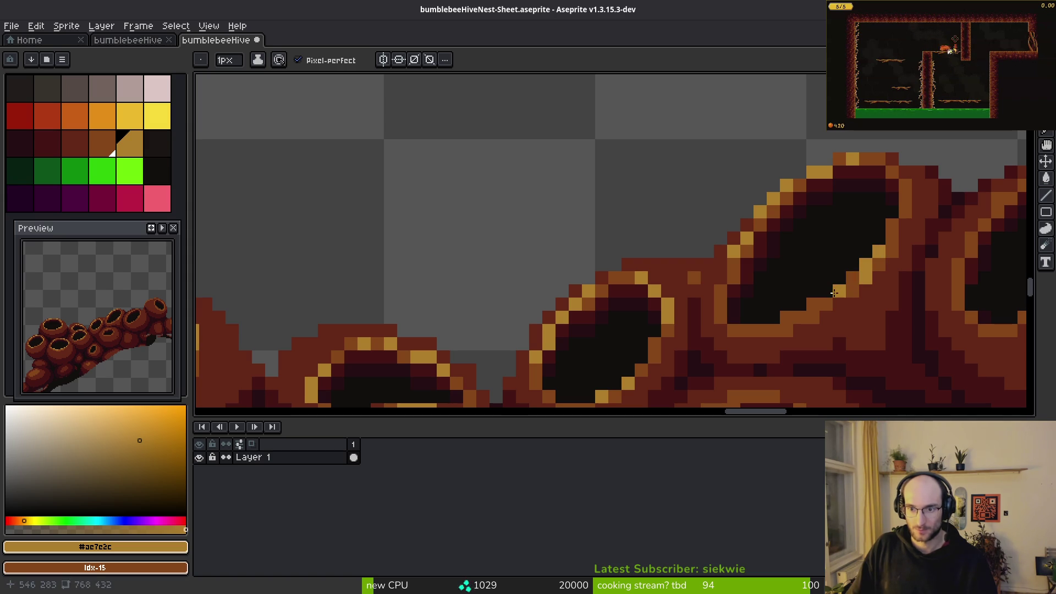
pyautogui.scroll(3, 852, 280)
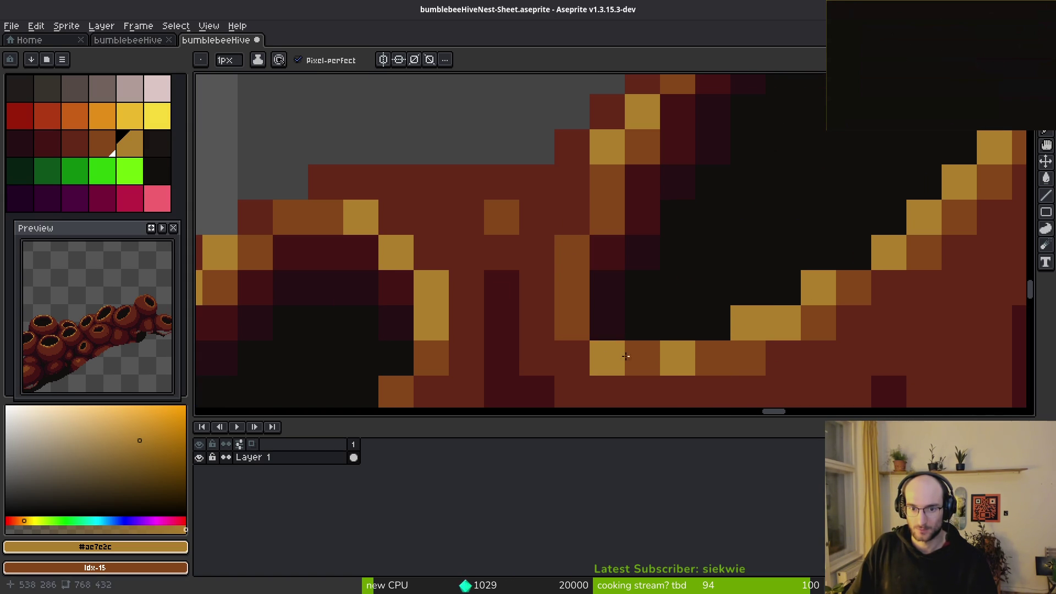
pyautogui.scroll(-3, 827, 344)
pyautogui.scroll(4, 891, 374)
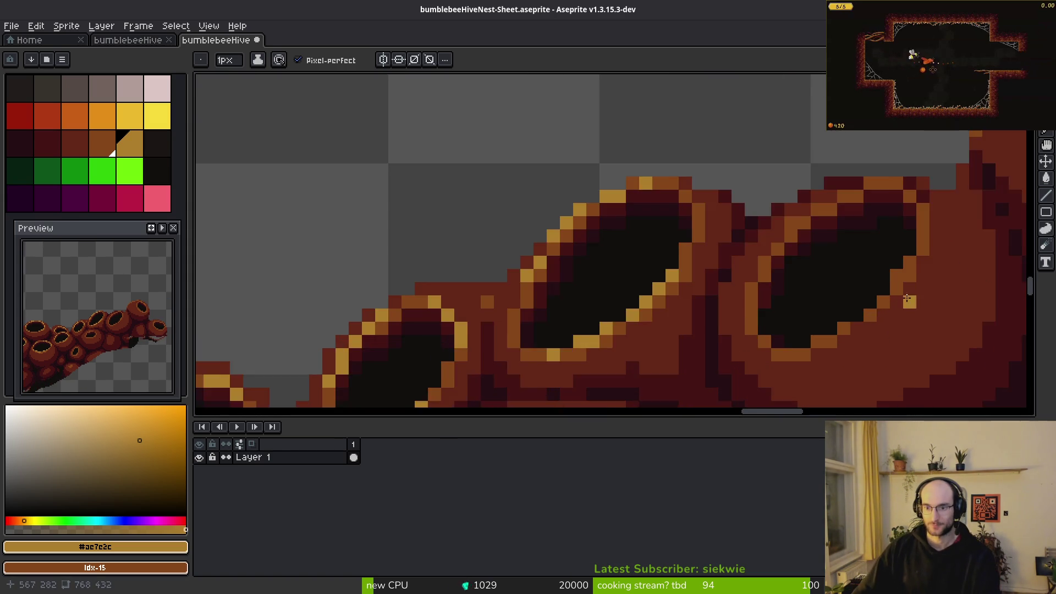
# - Paint a gold pixel staircase up along the first pot rim, undoing a stray pixel
pyautogui.click(591, 315)
pyautogui.click(627, 280)
pyautogui.click(658, 221)
pyautogui.click(627, 244)
pyautogui.click(662, 174)
pyautogui.hotkey('ctrl', 'z')
pyautogui.hotkey('ctrl', 'z')
pyautogui.click(664, 174)
pyautogui.scroll(-3, 664, 192)
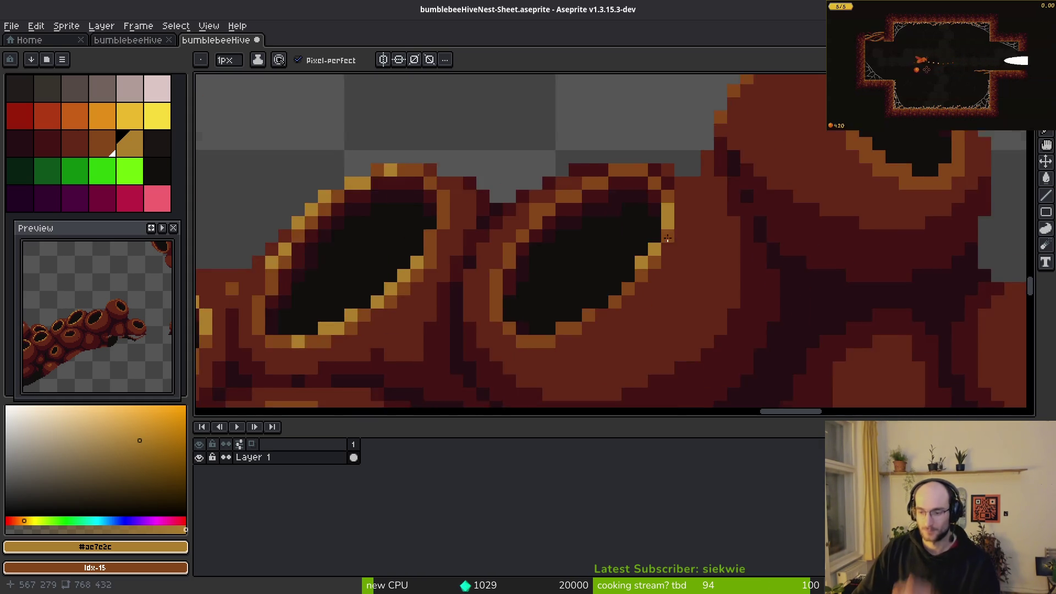
pyautogui.scroll(4, 570, 260)
# - Add gold staircase pixels along another rim section, undoing misplaced pixels
pyautogui.click(569, 260)
pyautogui.hotkey('ctrl', 'z')
pyautogui.click(570, 313)
pyautogui.click(534, 318)
pyautogui.hotkey('ctrl', 'z')
pyautogui.click(464, 366)
pyautogui.click(412, 366)
pyautogui.click(519, 314)
pyautogui.click(621, 313)
pyautogui.scroll(-3, 621, 313)
pyautogui.scroll(2, 646, 330)
# - Reposition the misplaced gold rim pixels and add one on the upper rim
pyautogui.click(646, 330)
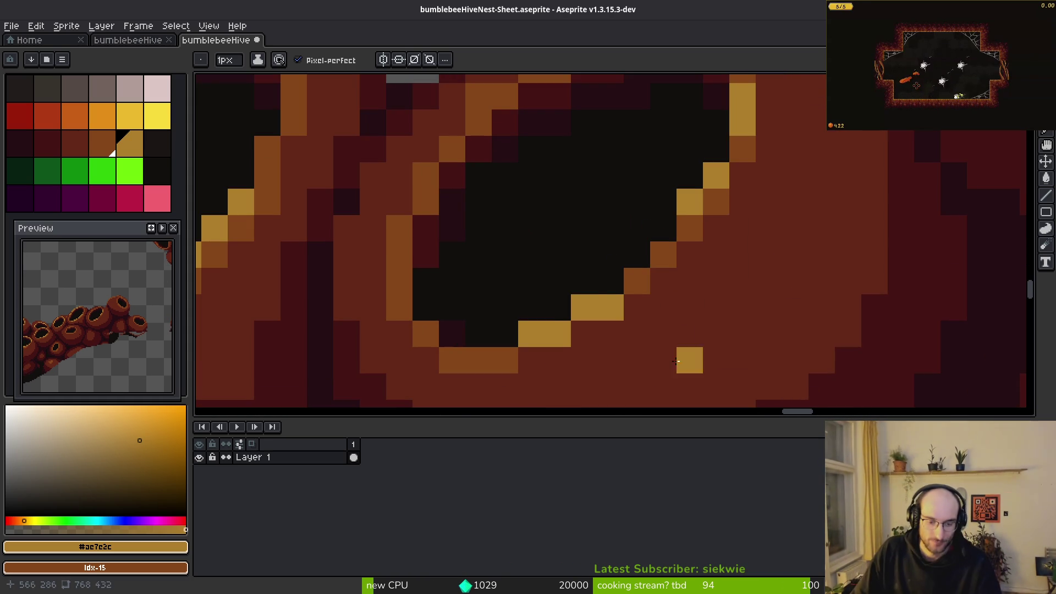
pyautogui.hotkey('ctrl', 'z')
pyautogui.scroll(4, 624, 323)
pyautogui.hotkey('ctrl', 'z')
pyautogui.click(642, 243)
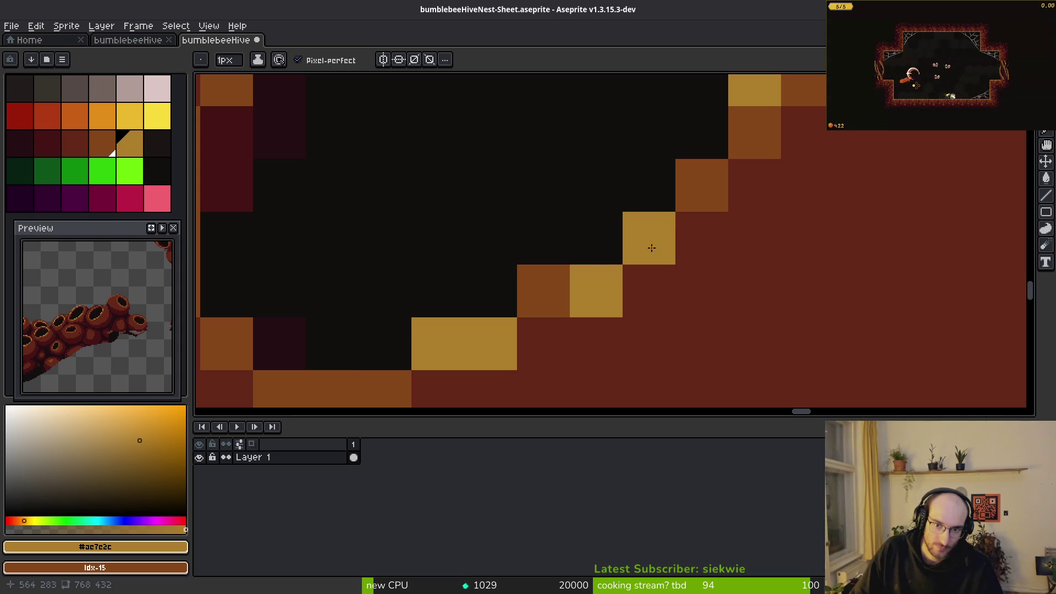
pyautogui.scroll(-3, 701, 281)
pyautogui.scroll(2, 603, 228)
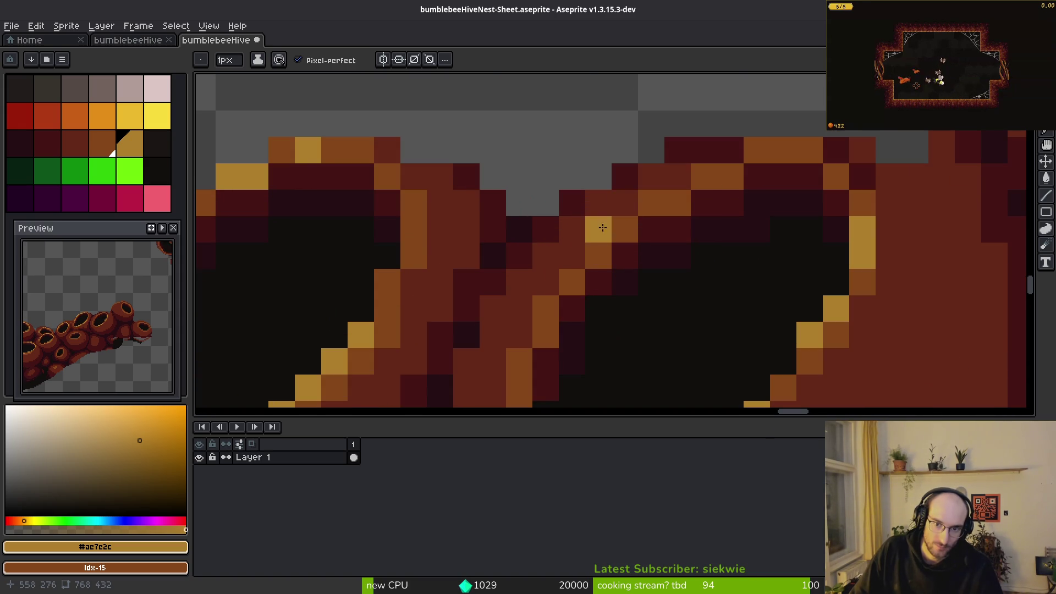
pyautogui.click(552, 306)
pyautogui.click(652, 202)
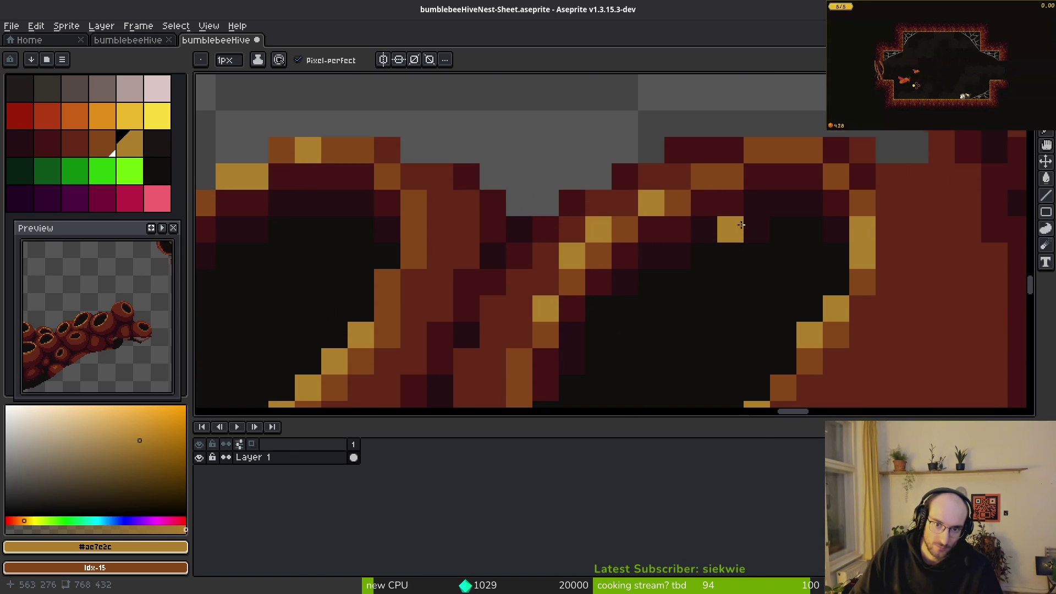
# - Paint a diagonal gold staircase along the rim, ending at its lower right
pyautogui.scroll(-3, 734, 218)
pyautogui.scroll(2, 719, 209)
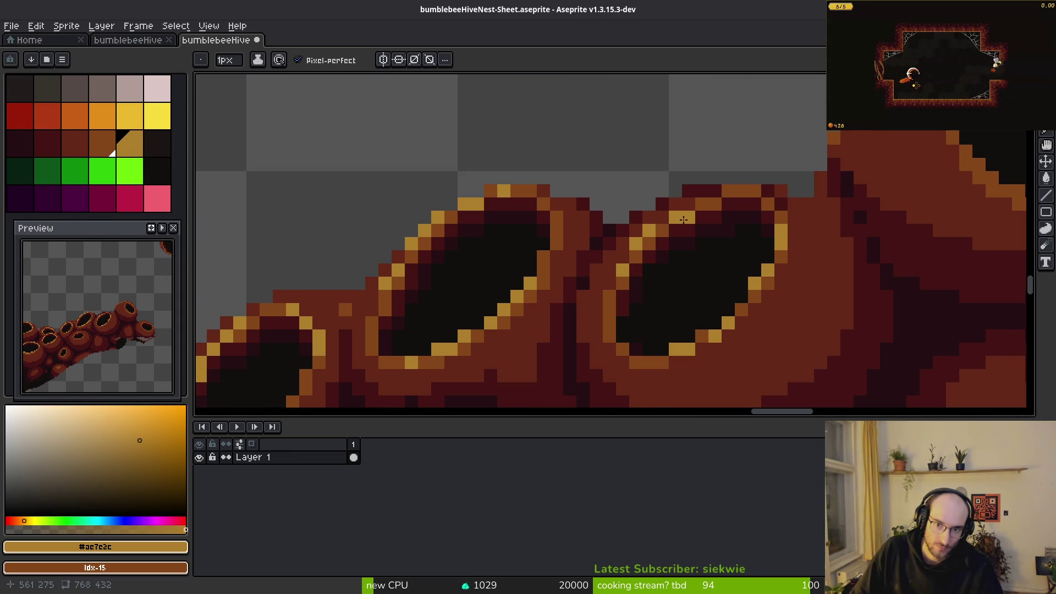
pyautogui.scroll(2, 778, 237)
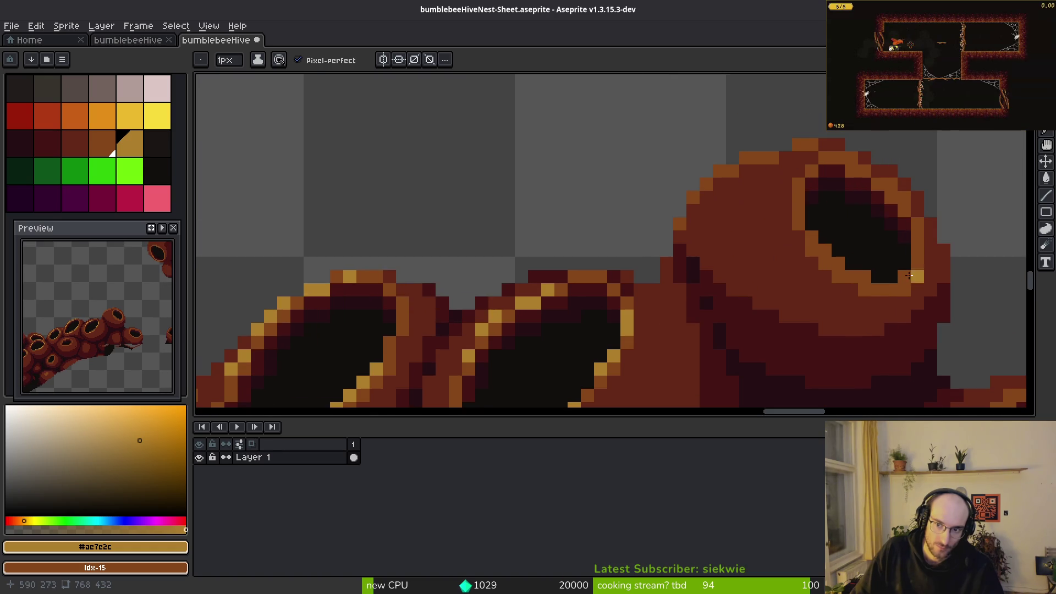
pyautogui.moveTo(745, 213)
pyautogui.mouseDown()
pyautogui.moveTo(838, 291)
pyautogui.moveTo(825, 292)
pyautogui.mouseUp()
pyautogui.click(927, 299)
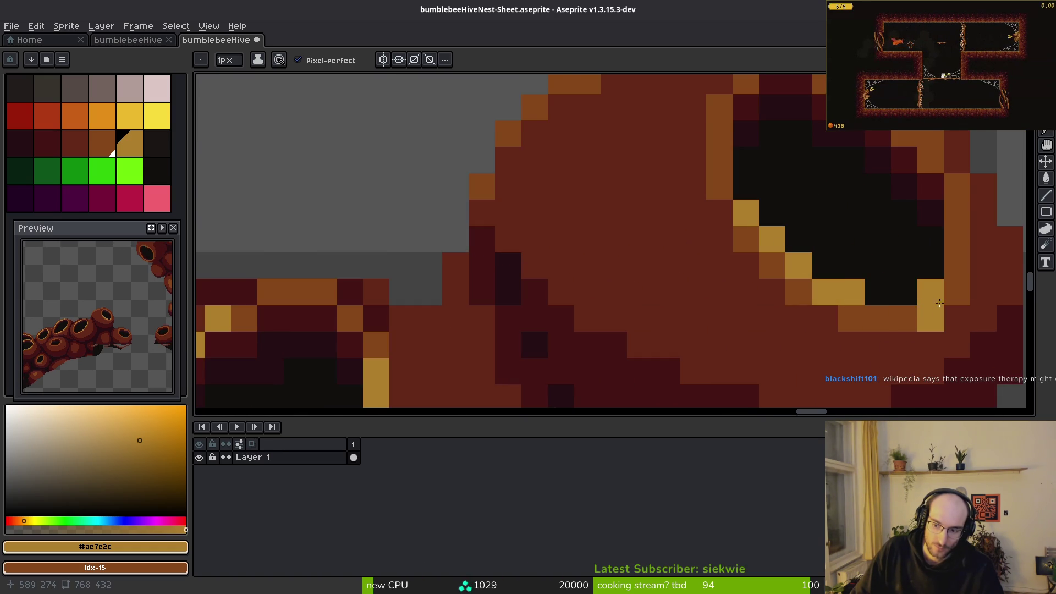
# - Darken a pixel below the next hole's rim, then paint gold along its right and upper-right rim
pyautogui.moveTo(922, 305); pyautogui.dragTo(894, 329)
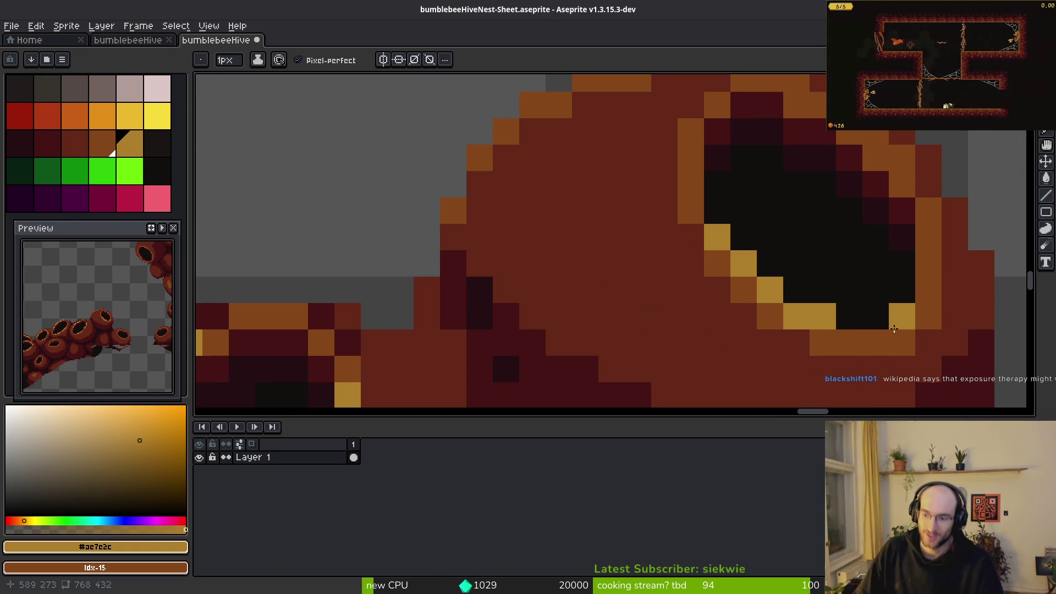
pyautogui.press('alt')
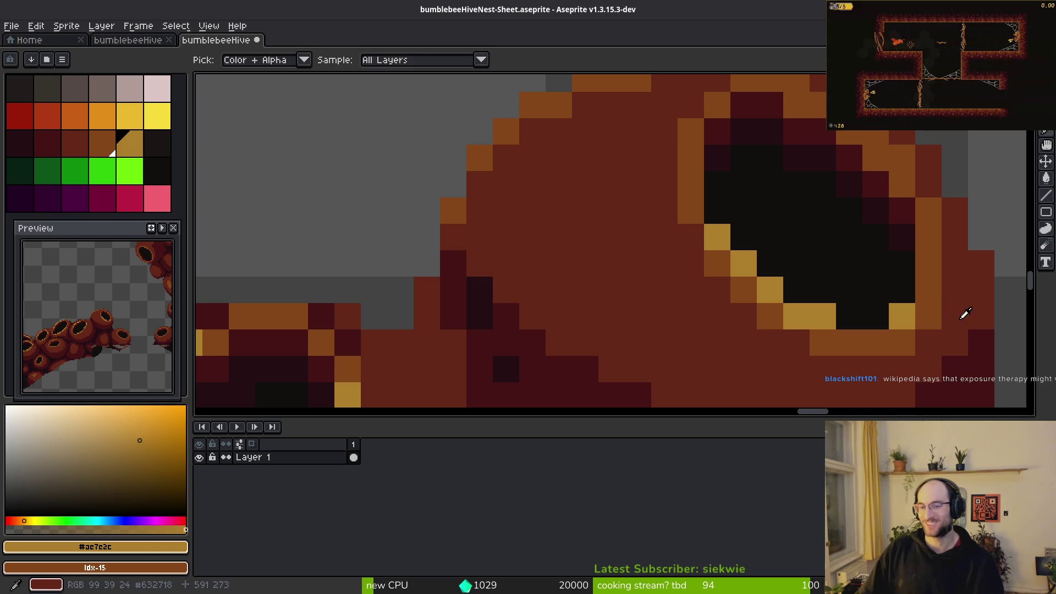
pyautogui.keyDown('alt'); pyautogui.click(966, 316); pyautogui.keyUp('alt')
pyautogui.click(902, 342)
pyautogui.keyDown('alt'); pyautogui.click(902, 316); pyautogui.keyUp('alt')
pyautogui.moveTo(928, 289); pyautogui.dragTo(925, 254)
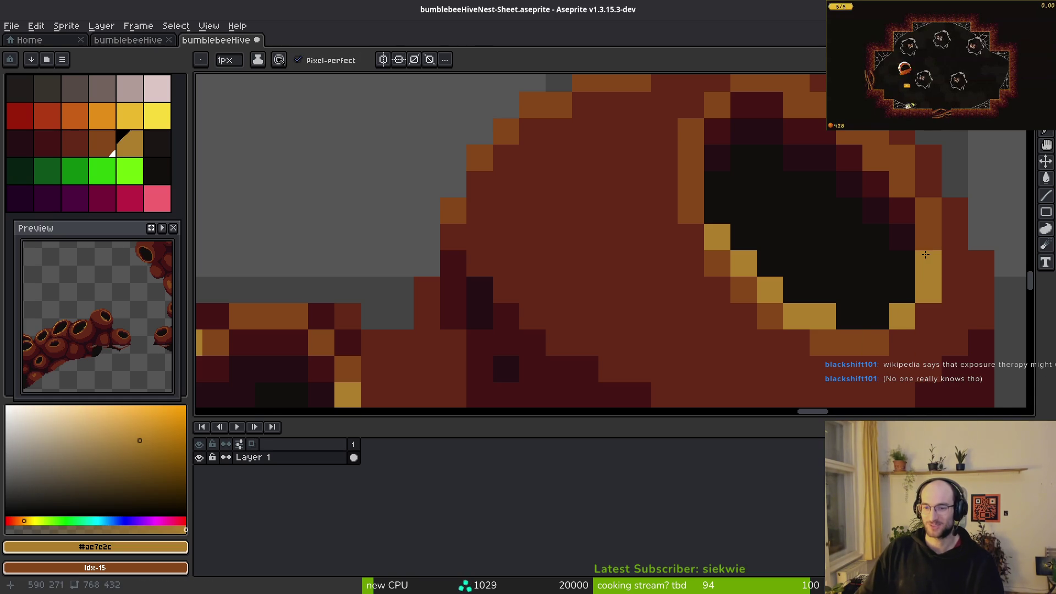
pyautogui.moveTo(849, 236); pyautogui.dragTo(876, 339)
pyautogui.moveTo(928, 259); pyautogui.dragTo(902, 233)
pyautogui.click(849, 207)
pyautogui.click(797, 180)
# - Paint gold highlight pixels along another pot rim
pyautogui.scroll(-3, 847, 226)
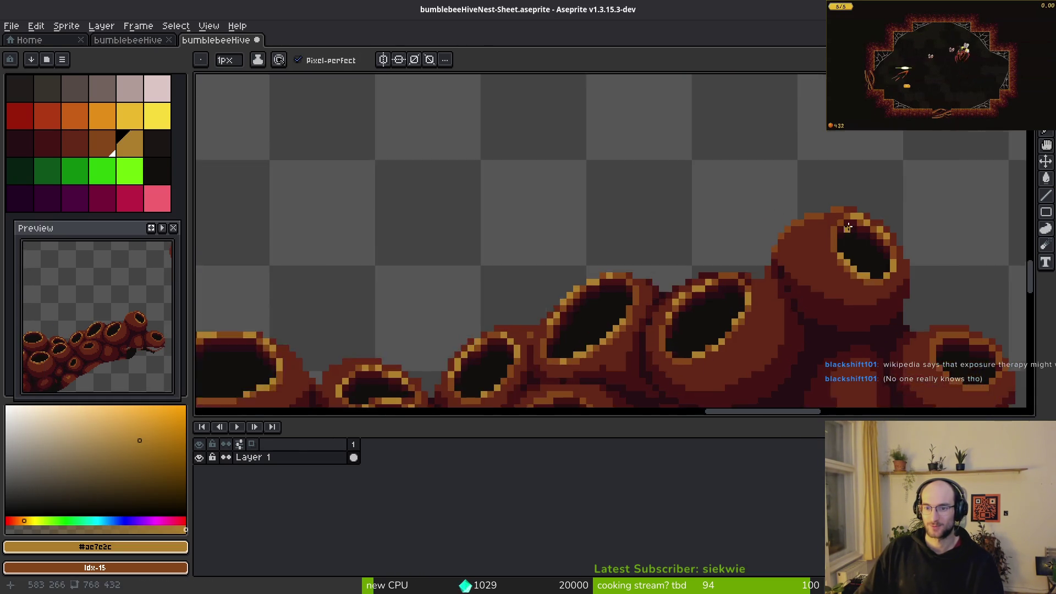
pyautogui.scroll(3, 847, 226)
pyautogui.scroll(-4, 884, 257)
pyautogui.scroll(8, 876, 299)
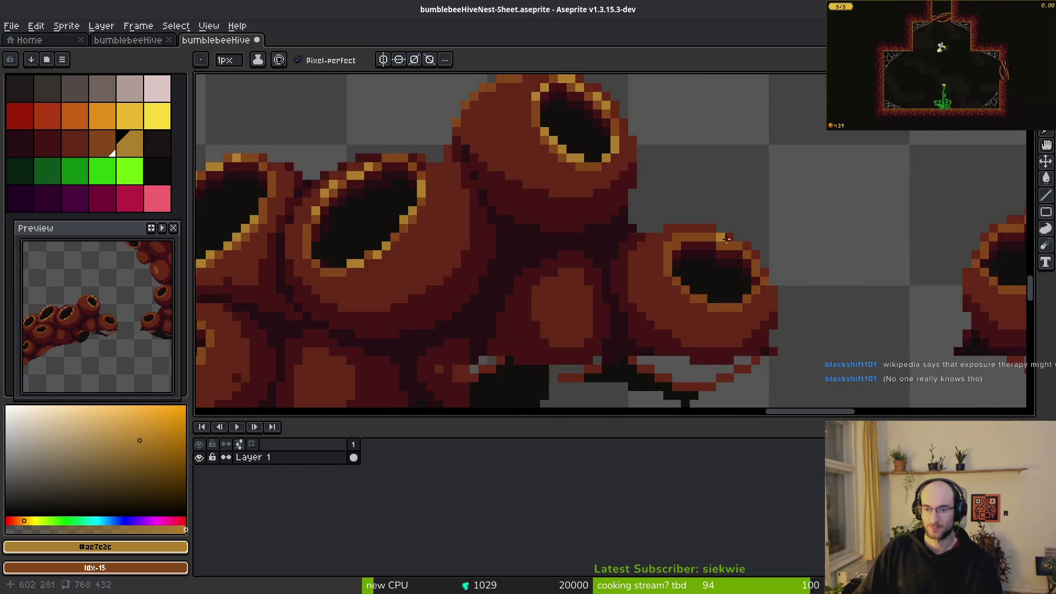
pyautogui.click(607, 223)
pyautogui.moveTo(612, 214)
pyautogui.mouseDown()
pyautogui.moveTo(586, 215)
pyautogui.moveTo(559, 239)
pyautogui.mouseUp()
# - Extend gold pixels down-right along the rim and below the pot opening
pyautogui.click(749, 239)
pyautogui.moveTo(802, 271)
pyautogui.mouseDown()
pyautogui.moveTo(825, 306)
pyautogui.moveTo(877, 345)
pyautogui.moveTo(825, 308)
pyautogui.mouseUp()
pyautogui.scroll(-3, 755, 283)
pyautogui.click(764, 299)
pyautogui.click(711, 326)
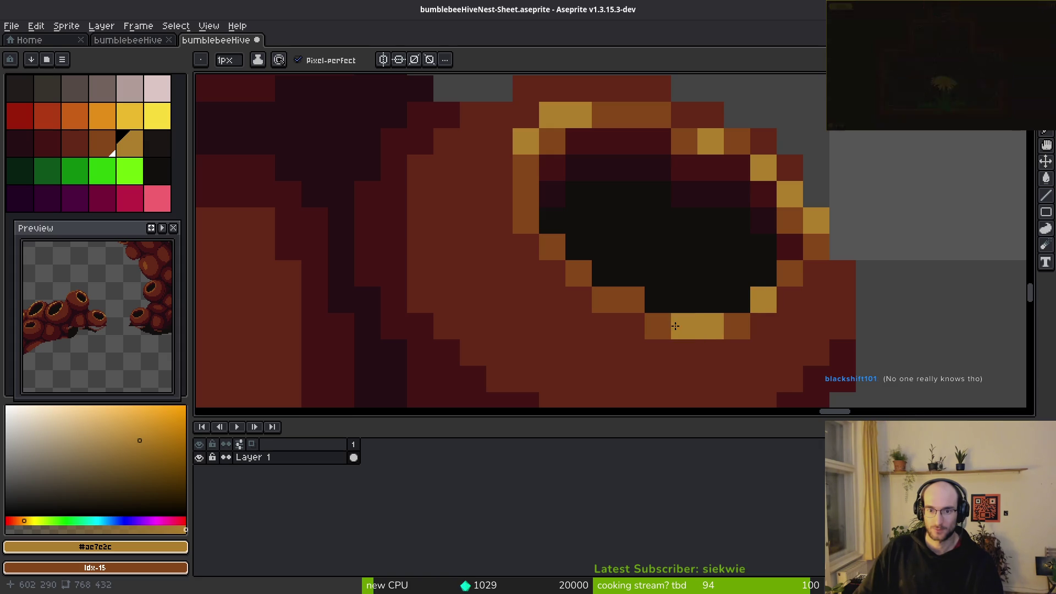
pyautogui.scroll(-4, 735, 313)
pyautogui.scroll(3, 734, 313)
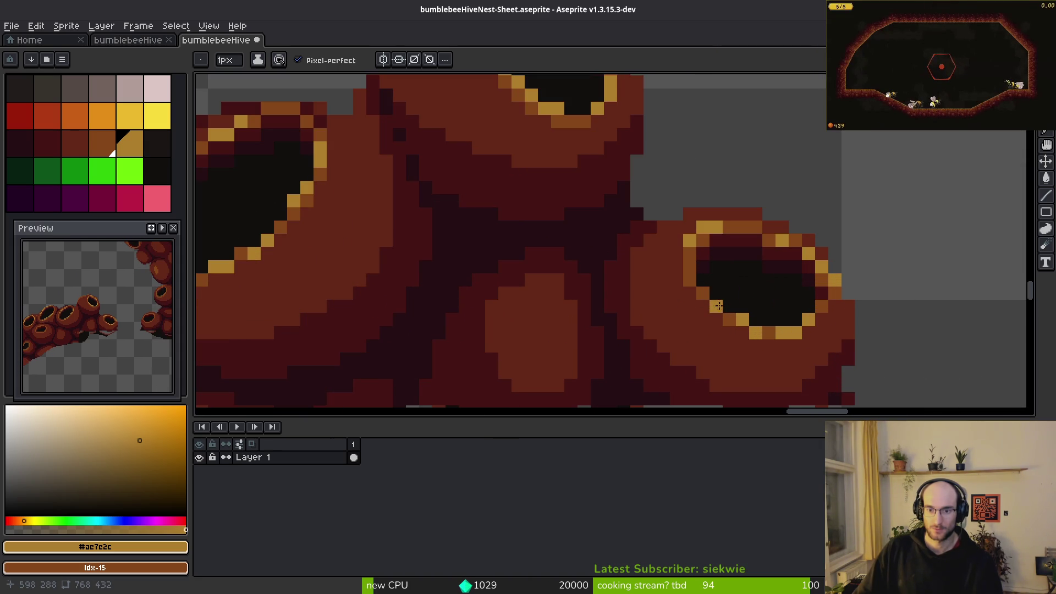
pyautogui.scroll(-5, 714, 304)
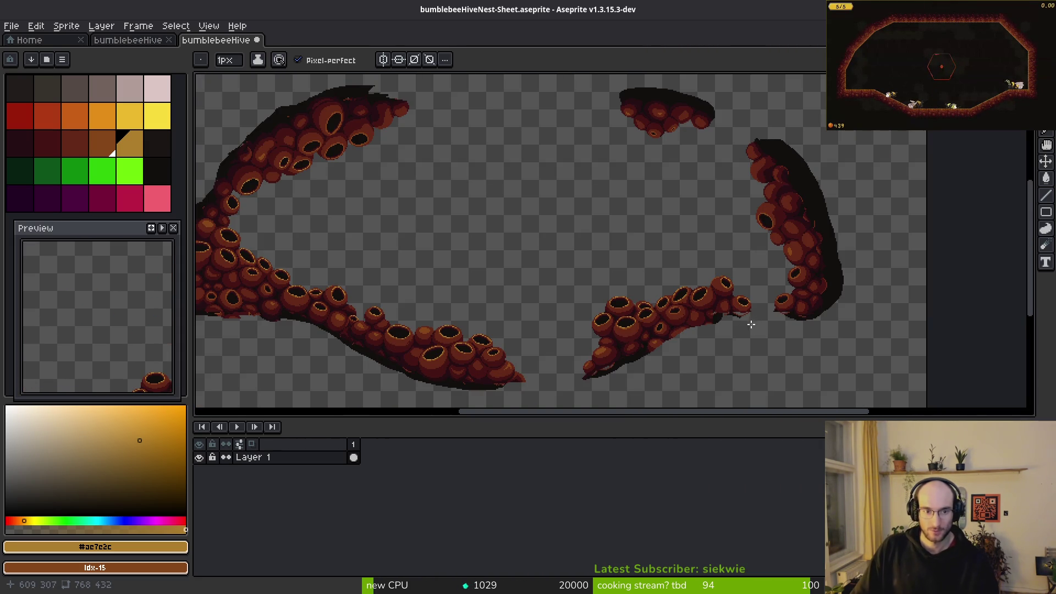
# - Dot gold pixels up a cell rim, reverting stray ones to orange
pyautogui.scroll(6, 777, 238)
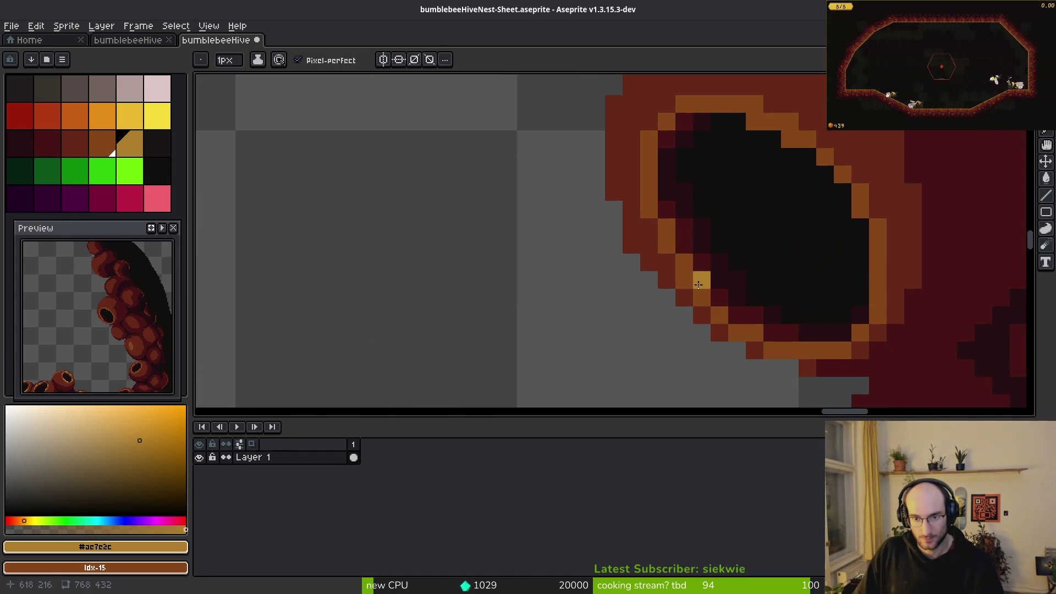
pyautogui.click(715, 309)
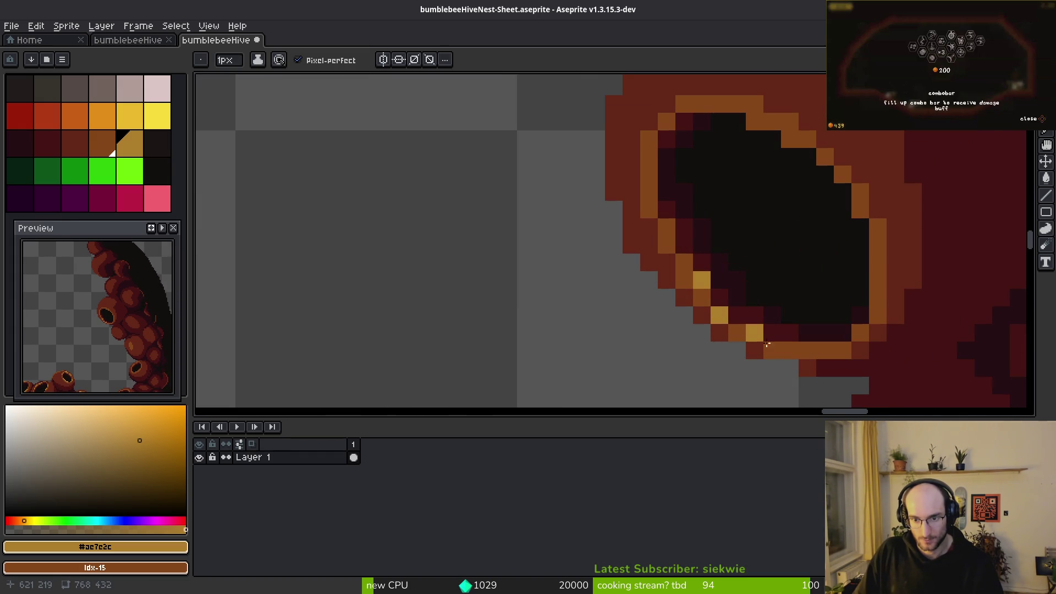
pyautogui.rightClick(778, 353)
pyautogui.click(740, 331)
pyautogui.click(680, 261)
pyautogui.click(758, 104)
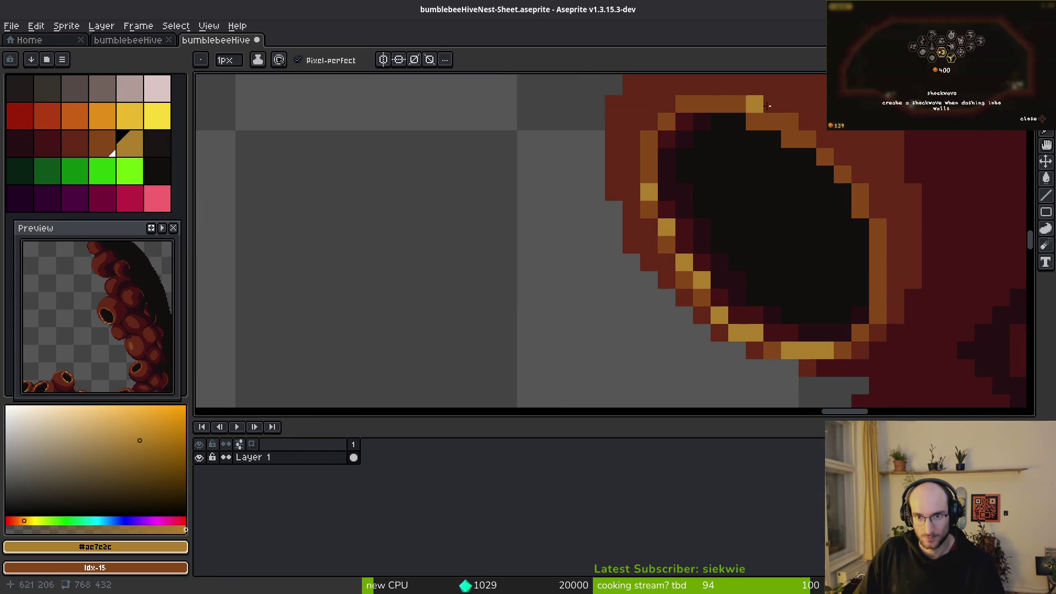
pyautogui.rightClick(737, 105)
pyautogui.click(755, 121)
pyautogui.click(774, 139)
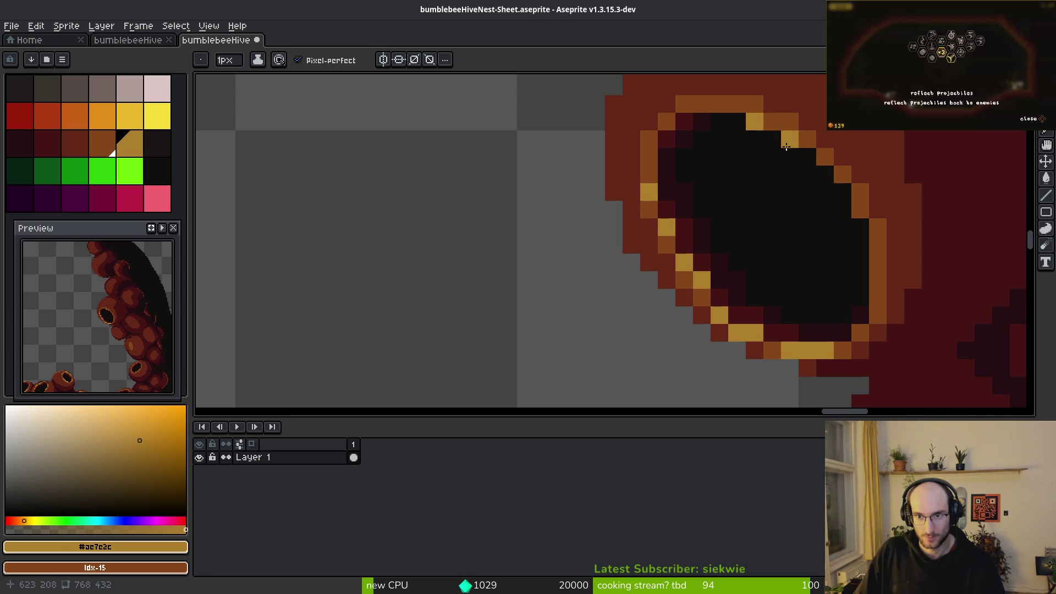
pyautogui.rightClick(814, 158)
pyautogui.click(823, 159)
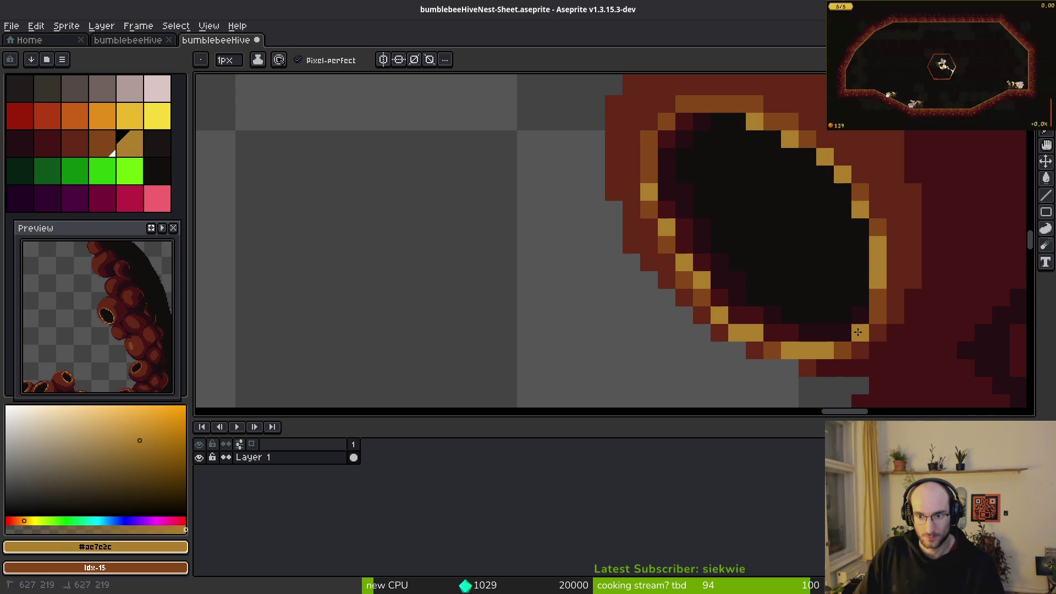
# - Paint a light-orange diagonal along the cell rim and turn the top rim row gold
pyautogui.scroll(-3, 858, 332)
pyautogui.hscroll(3, 770, 302)
pyautogui.scroll(-2, 759, 248)
pyautogui.scroll(4, 722, 277)
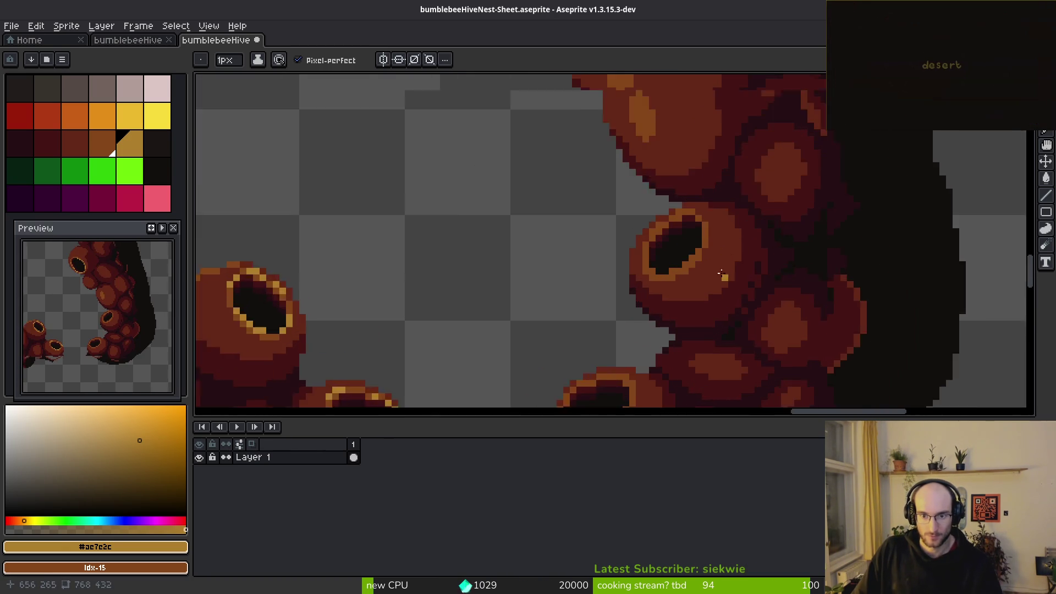
pyautogui.scroll(2, 722, 277)
pyautogui.moveTo(698, 222); pyautogui.dragTo(645, 273)
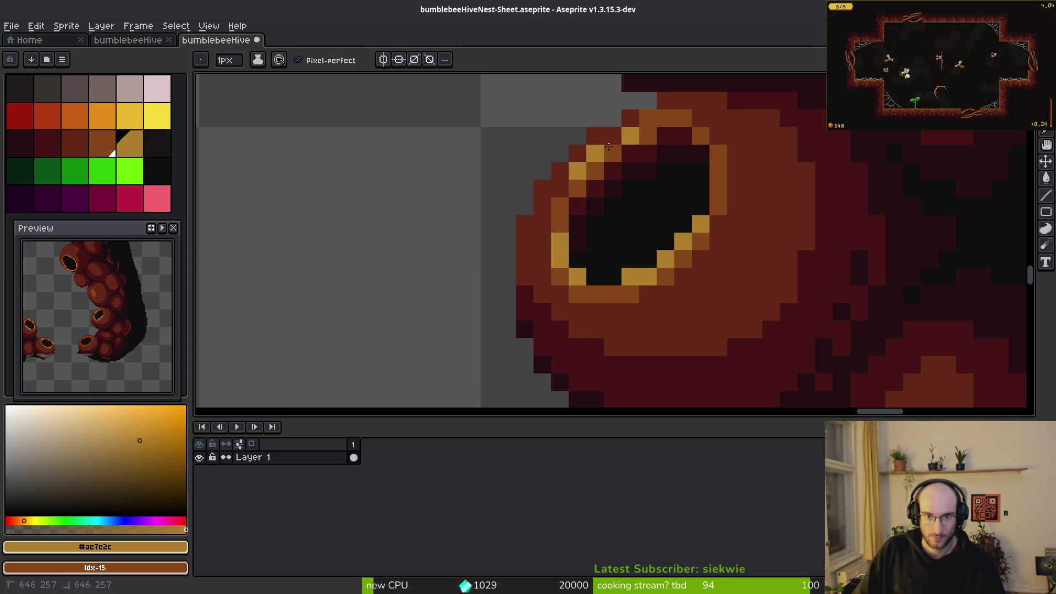
pyautogui.moveTo(663, 118); pyautogui.dragTo(682, 116)
pyautogui.click(648, 119)
# - Sample the rim colours #854619 and #632718, then pick the gold rim colour #ac7e2c
pyautogui.scroll(-2, 682, 121)
pyautogui.scroll(2, 689, 123)
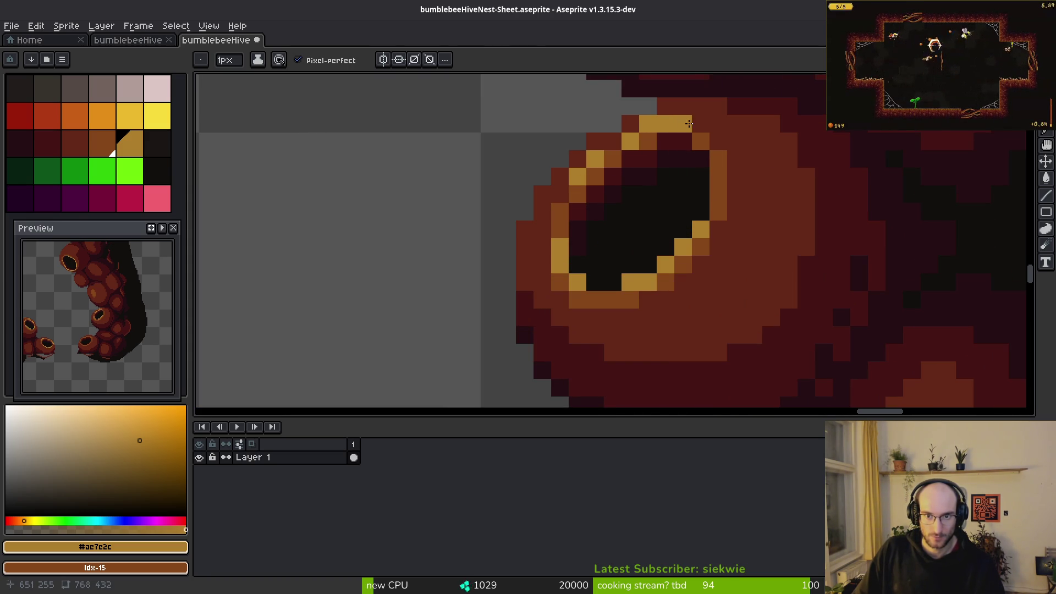
pyautogui.scroll(-2, 689, 124)
pyautogui.scroll(2, 697, 131)
pyautogui.scroll(-3, 697, 135)
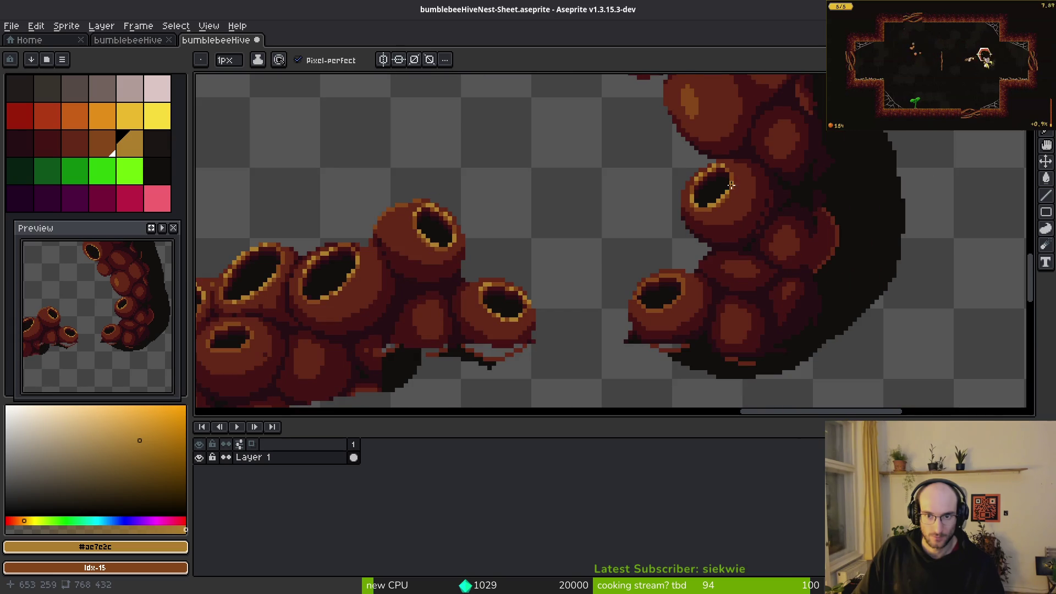
pyautogui.scroll(3, 715, 201)
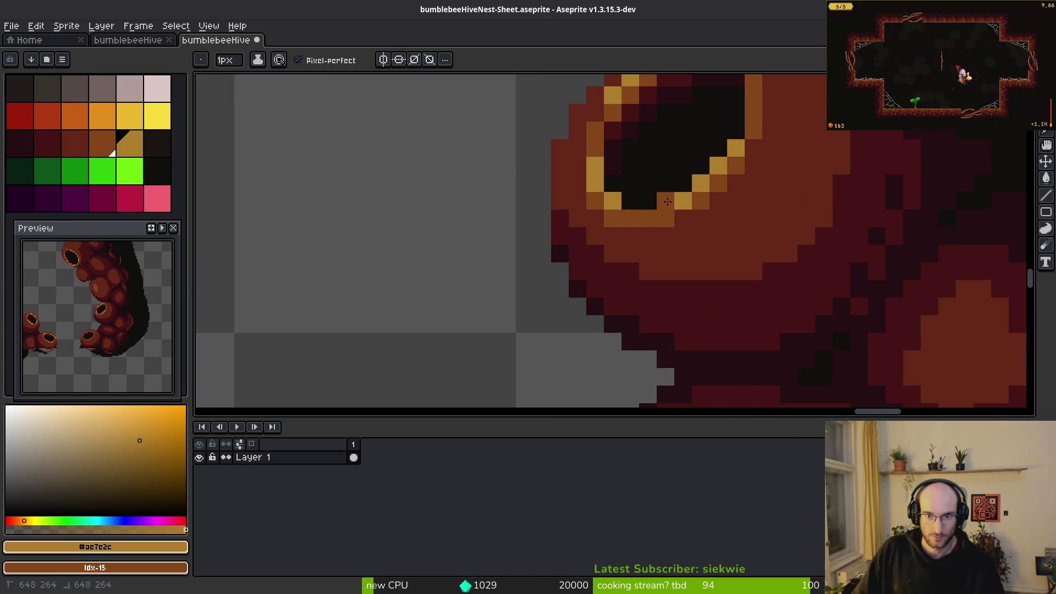
pyautogui.keyDown('alt'); pyautogui.click(666, 201); pyautogui.keyUp('alt')
pyautogui.scroll(-1, 697, 149)
pyautogui.keyDown('alt'); pyautogui.click(682, 183); pyautogui.keyUp('alt')
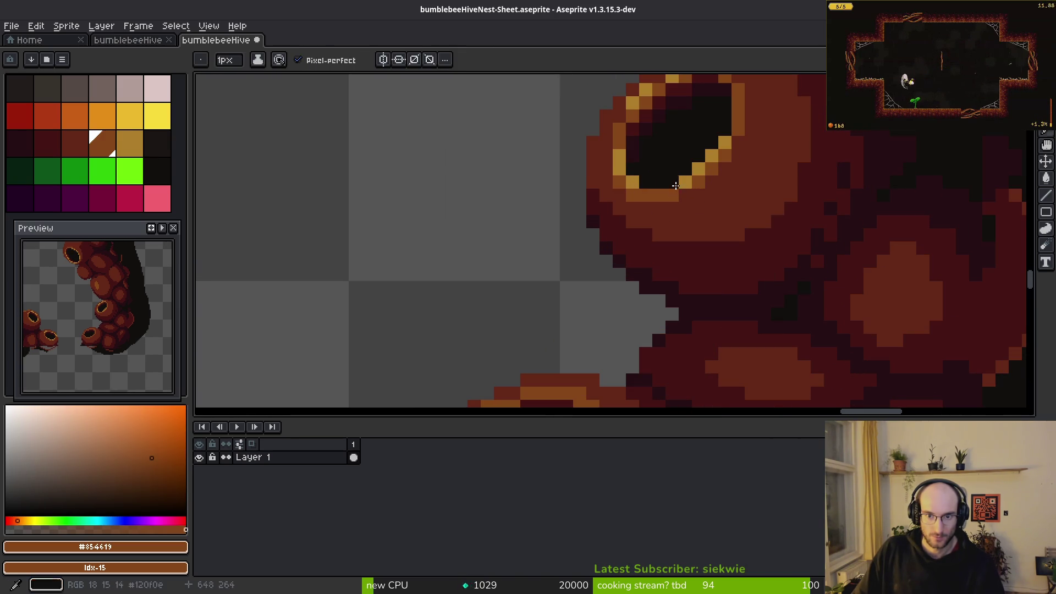
pyautogui.keyDown('alt'); pyautogui.click(715, 205); pyautogui.keyUp('alt')
pyautogui.scroll(-3, 726, 221)
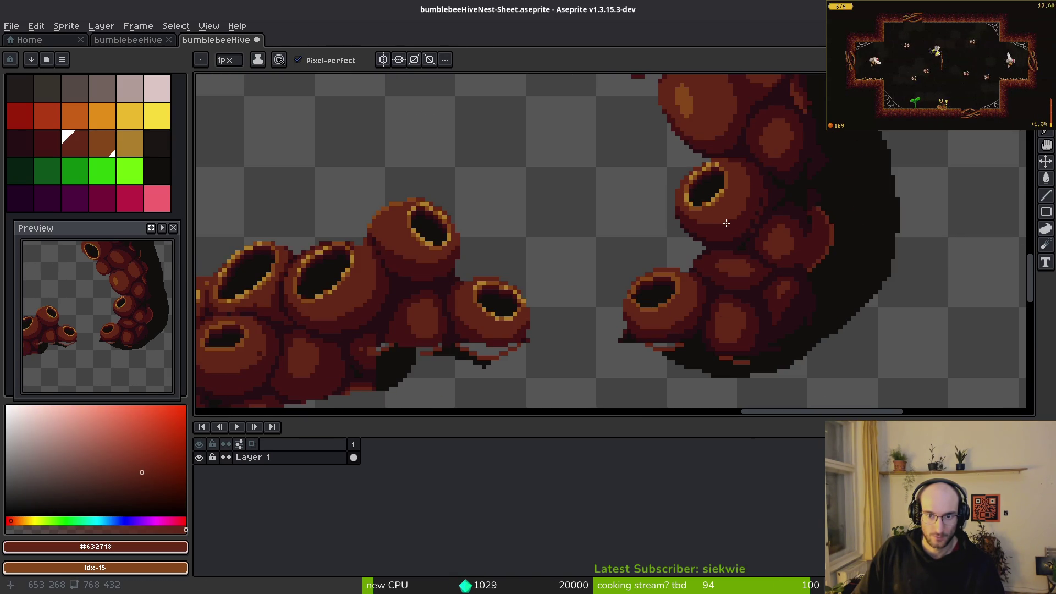
pyautogui.scroll(3, 732, 223)
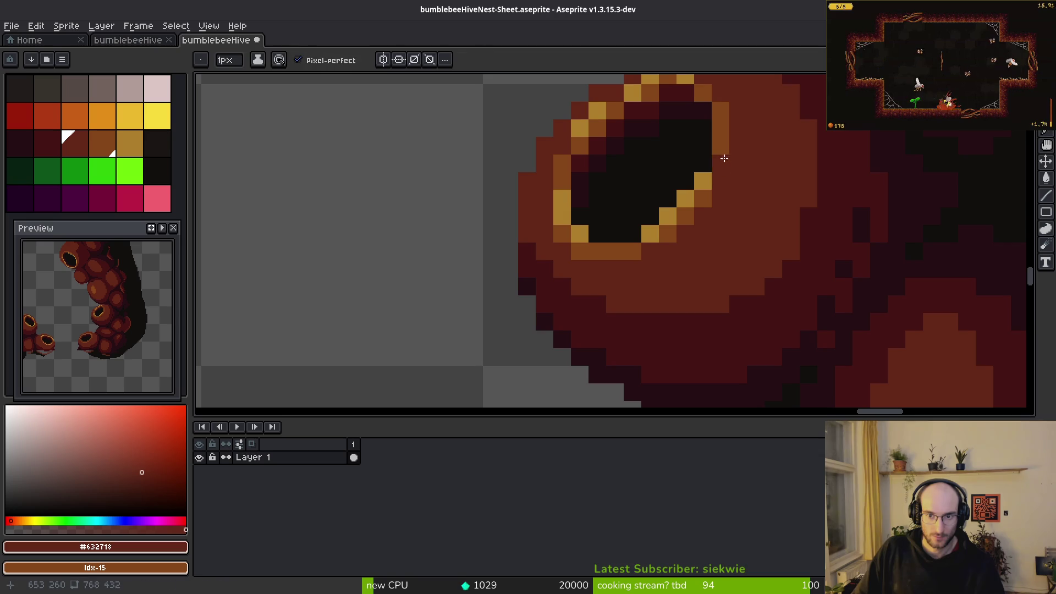
pyautogui.keyDown('alt'); pyautogui.click(719, 164); pyautogui.keyUp('alt')
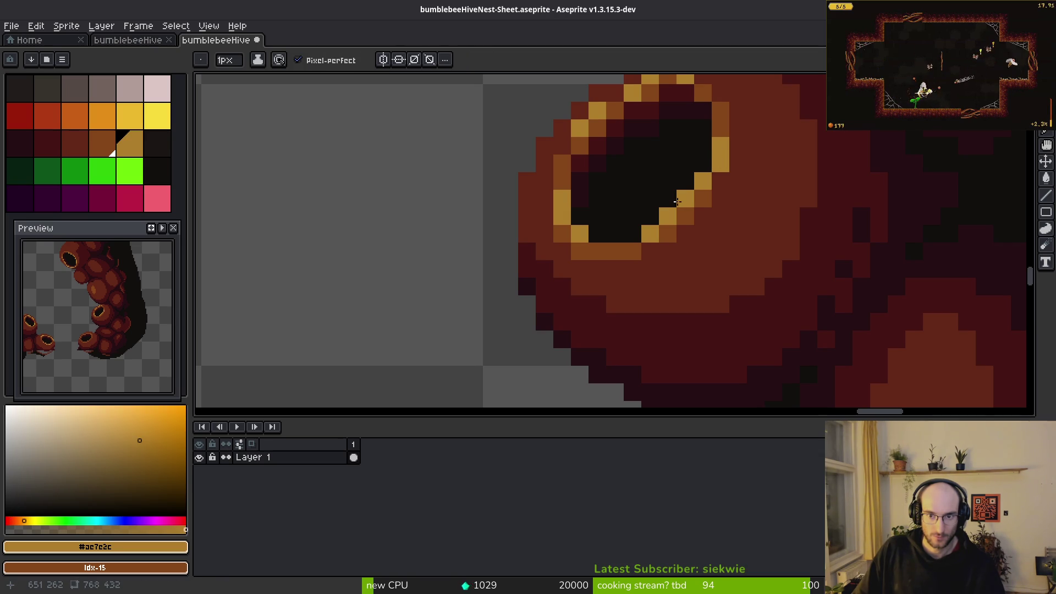
# - Paint gold highlights along the cell's lower-left and bottom rims
pyautogui.scroll(-3, 769, 224)
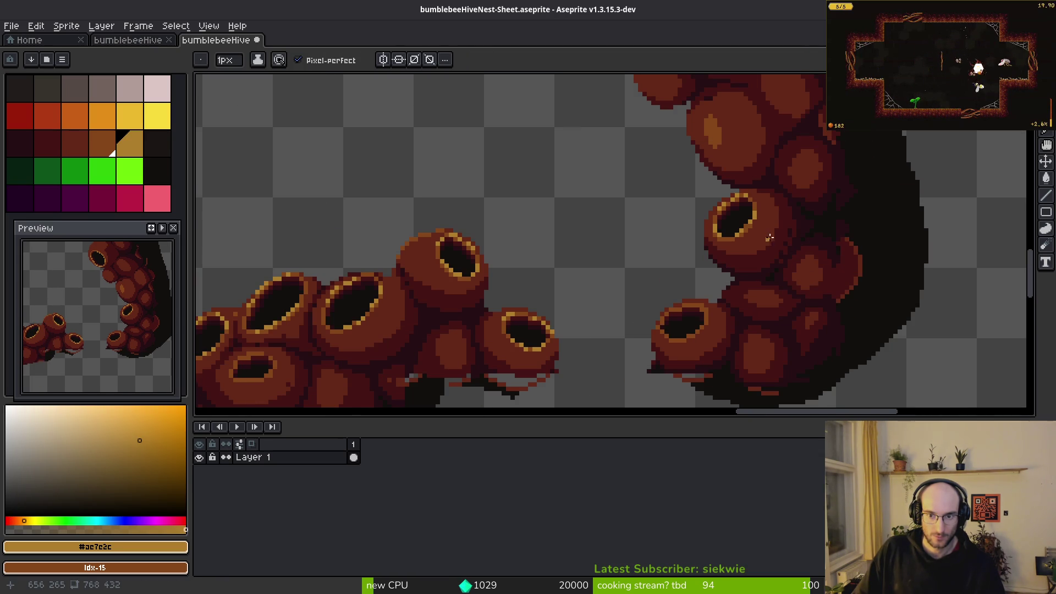
pyautogui.scroll(-2, 768, 238)
pyautogui.scroll(4, 752, 282)
pyautogui.scroll(1, 701, 159)
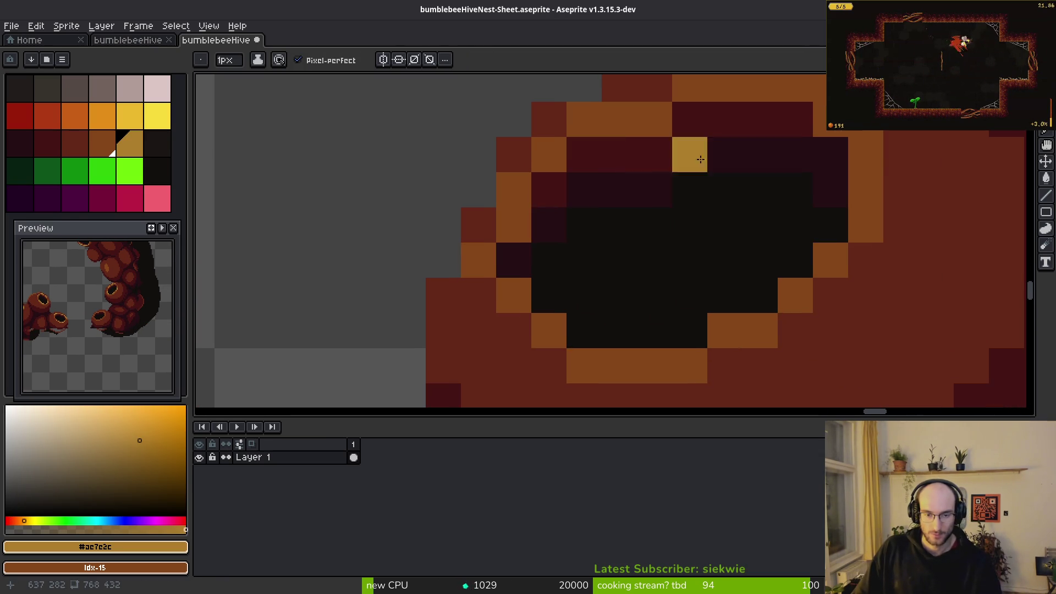
pyautogui.moveTo(513, 295)
pyautogui.mouseDown()
pyautogui.moveTo(549, 330)
pyautogui.moveTo(655, 365)
pyautogui.mouseUp()
pyautogui.moveTo(724, 330); pyautogui.dragTo(777, 319)
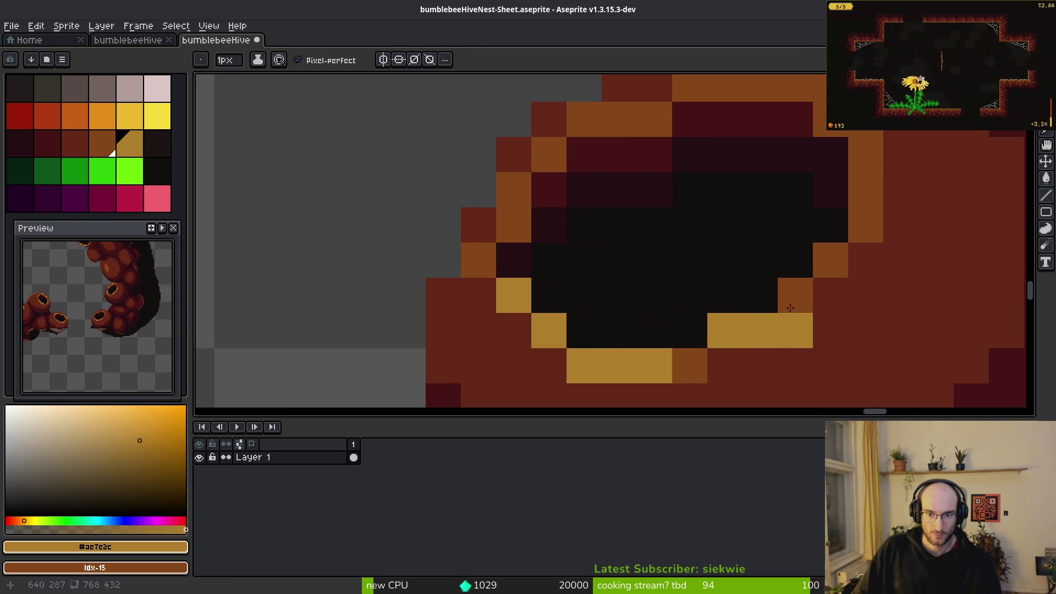
pyautogui.click(796, 296)
# - Dot three gold highlights along the cell's upper rim
pyautogui.scroll(2, 759, 209)
pyautogui.click(647, 207)
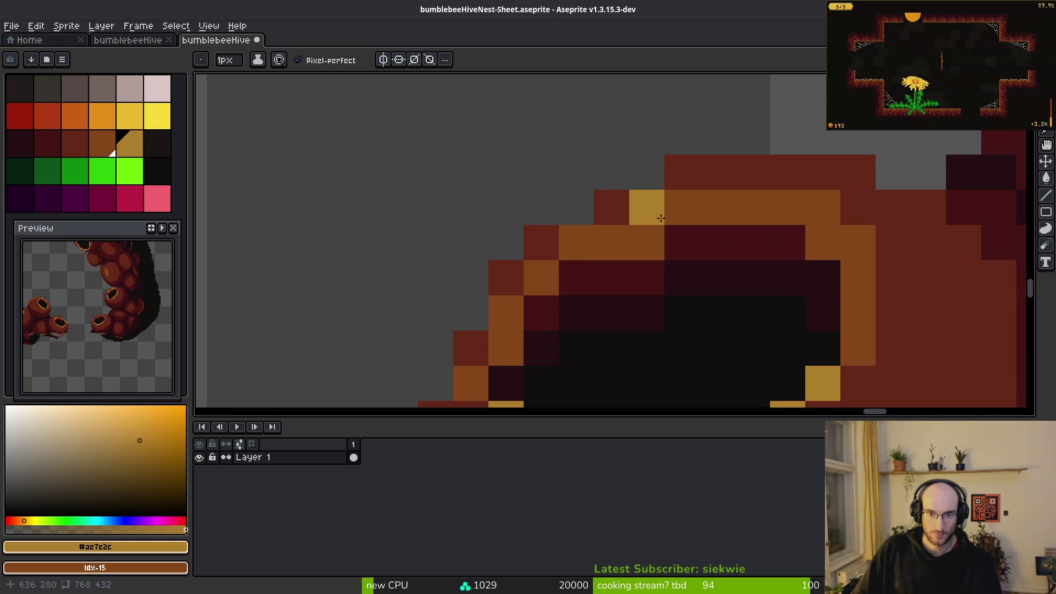
pyautogui.click(572, 245)
pyautogui.click(508, 316)
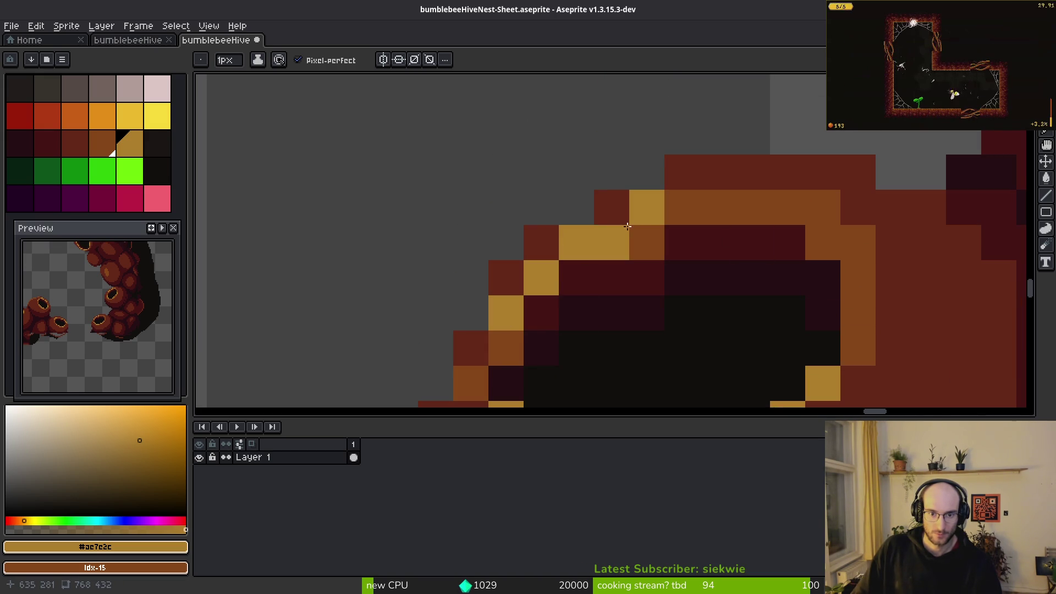
pyautogui.scroll(-6, 782, 294)
pyautogui.scroll(4, 776, 251)
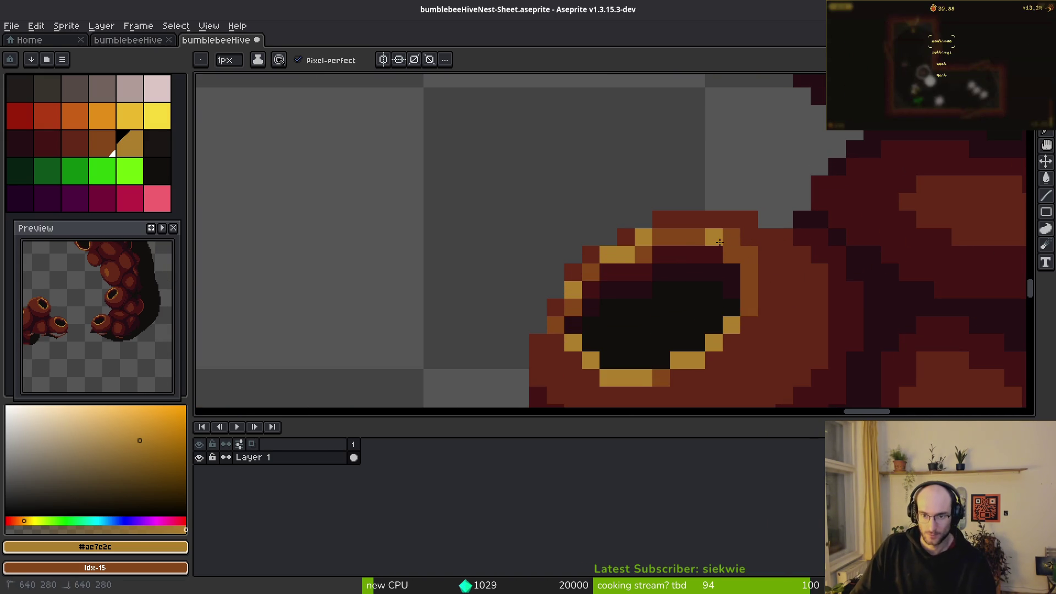
pyautogui.scroll(-4, 746, 258)
pyautogui.hotkey('ctrl', 'o')
# - Clear the sprite sheet, paste the hive art into it, then undo the paste
pyautogui.scroll(-3, 714, 329)
pyautogui.press('Escape')
pyautogui.scroll(-2, 682, 309)
pyautogui.scroll(-3, 562, 262)
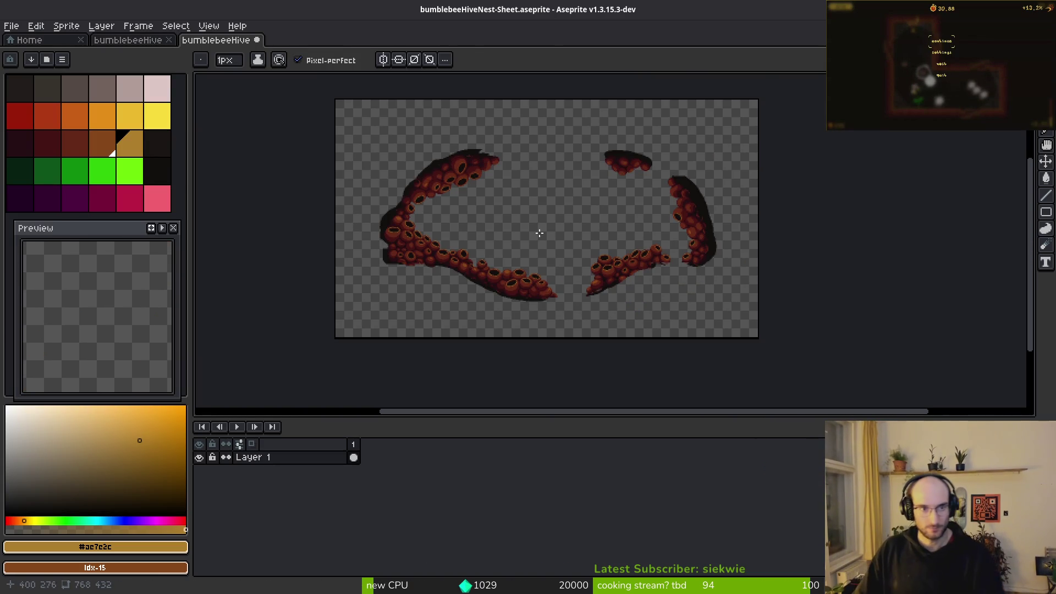
pyautogui.press('m')
pyautogui.hotkey('ctrl', 'a')
pyautogui.press('Delete')
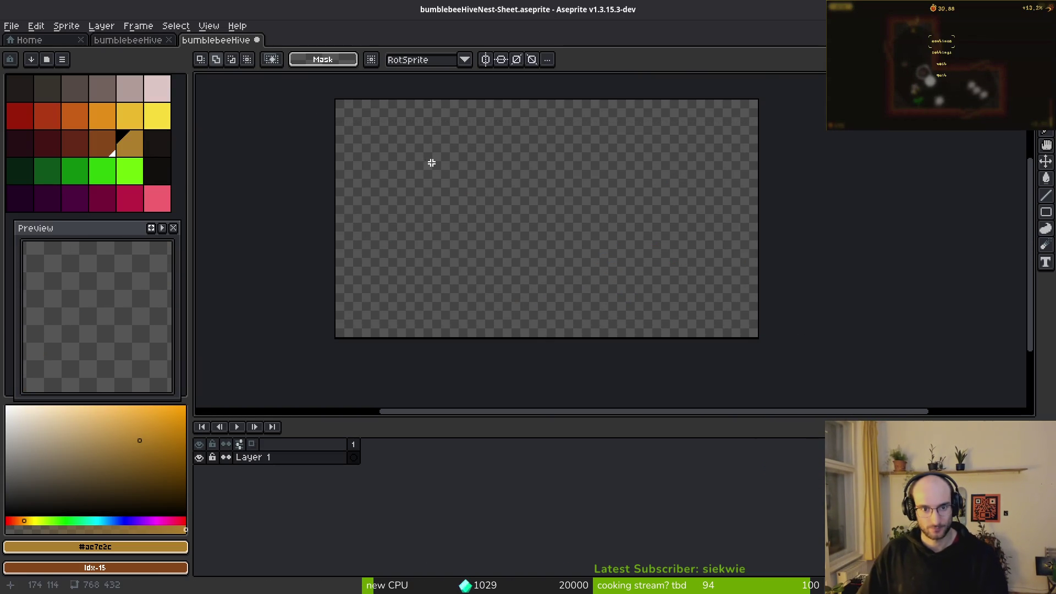
pyautogui.hotkey('ctrl', 'v')
pyautogui.press('Return')
pyautogui.scroll(-1, 469, 184)
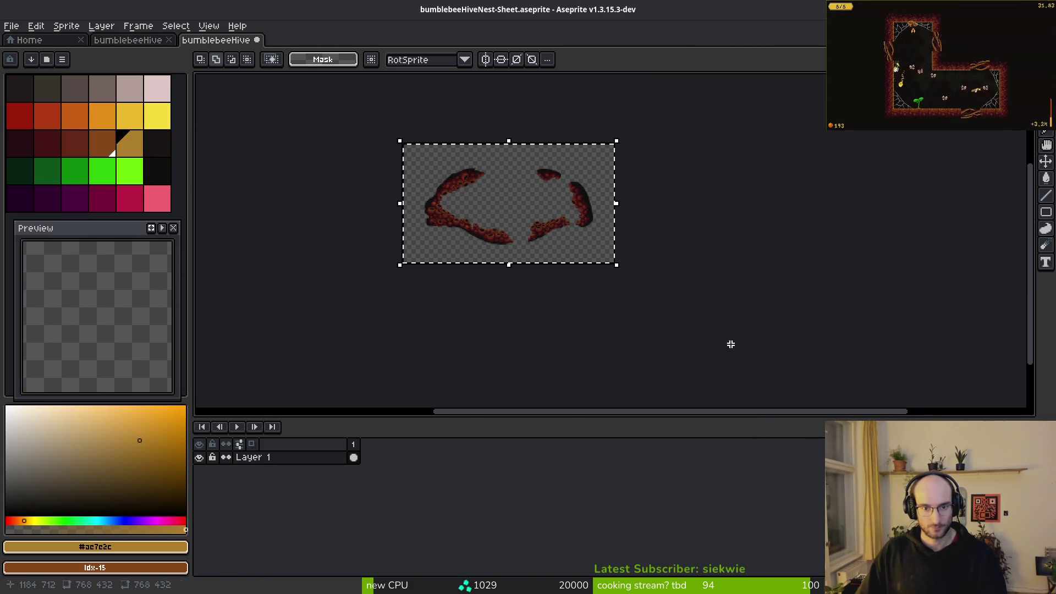
pyautogui.hotkey('ctrl', 'z')
# - Return to the bumblebeeHiveNest file and save it
pyautogui.click(149, 40)
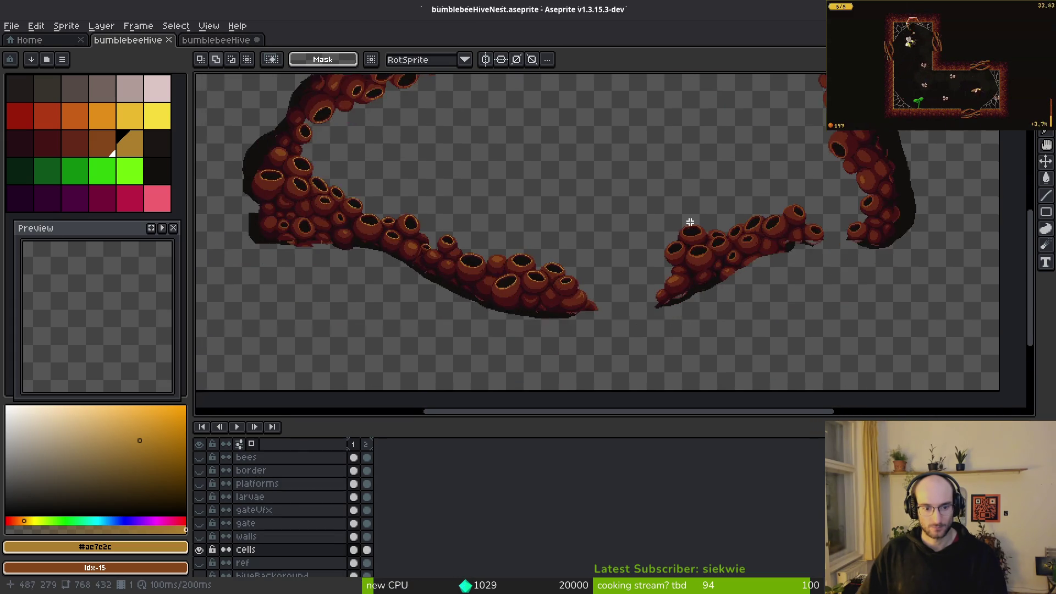
pyautogui.scroll(-2, 689, 231)
pyautogui.hotkey('ctrl', 'a')
pyautogui.hotkey('ctrl', 'd')
pyautogui.hotkey('ctrl', 's')
# - Flip between the nest's darker first frame and brighter second frame to compare the cells
pyautogui.scroll(2, 636, 225)
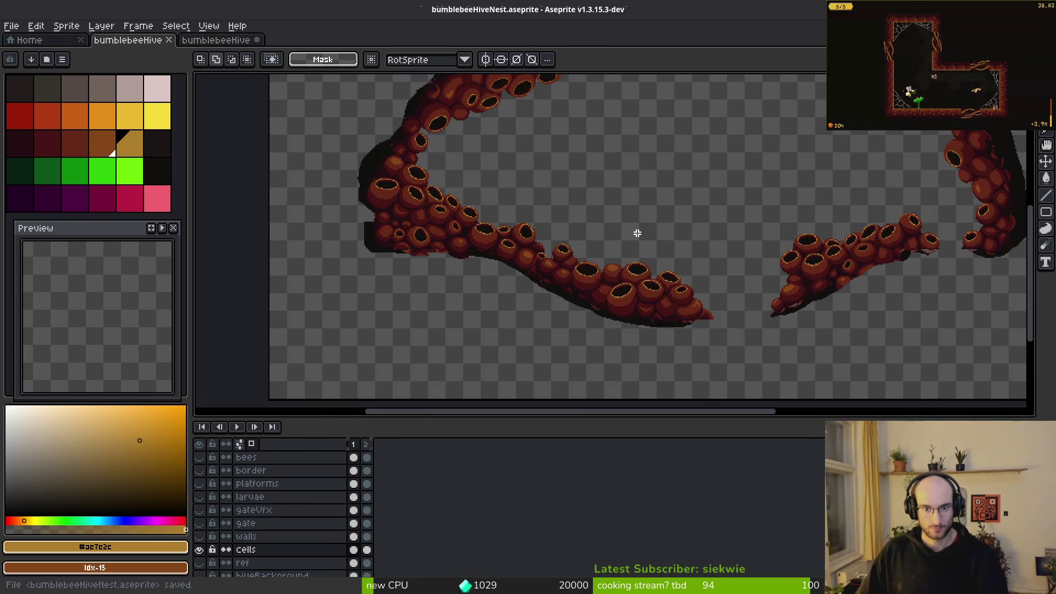
pyautogui.scroll(-1, 634, 231)
pyautogui.scroll(3, 648, 244)
pyautogui.press('i')
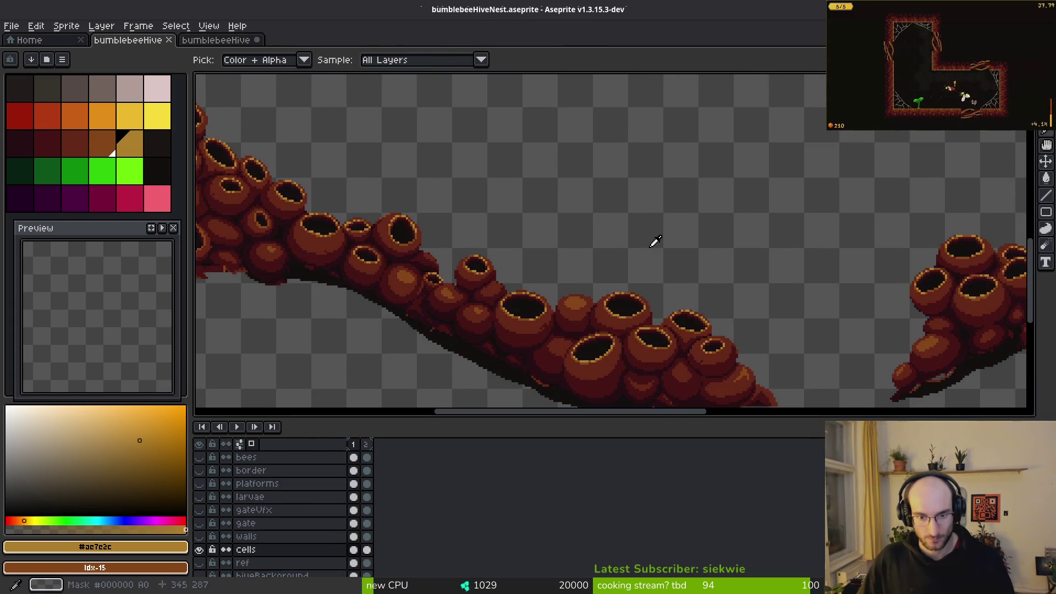
pyautogui.press('Right')
pyautogui.press('m')
pyautogui.press('Left')
pyautogui.press('Right')
pyautogui.press('i')
pyautogui.press('m')
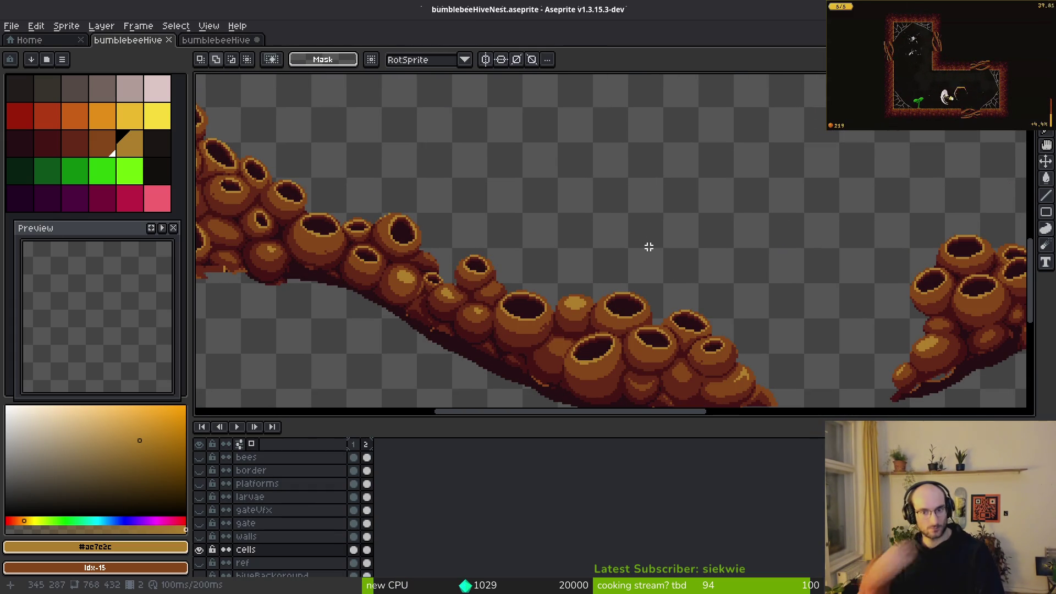
# - Go back to the first frame and switch to the Pencil for single-pixel drawing
pyautogui.scroll(-3, 521, 235)
pyautogui.scroll(2, 623, 282)
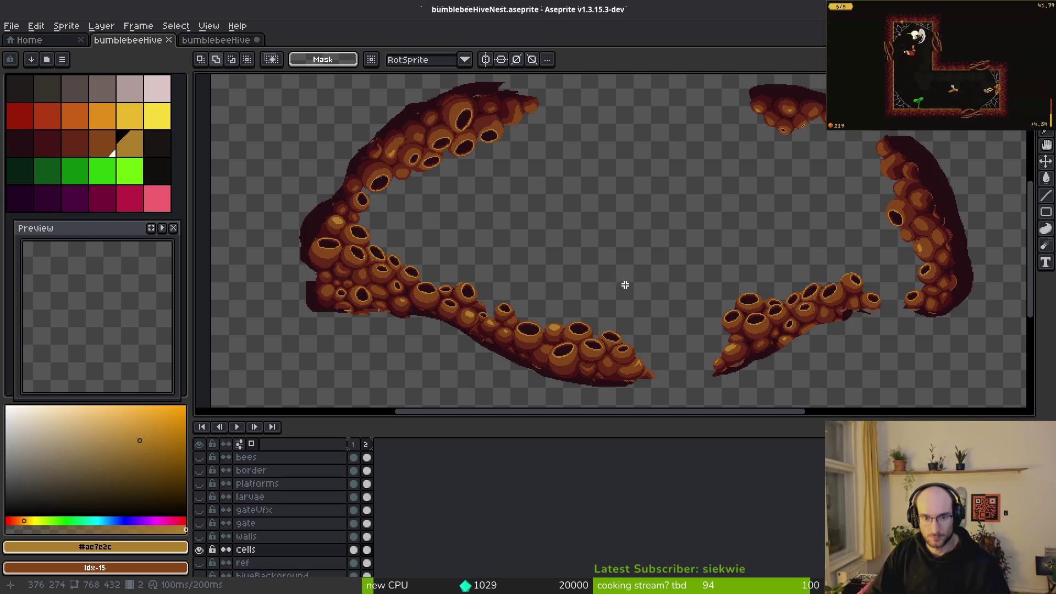
pyautogui.press('Left')
pyautogui.press('i')
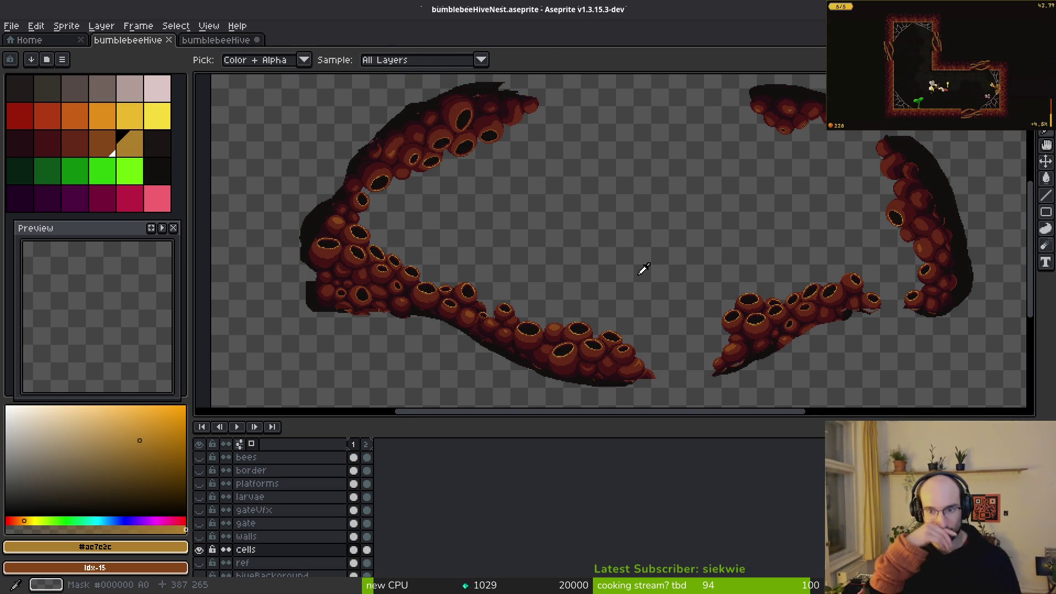
pyautogui.press('b')
pyautogui.scroll(4, 617, 216)
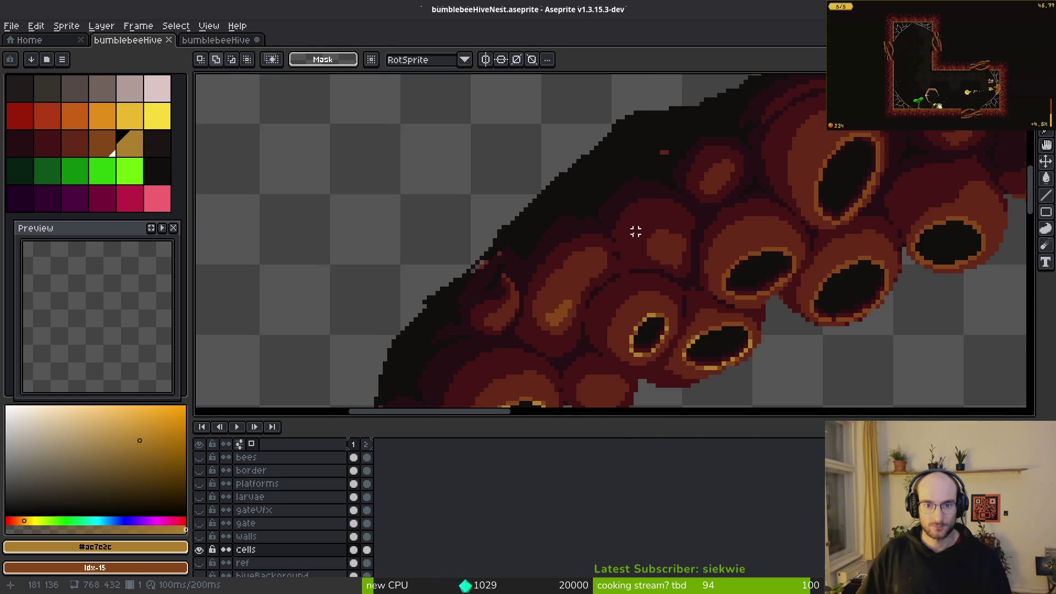
pyautogui.scroll(1, 748, 248)
pyautogui.scroll(1, 759, 268)
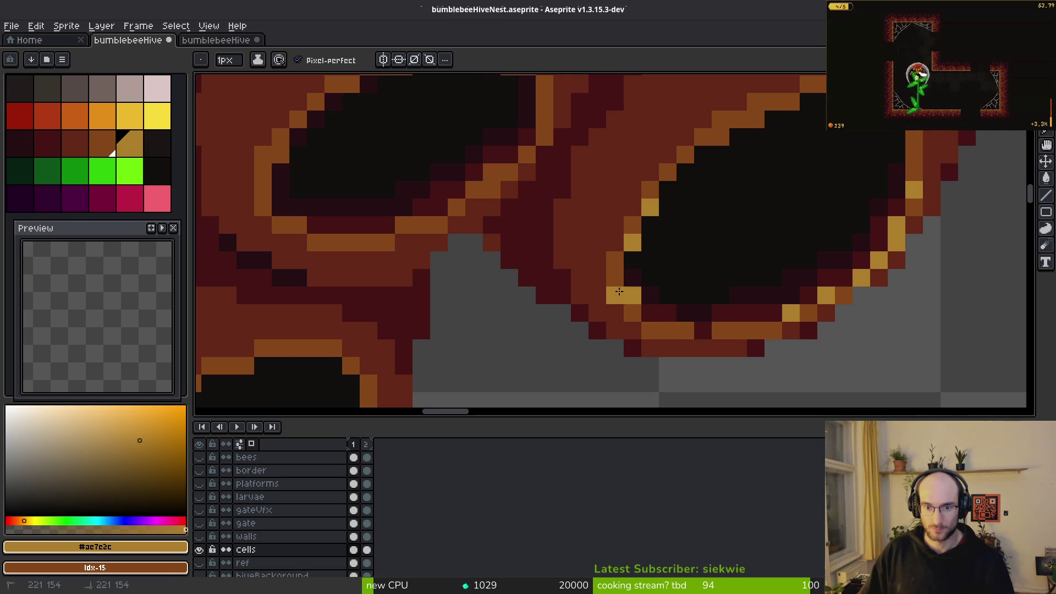
# - Paint gold (#ac7e2c) pixels filling the rim gap and along the upper-right and lower rims
pyautogui.moveTo(615, 296); pyautogui.dragTo(625, 310)
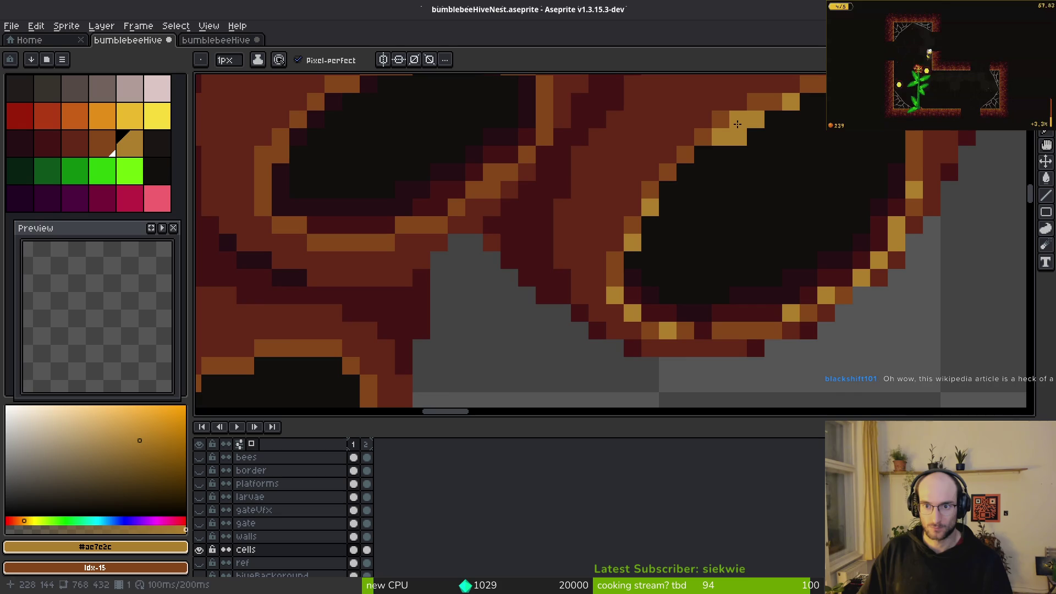
pyautogui.scroll(-1, 772, 154)
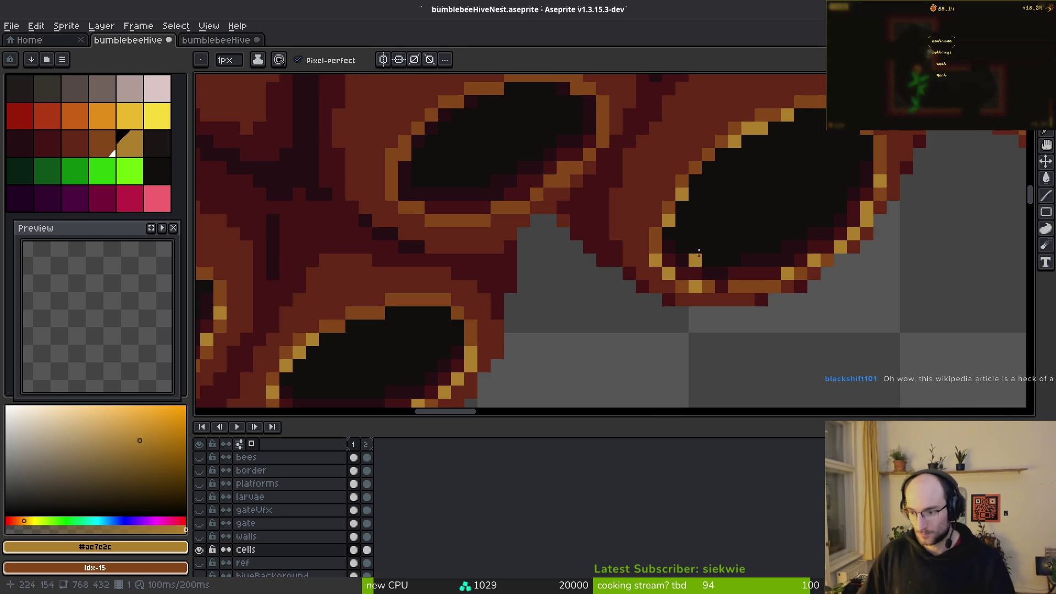
pyautogui.scroll(2, 715, 247)
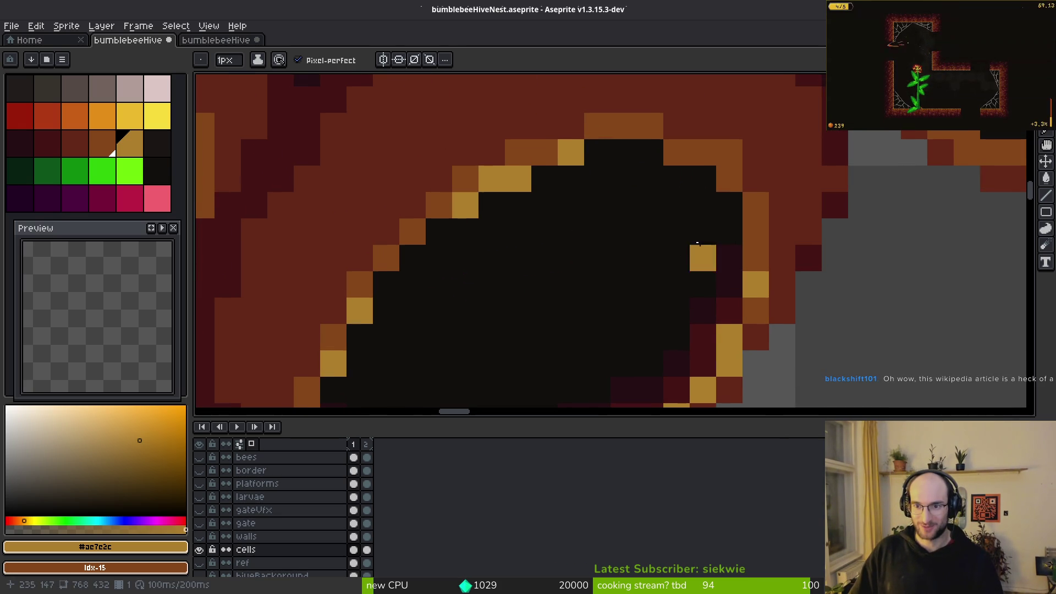
pyautogui.click(679, 153)
pyautogui.click(730, 180)
pyautogui.click(756, 211)
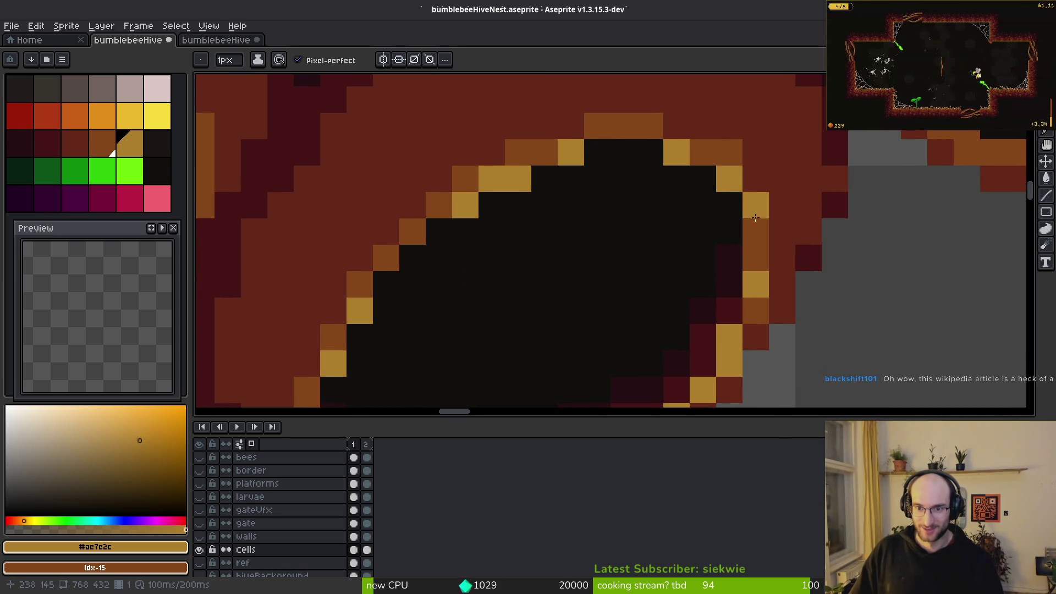
pyautogui.scroll(-2, 755, 217)
pyautogui.scroll(3, 730, 262)
pyautogui.click(729, 262)
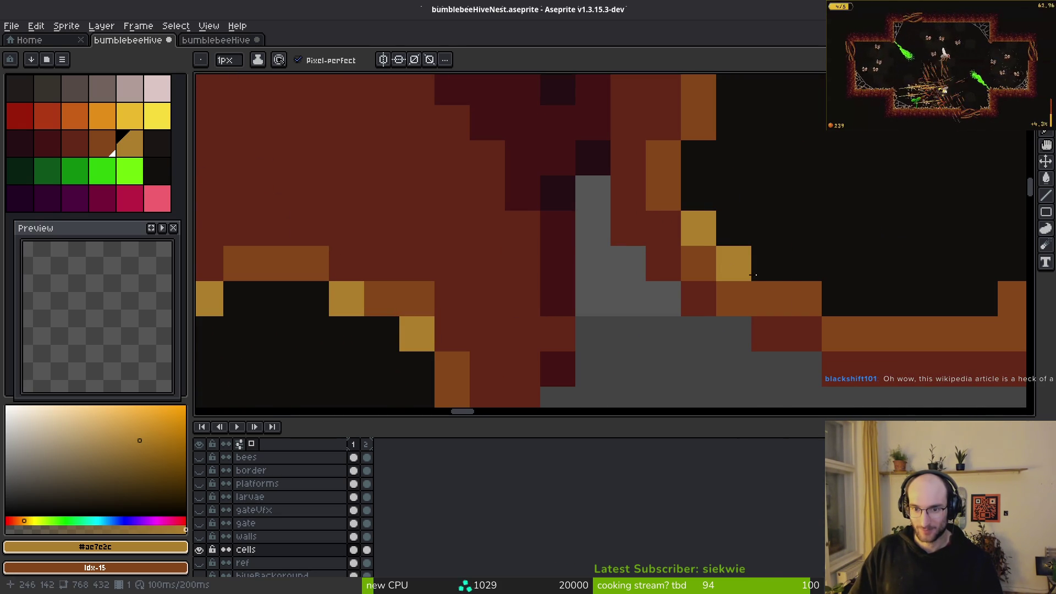
pyautogui.click(804, 298)
pyautogui.click(769, 299)
pyautogui.click(909, 335)
# - Turn the next stretch of rim pixels gold, including its lower-left and upper-right edges
pyautogui.moveTo(1004, 337); pyautogui.dragTo(720, 330)
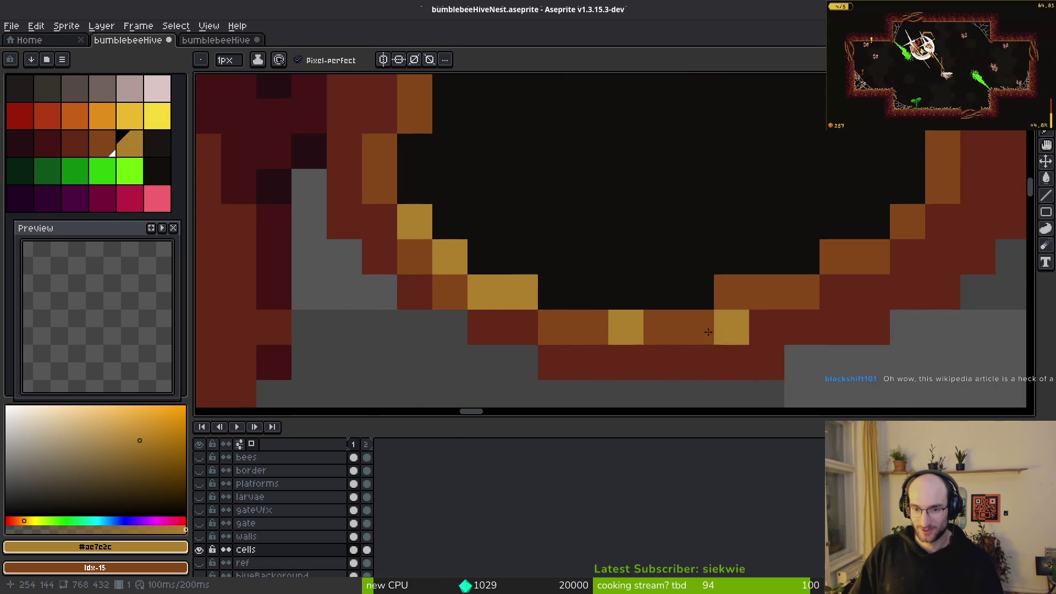
pyautogui.click(731, 292)
pyautogui.click(836, 256)
pyautogui.scroll(-1, 863, 248)
pyautogui.scroll(1, 863, 259)
pyautogui.click(862, 270)
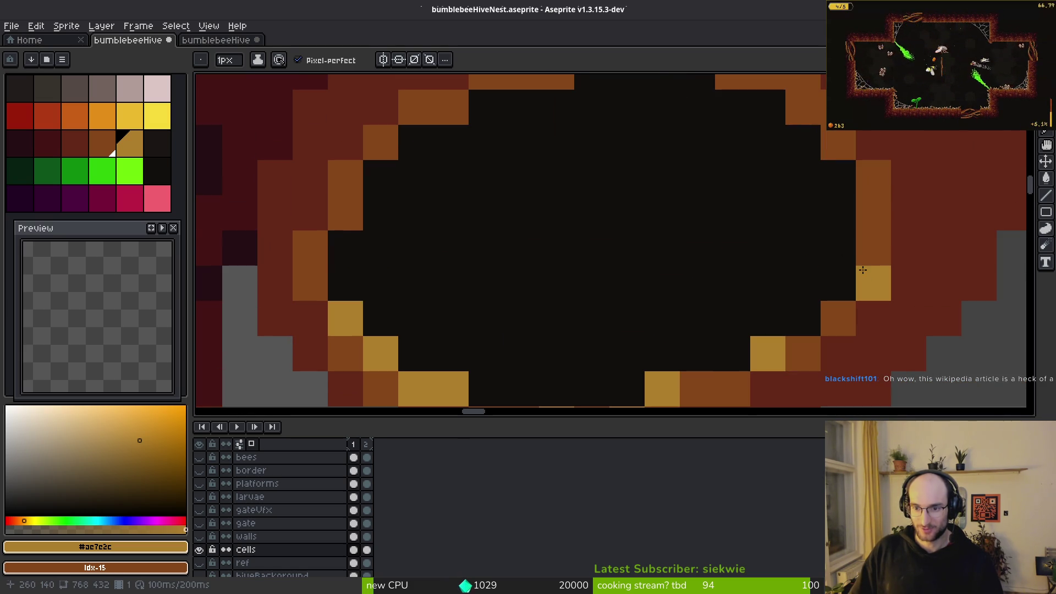
pyautogui.click(871, 247)
pyautogui.click(839, 318)
pyautogui.scroll(-1, 863, 264)
pyautogui.scroll(1, 830, 187)
pyautogui.click(902, 231)
pyautogui.click(939, 265)
pyautogui.scroll(-1, 962, 328)
pyautogui.scroll(-2, 961, 328)
pyautogui.scroll(3, 782, 295)
# - Add gold to the hole's top, upper-left and lower-right rims
pyautogui.click(687, 147)
pyautogui.scroll(-3, 621, 171)
pyautogui.scroll(2, 715, 247)
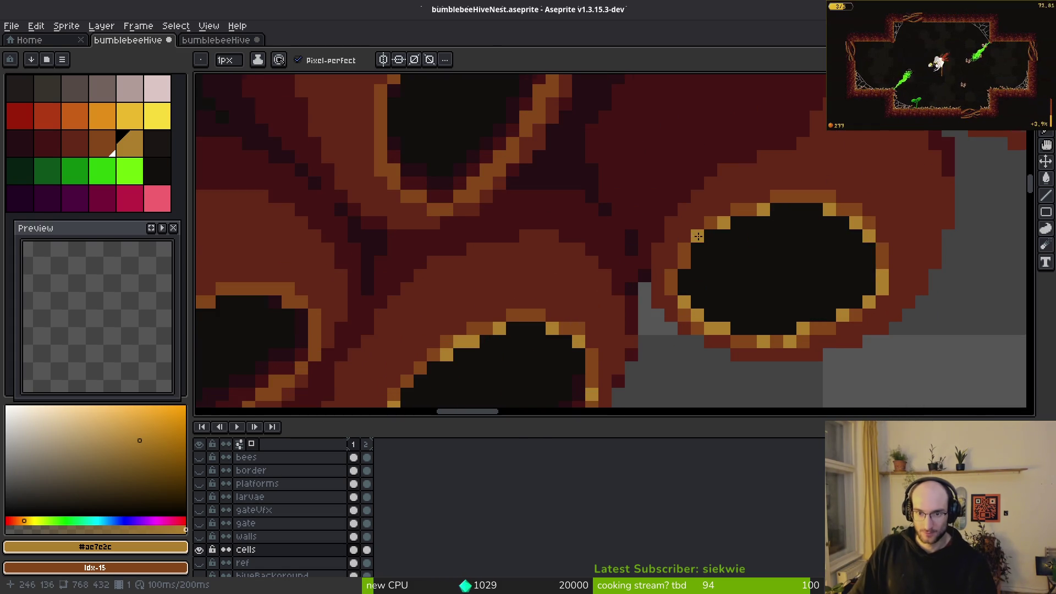
pyautogui.scroll(-2, 745, 263)
pyautogui.scroll(-2, 745, 262)
pyautogui.scroll(5, 653, 324)
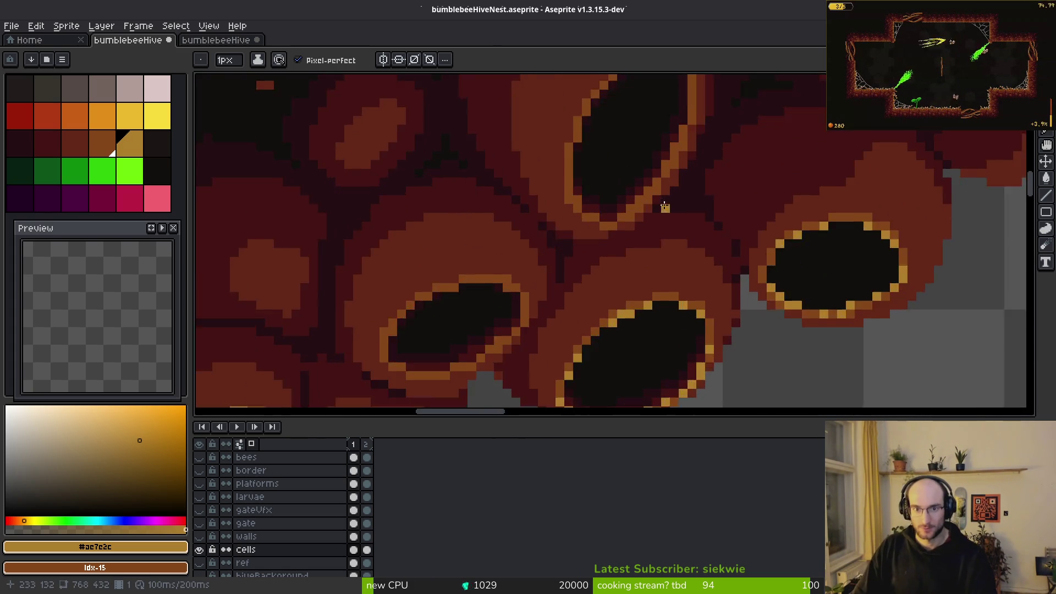
pyautogui.click(654, 324)
pyautogui.scroll(-5, 605, 325)
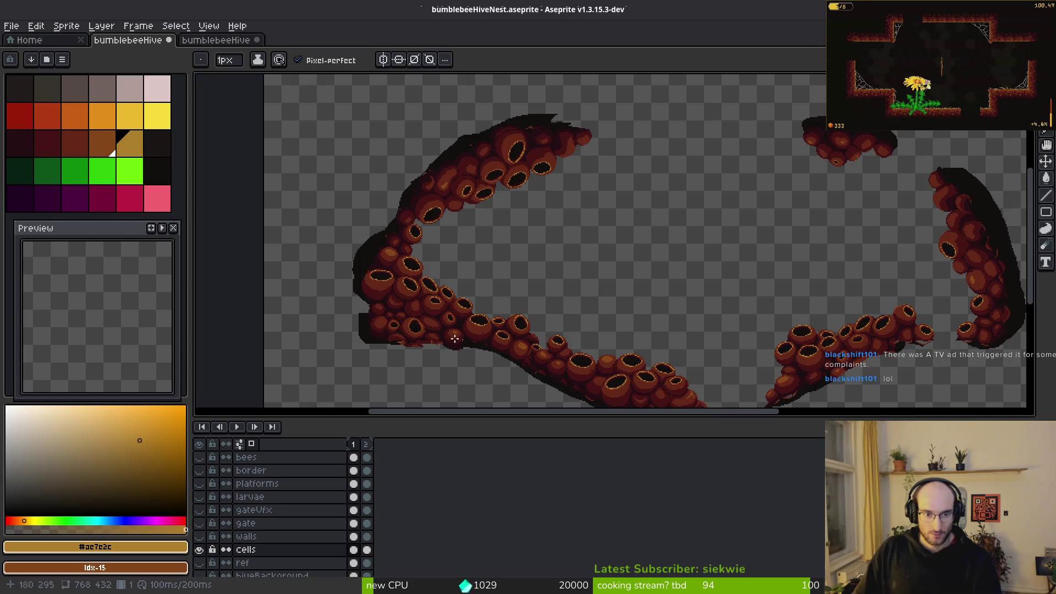
pyautogui.scroll(4, 584, 302)
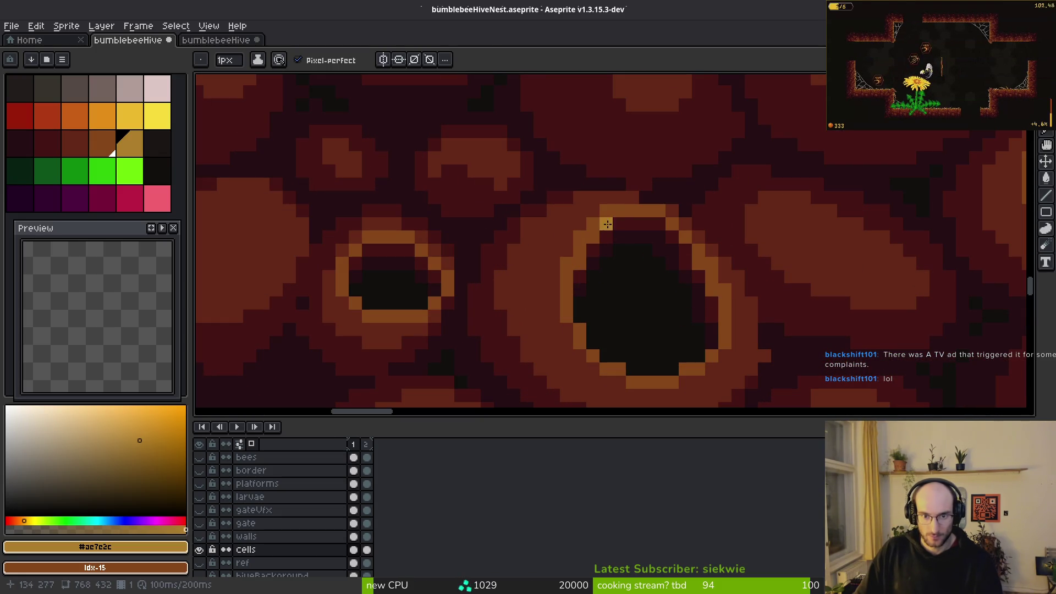
pyautogui.moveTo(591, 229); pyautogui.dragTo(563, 278)
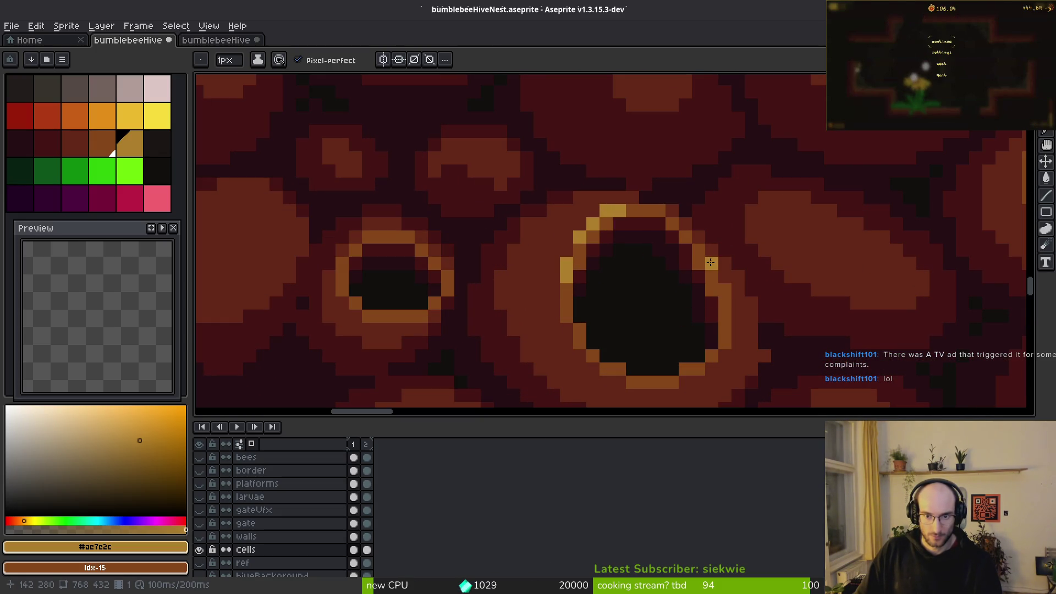
pyautogui.scroll(-4, 731, 315)
pyautogui.scroll(4, 715, 352)
pyautogui.click(717, 356)
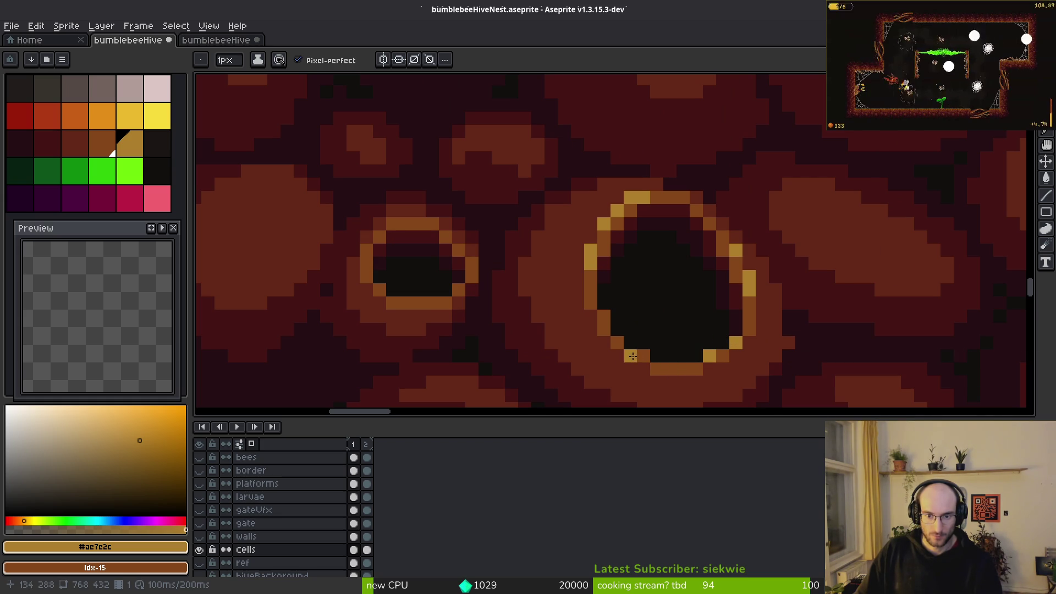
# - Add gold highlights beside the hole and along its right rim
pyautogui.scroll(-3, 725, 375)
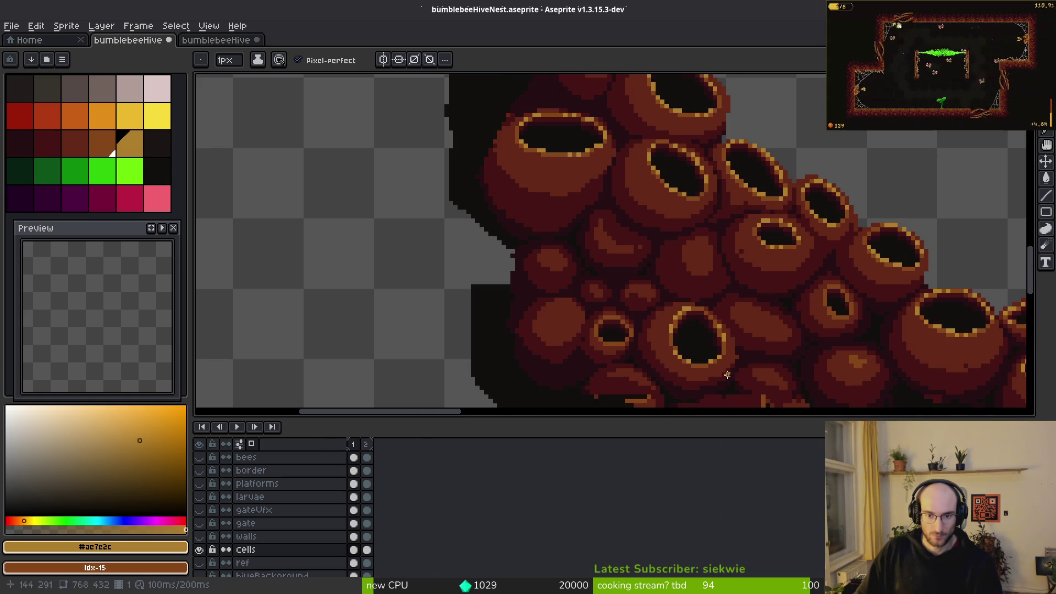
pyautogui.scroll(4, 648, 359)
pyautogui.click(666, 352)
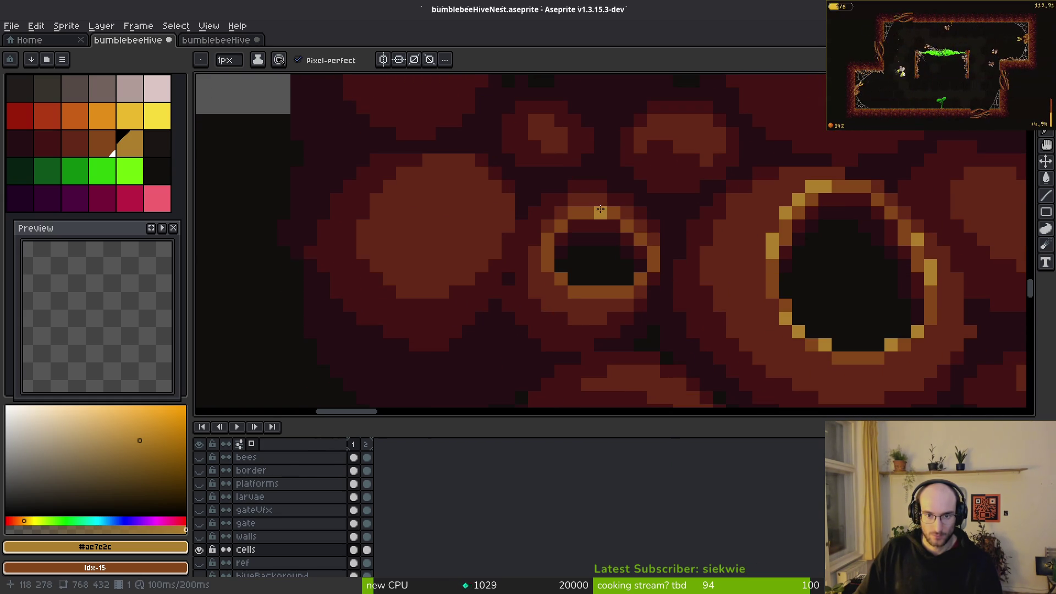
pyautogui.click(640, 239)
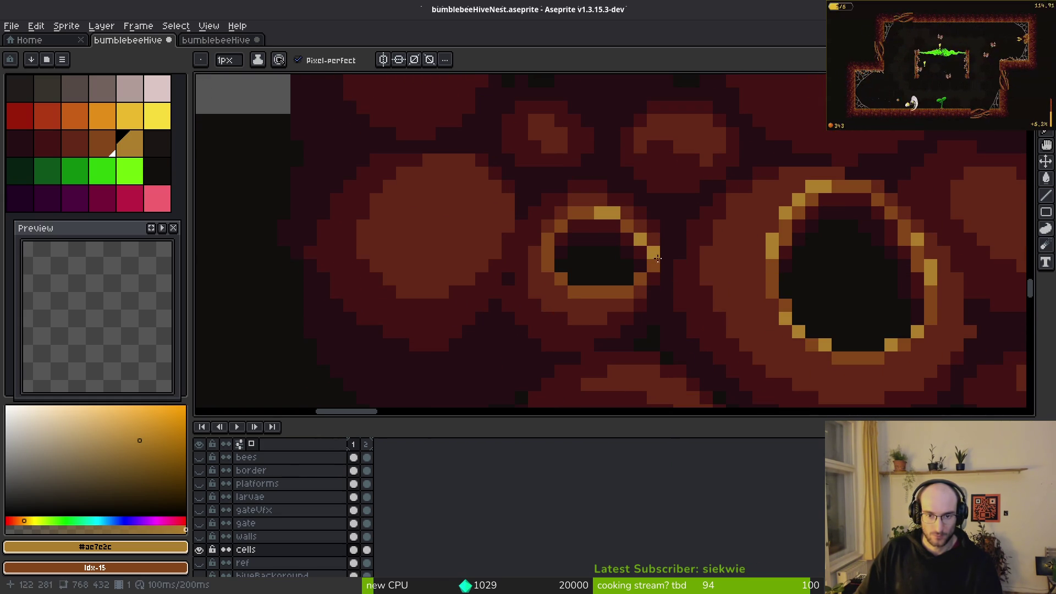
pyautogui.scroll(-3, 578, 212)
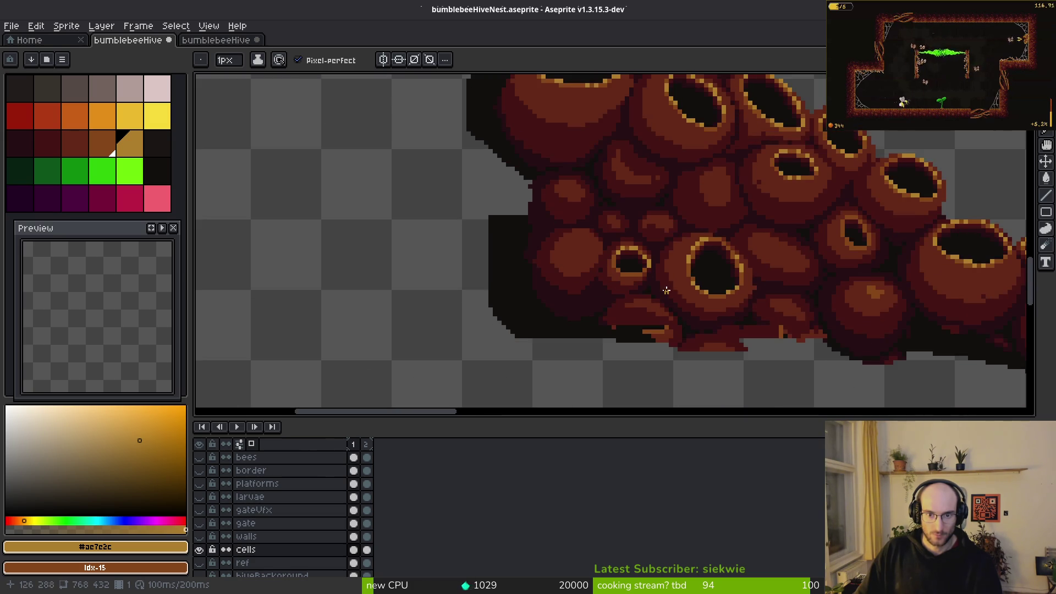
pyautogui.scroll(3, 616, 259)
pyautogui.scroll(2, 630, 267)
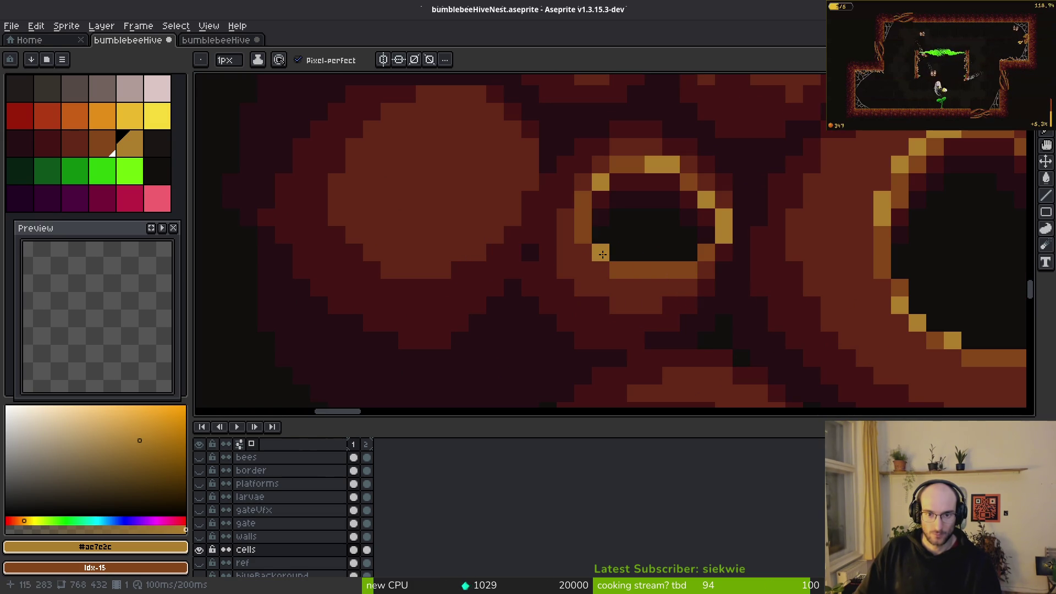
pyautogui.scroll(-3, 695, 226)
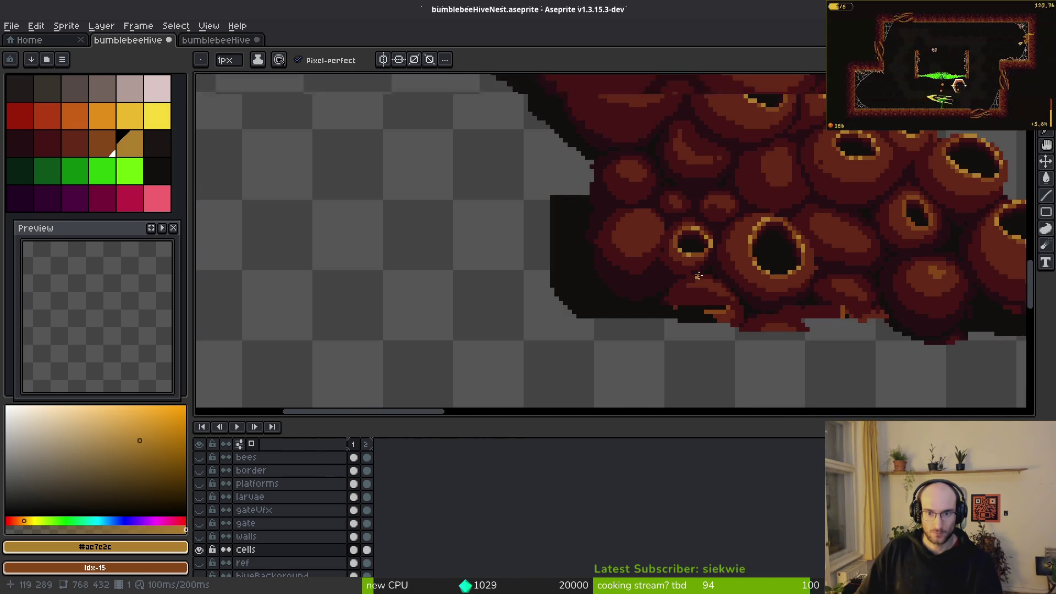
pyautogui.scroll(3, 671, 212)
pyautogui.scroll(-4, 718, 261)
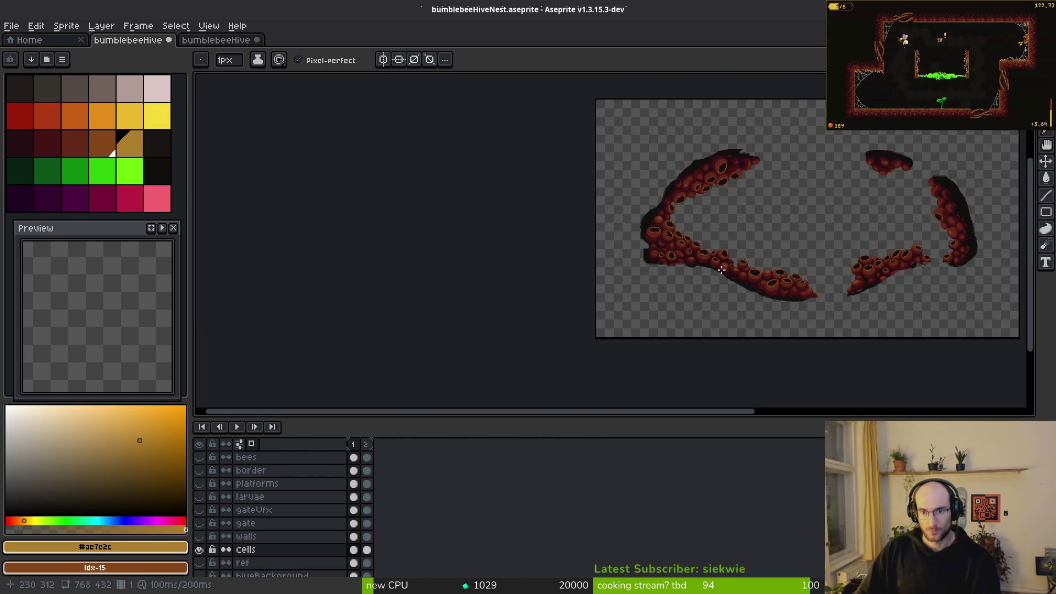
pyautogui.scroll(3, 605, 264)
pyautogui.scroll(5, 574, 262)
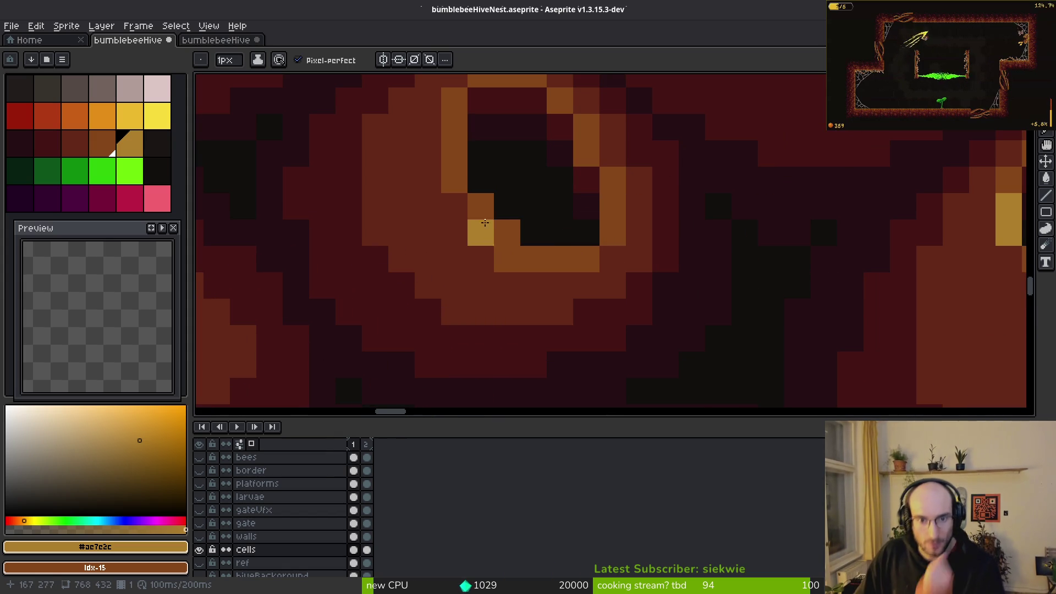
pyautogui.click(560, 259)
pyautogui.click(454, 179)
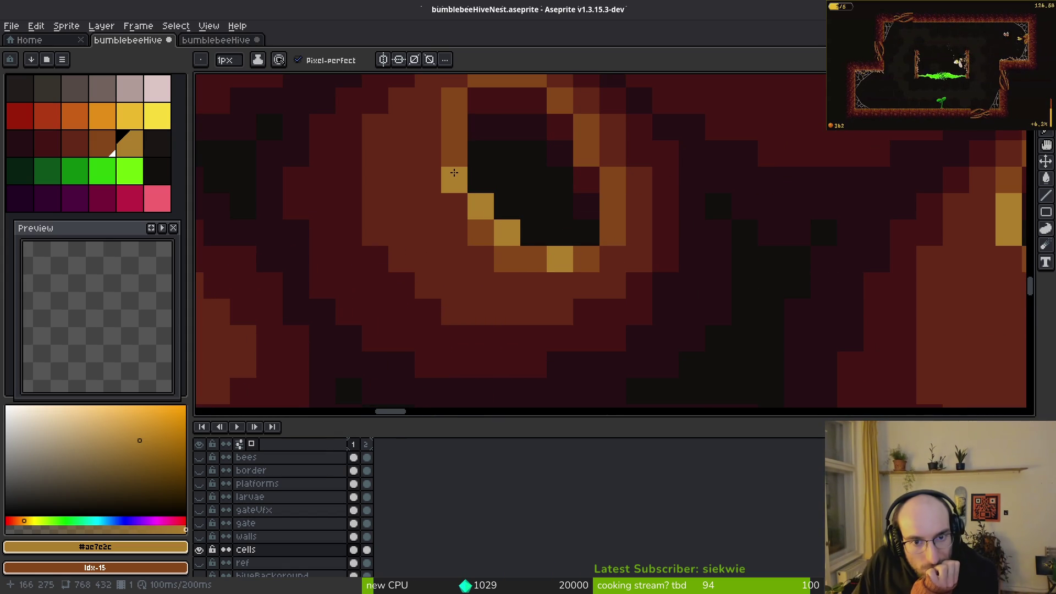
# - Revert stray gold pixels to orange, extend the gold rim under the hole, and save
pyautogui.rightClick(481, 232)
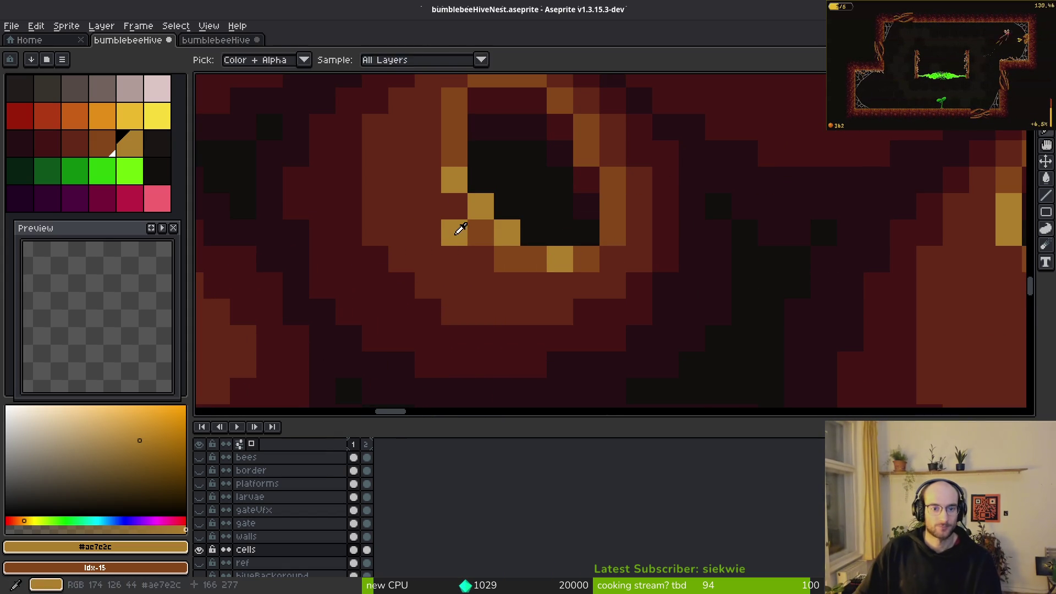
pyautogui.keyDown('alt'); pyautogui.click(448, 254); pyautogui.keyUp('alt')
pyautogui.scroll(-3, 495, 295)
pyautogui.scroll(5, 495, 296)
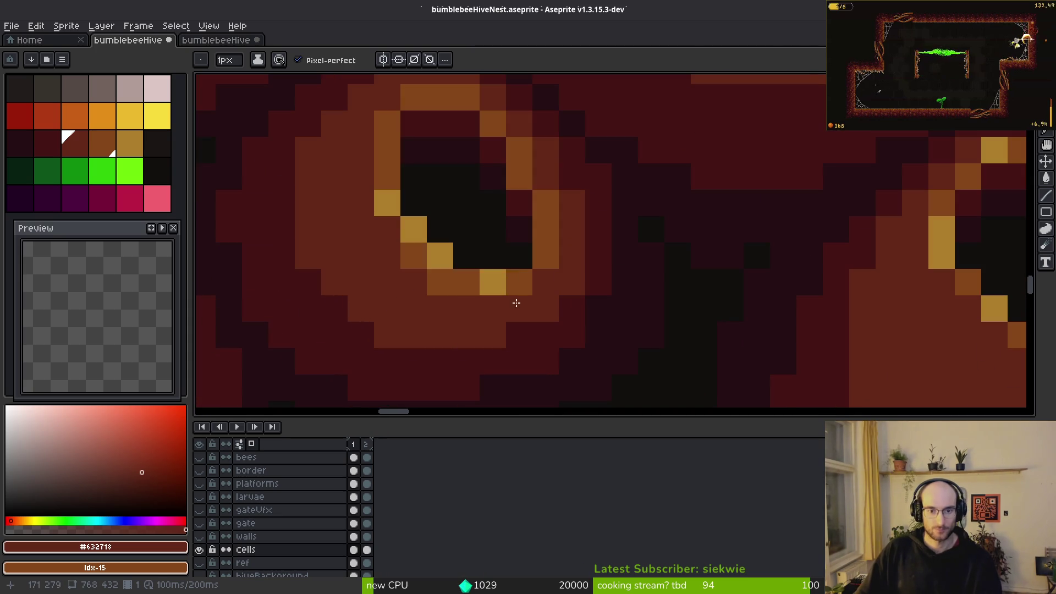
pyautogui.keyDown('alt'); pyautogui.click(440, 255); pyautogui.keyUp('alt')
pyautogui.moveTo(495, 282); pyautogui.dragTo(473, 276)
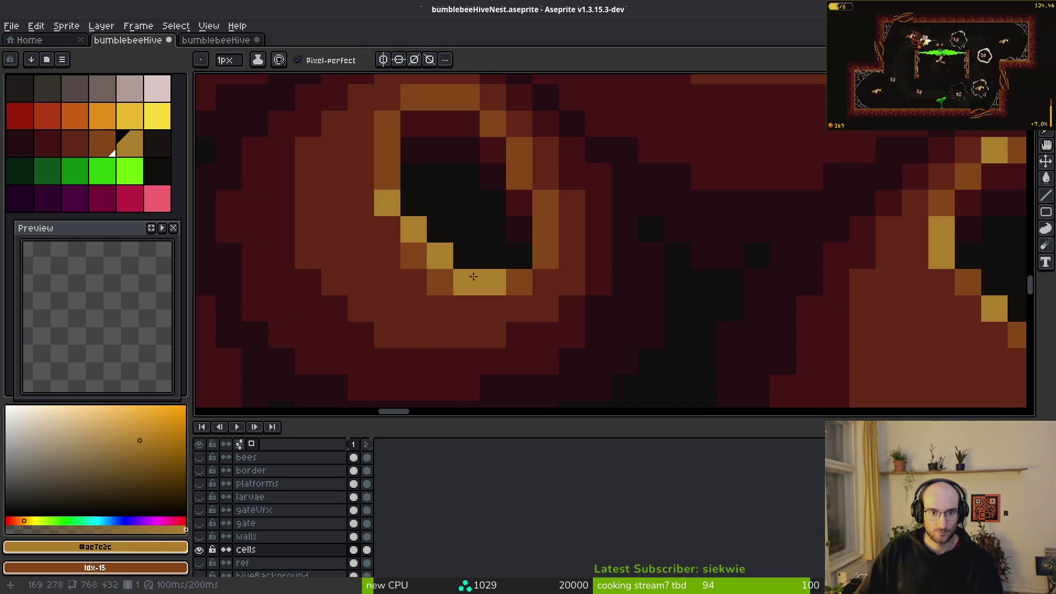
pyautogui.click(388, 176)
pyautogui.rightClick(467, 282)
pyautogui.scroll(-3, 545, 256)
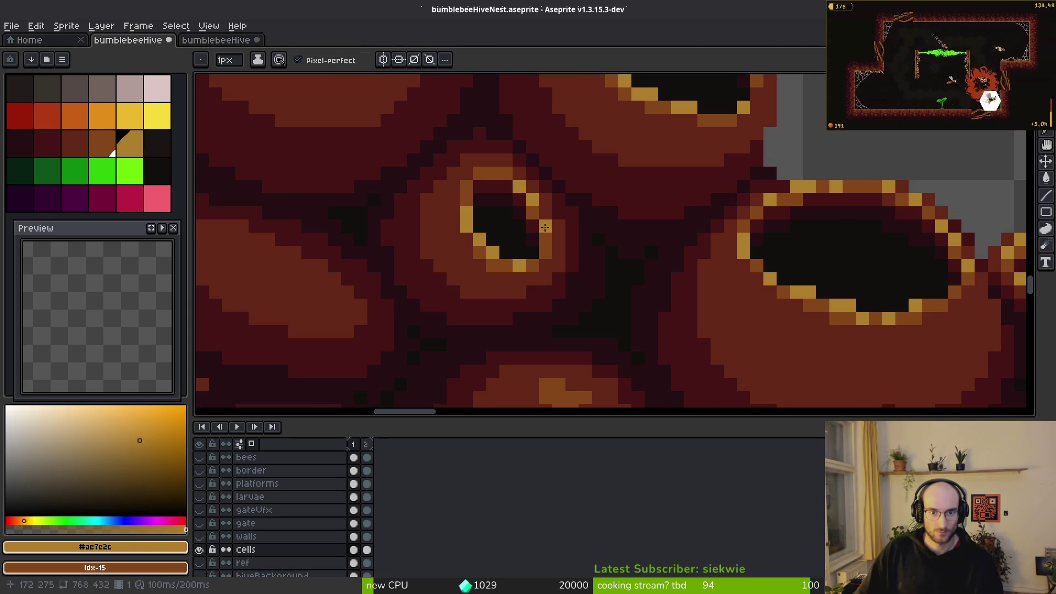
pyautogui.scroll(-3, 598, 282)
pyautogui.hotkey('ctrl', 's')
# - Add a gold highlight to a small cell's hole and save the nest artwork
pyautogui.scroll(-2, 617, 303)
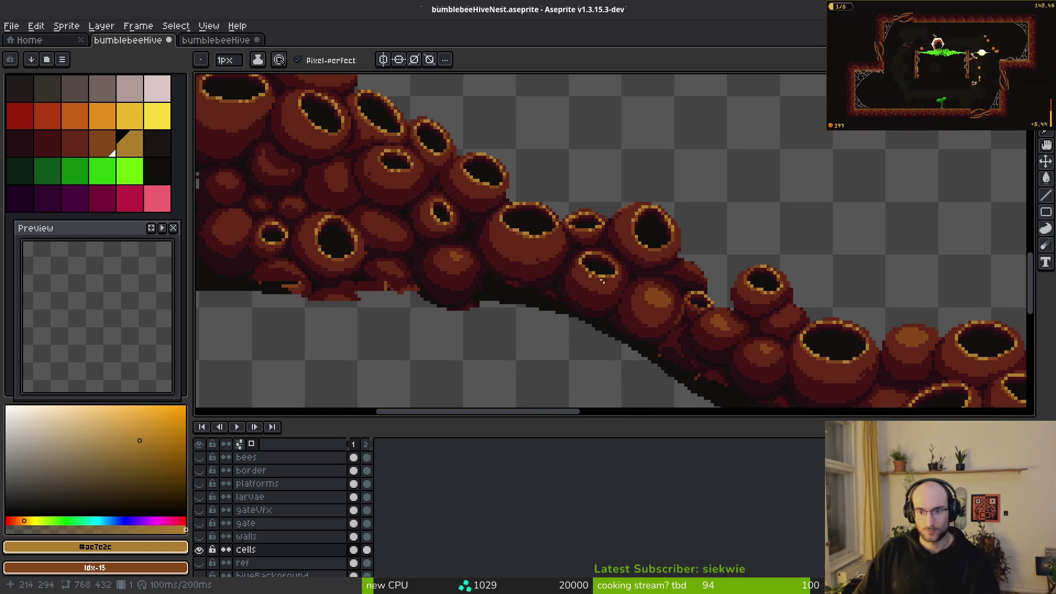
pyautogui.scroll(-3, 418, 280)
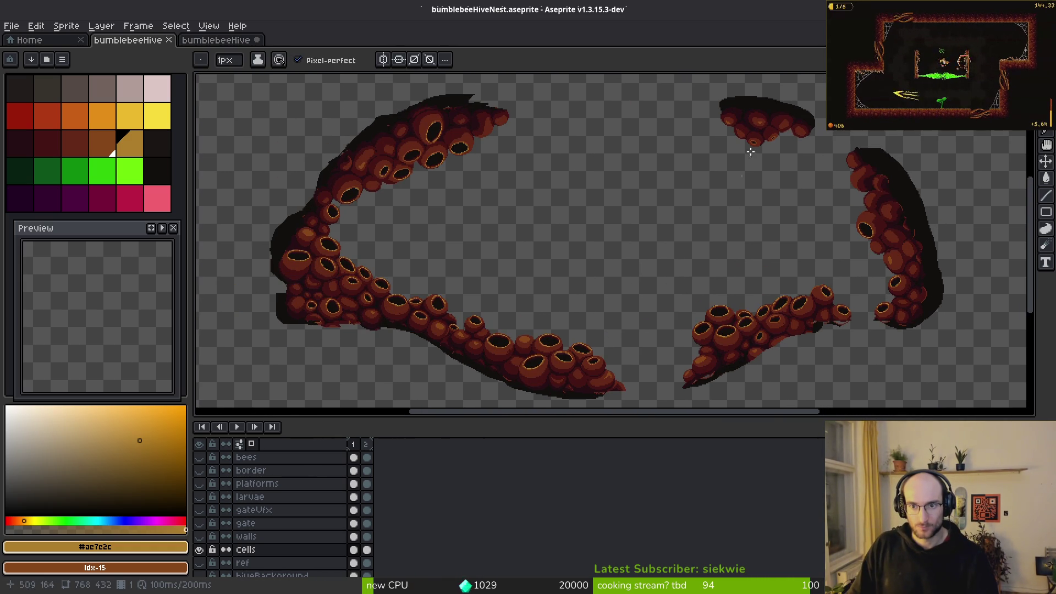
pyautogui.scroll(5, 734, 165)
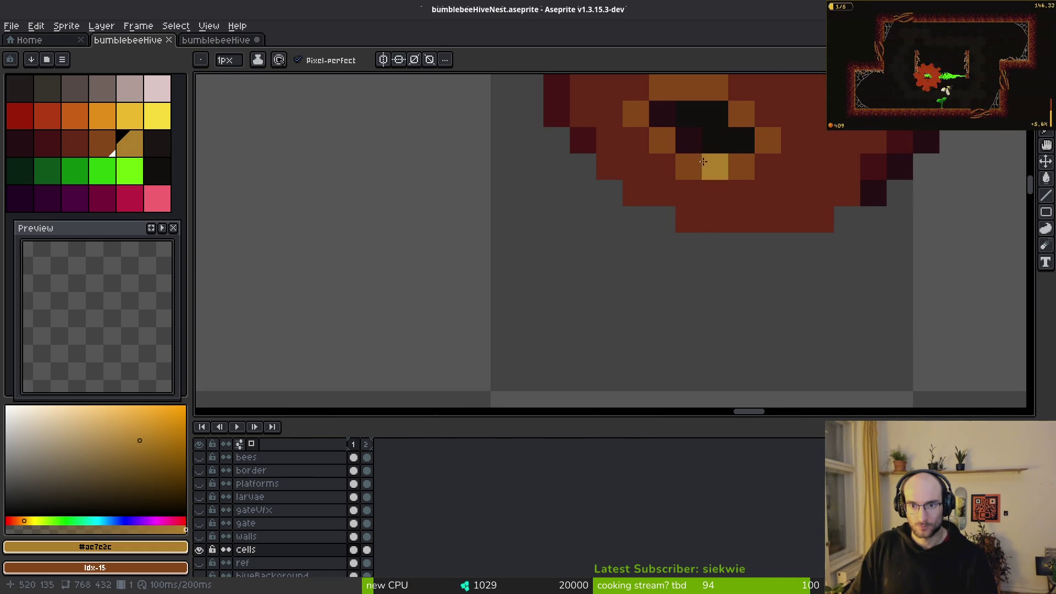
pyautogui.scroll(-2, 692, 166)
pyautogui.scroll(1, 759, 187)
pyautogui.scroll(-2, 820, 224)
pyautogui.scroll(2, 920, 196)
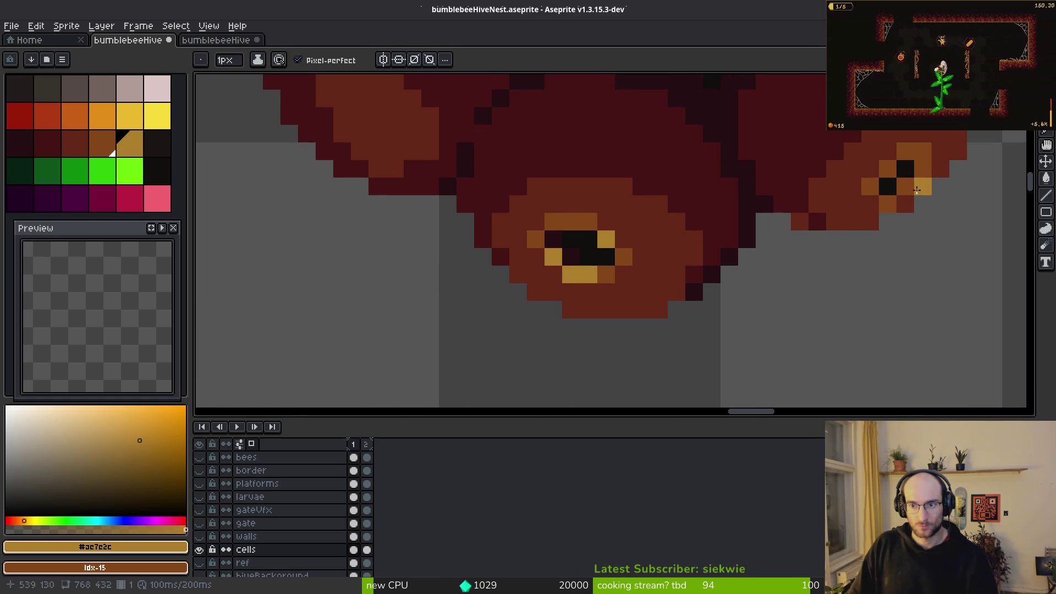
pyautogui.click(881, 197)
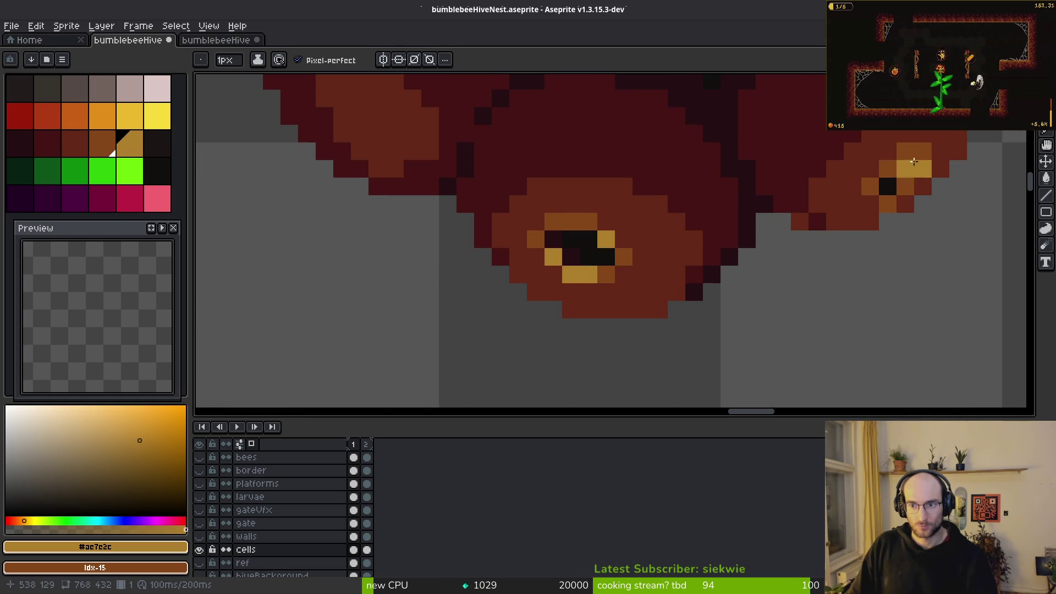
pyautogui.click(908, 155)
pyautogui.scroll(-5, 935, 242)
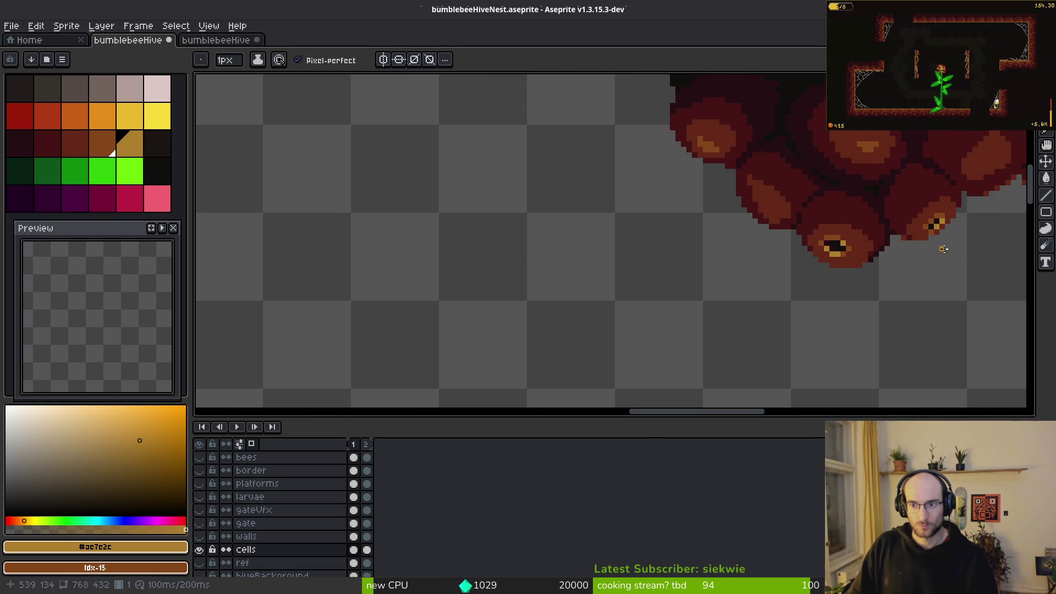
pyautogui.hotkey('ctrl', 's')
pyautogui.scroll(-3, 798, 252)
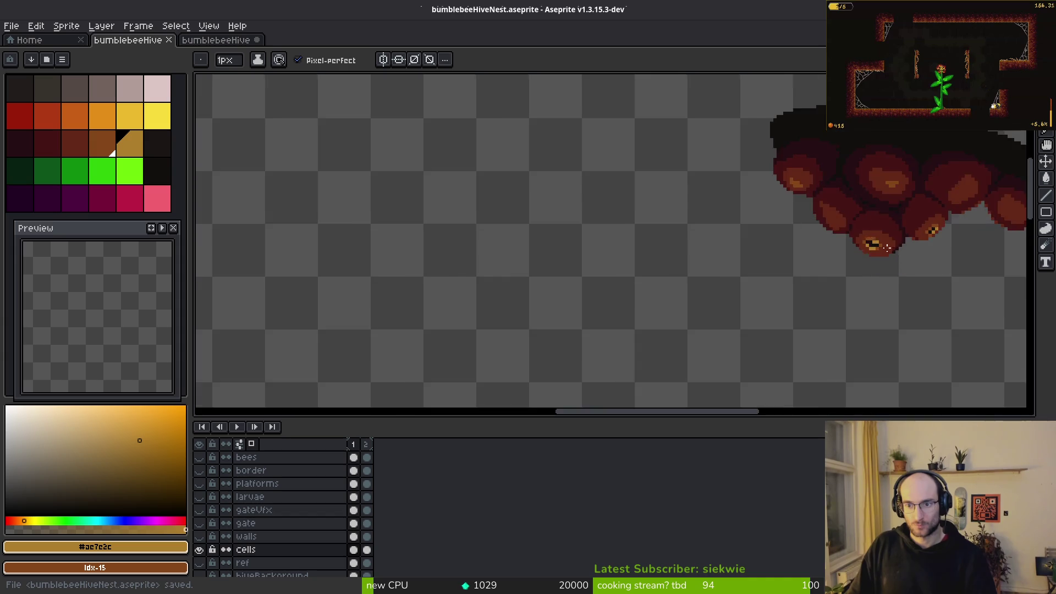
pyautogui.scroll(-2, 750, 255)
pyautogui.hotkey('ctrl', 'e')
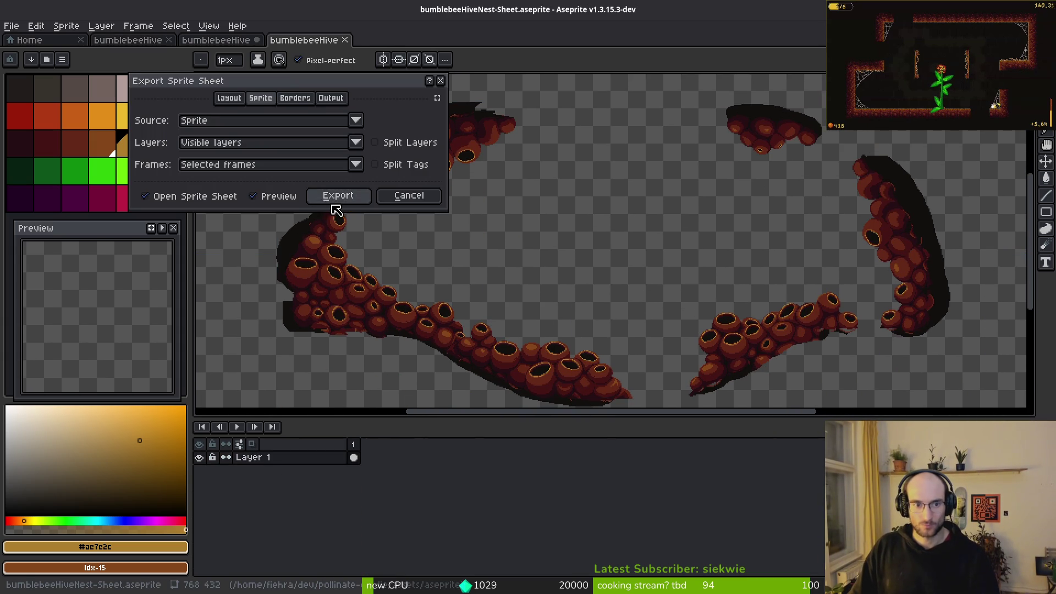
# - Export the sheet over art/environment/bumblebeeNest.png, confirming the overwrite
pyautogui.click(336, 199)
pyautogui.hotkey('ctrl', 'alt', 'shift', 's')
pyautogui.click(260, 49)
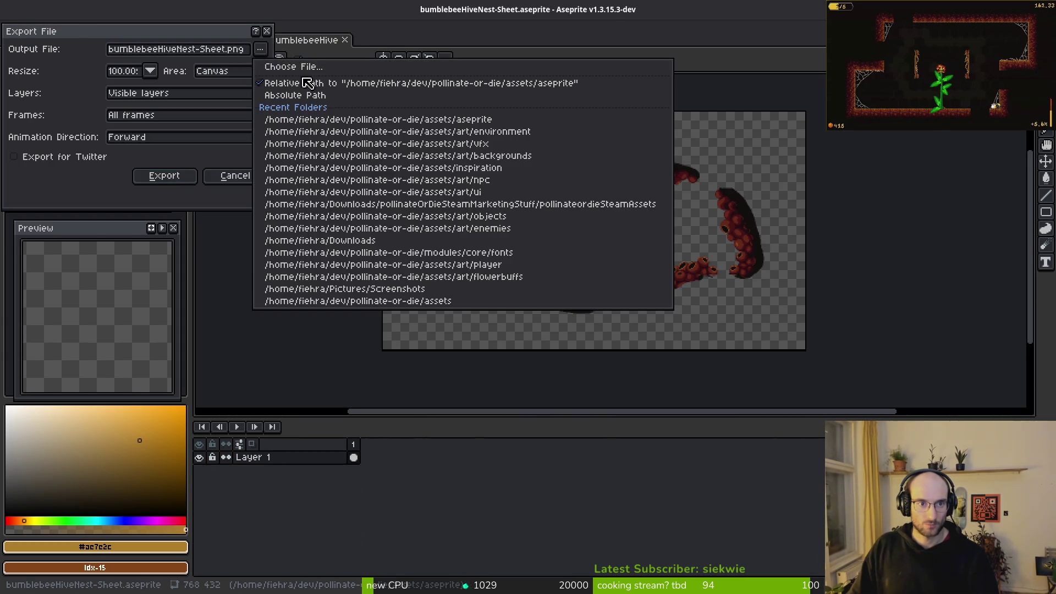
pyautogui.click(266, 65)
pyautogui.doubleClick(77, 93)
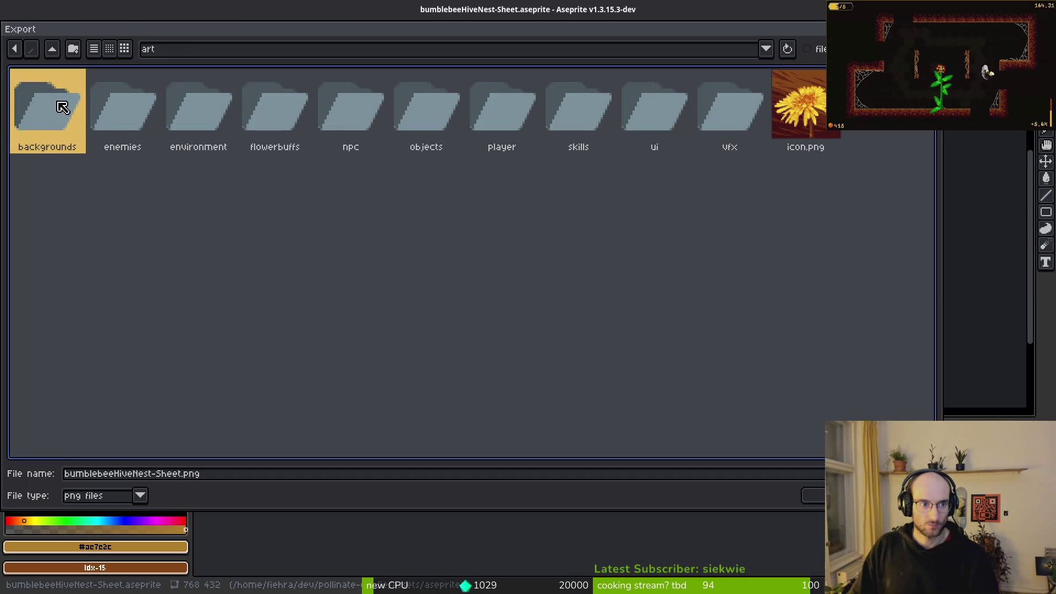
pyautogui.doubleClick(209, 124)
pyautogui.click(78, 138)
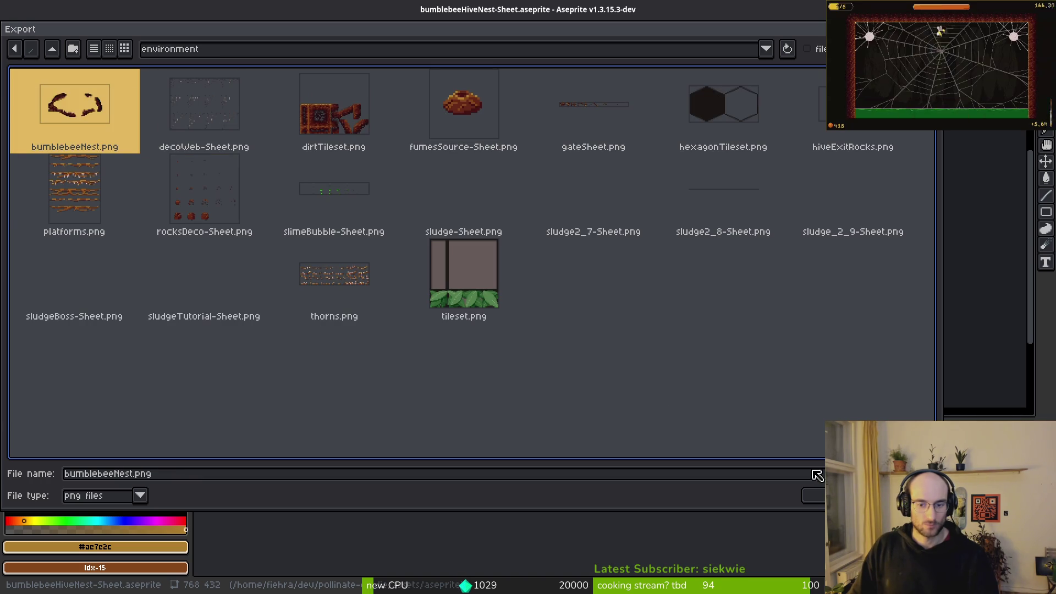
pyautogui.press('Return')
pyautogui.click(469, 337)
pyautogui.press('Return')
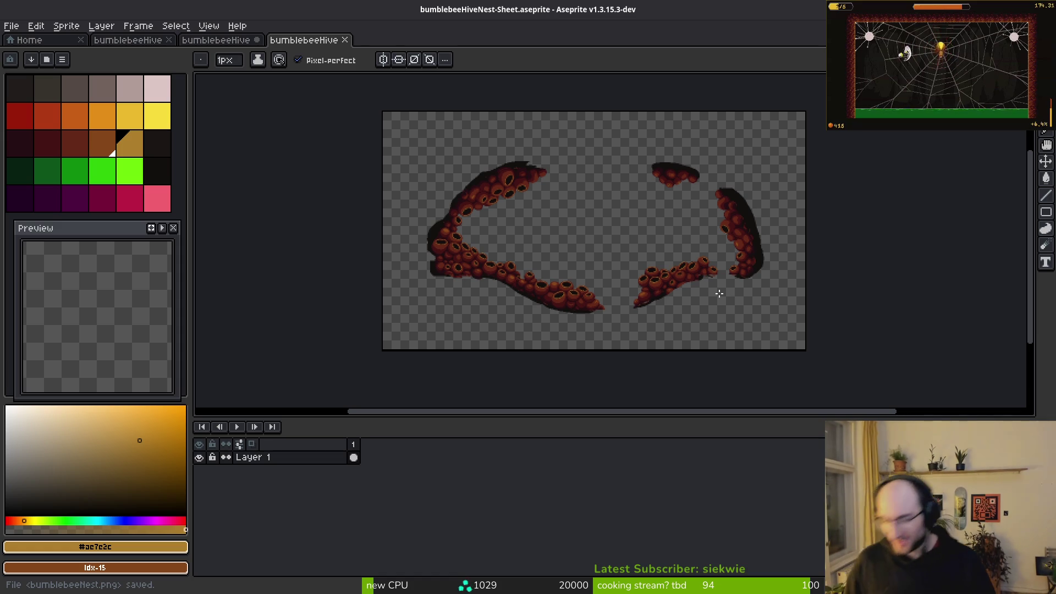
pyautogui.press('i')
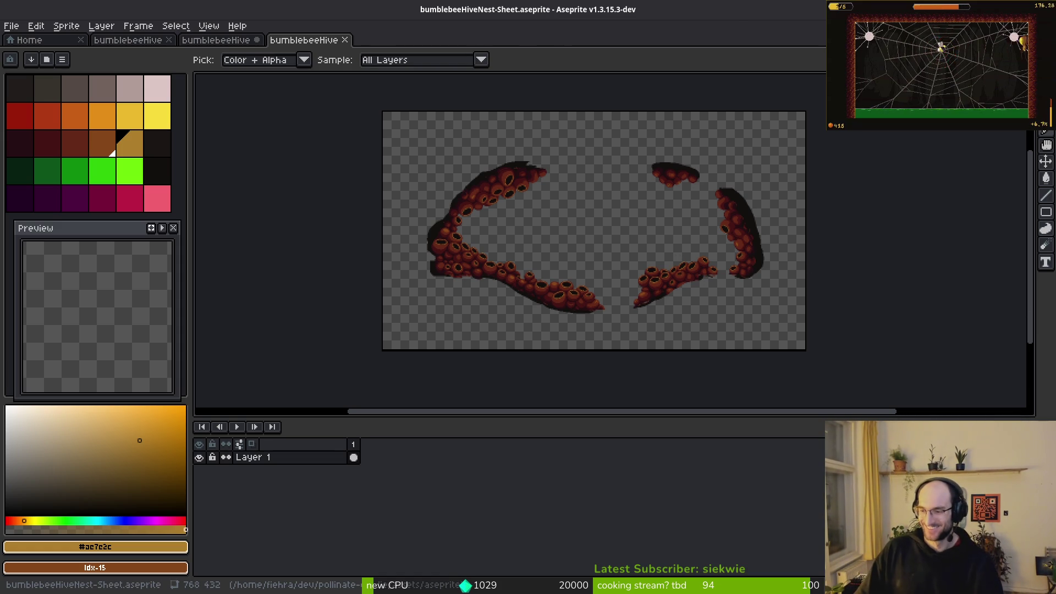
pyautogui.hotkey('alt', 'Tab')
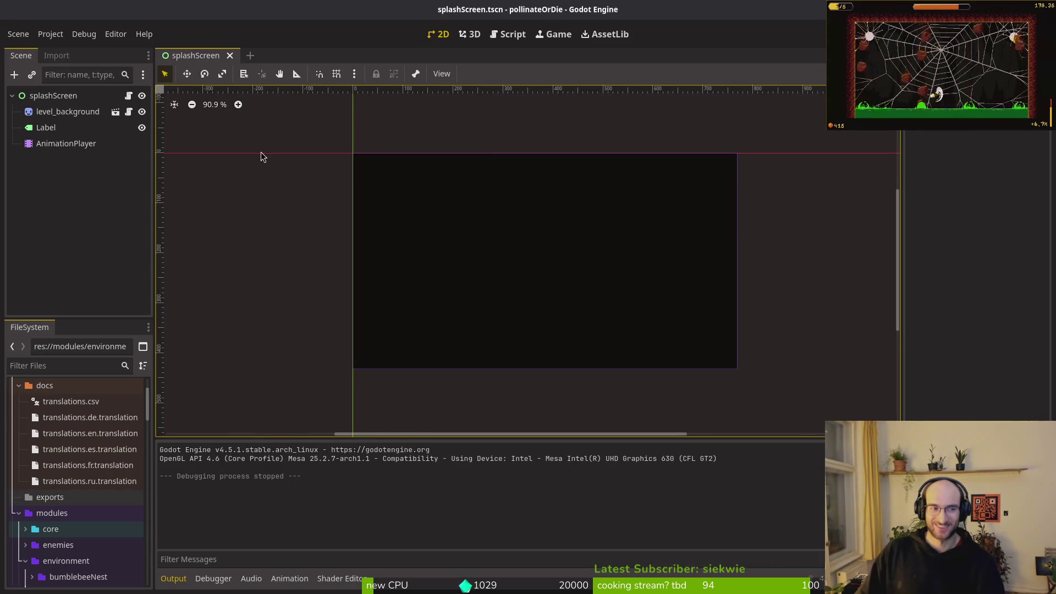
# - Run the game, continue the saved game into the hive level, then stop the run
pyautogui.press('F5')
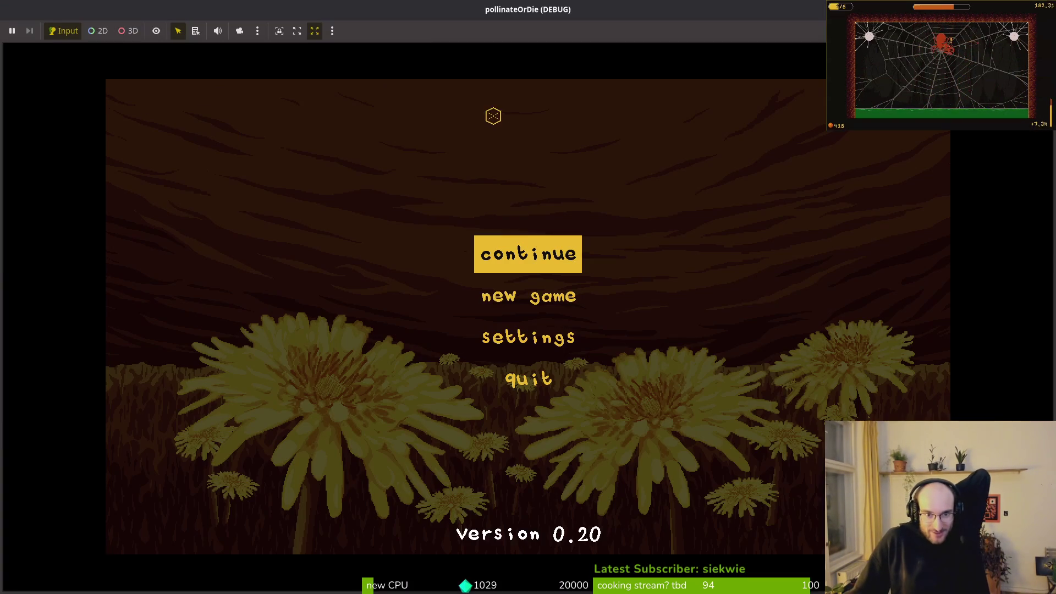
pyautogui.press('Return')
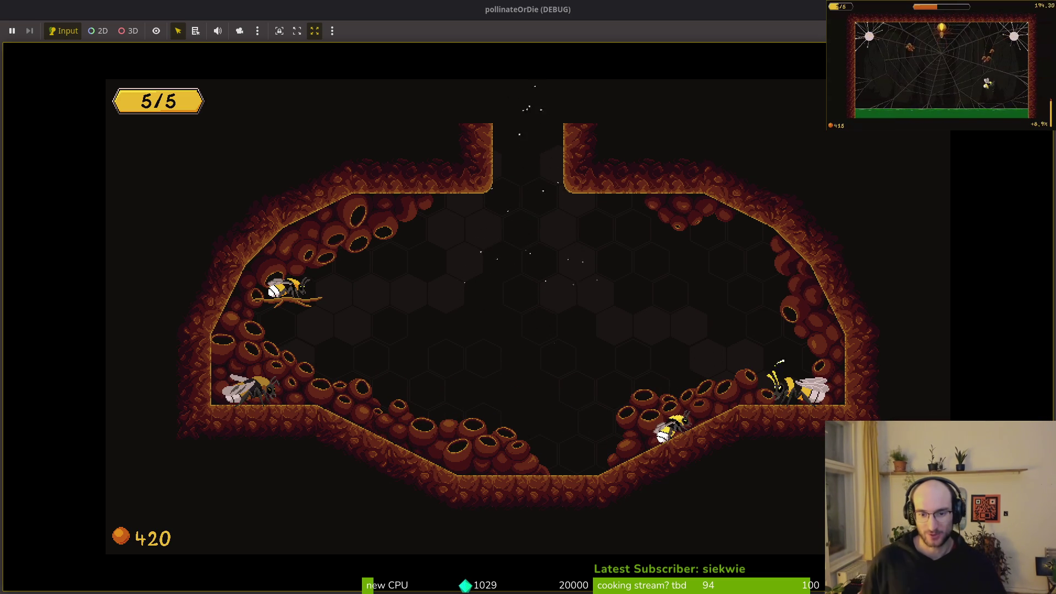
pyautogui.press('F8')
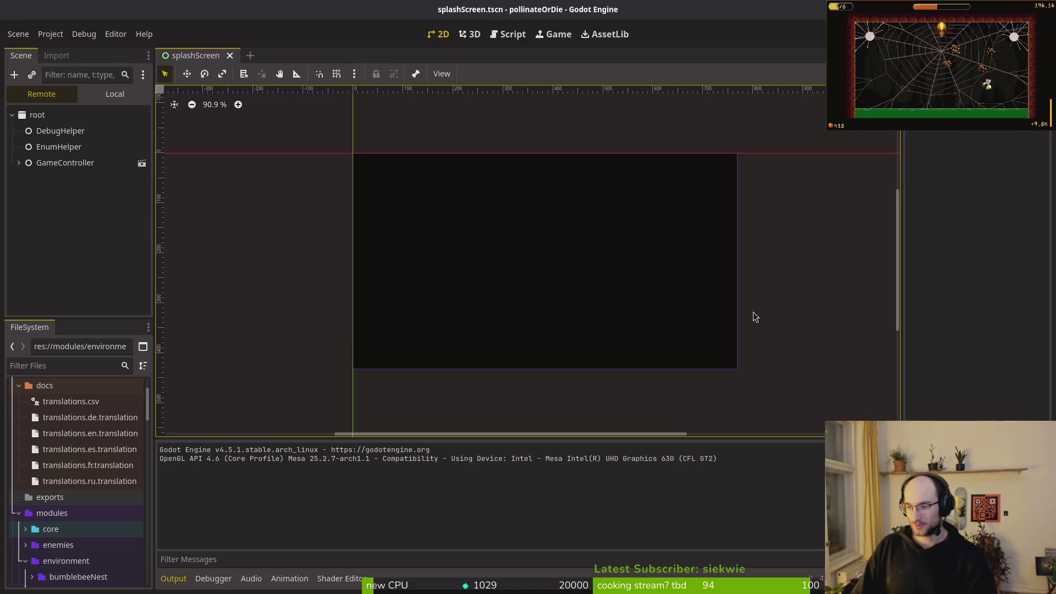
pyautogui.hotkey('alt', 'Tab')
pyautogui.scroll(5, 618, 270)
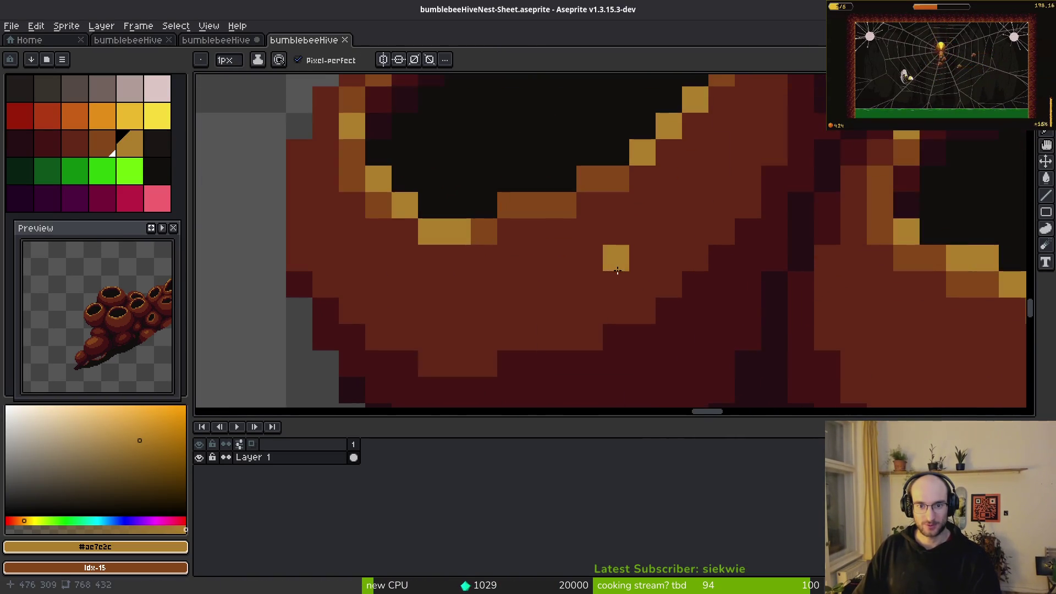
# - Touch up hive-cell rim pixels in gold and orange-brown #854619 with pencil and eyedropper
pyautogui.scroll(-1, 618, 270)
pyautogui.scroll(1, 561, 261)
pyautogui.rightClick(549, 285)
pyautogui.click(628, 254)
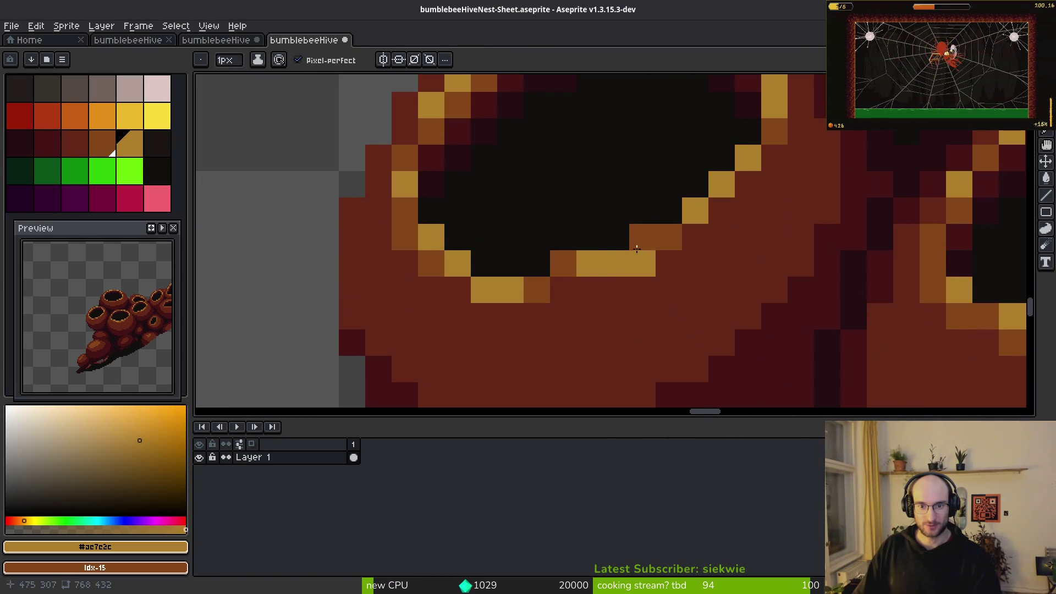
pyautogui.keyDown('alt'); pyautogui.click(542, 258); pyautogui.keyUp('alt')
pyautogui.scroll(-3, 627, 291)
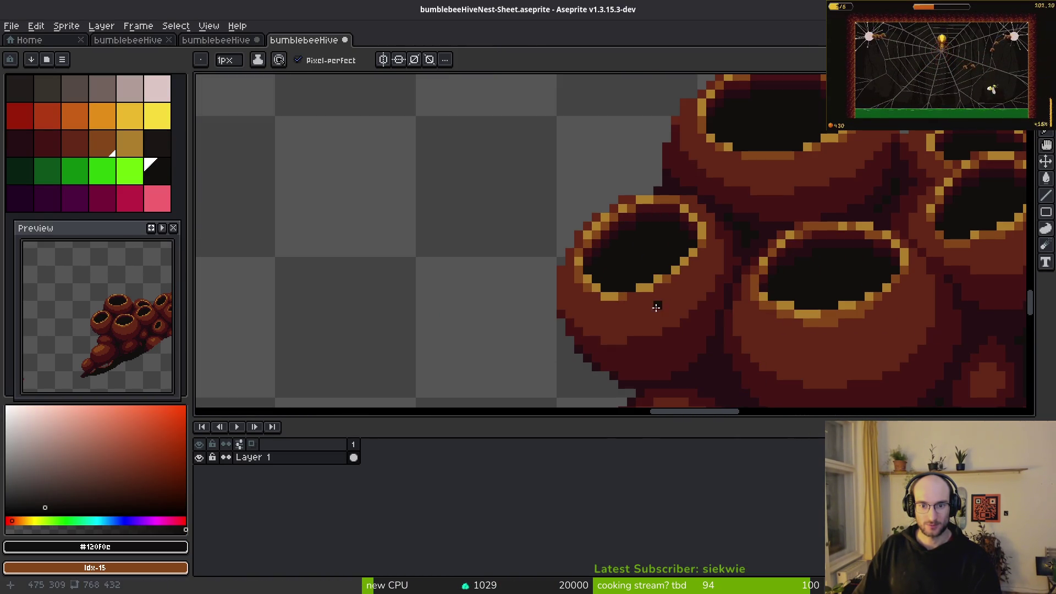
pyautogui.keyDown('alt'); pyautogui.click(629, 293); pyautogui.keyUp('alt')
pyautogui.scroll(5, 618, 292)
pyautogui.click(665, 266)
pyautogui.scroll(-4, 761, 261)
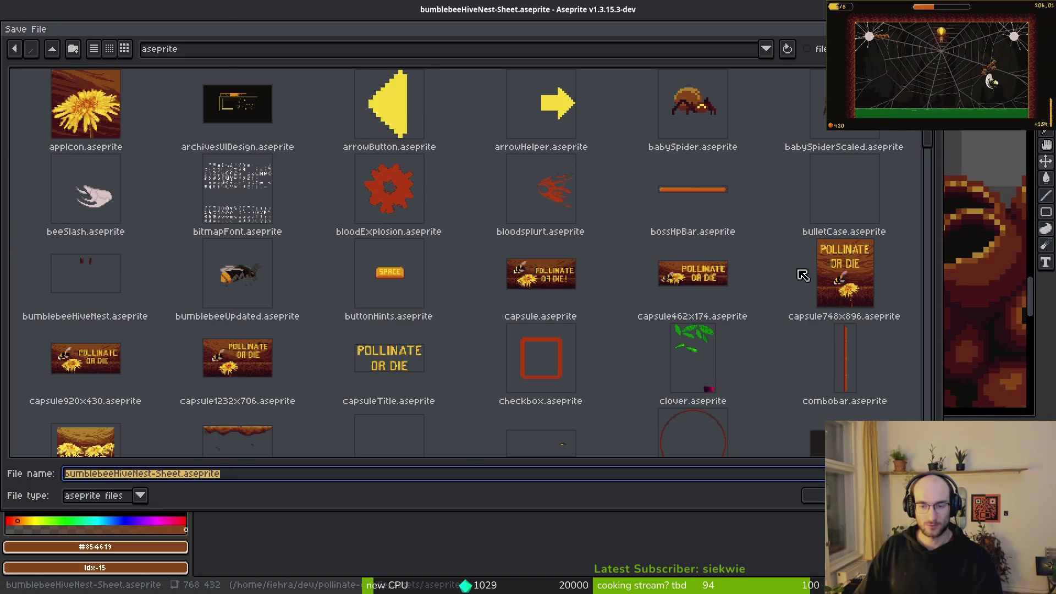
# - Dismiss the sheet's save prompt without saving and switch to the bumblebeeHiveNest file
pyautogui.press('Escape')
pyautogui.scroll(-4, 665, 281)
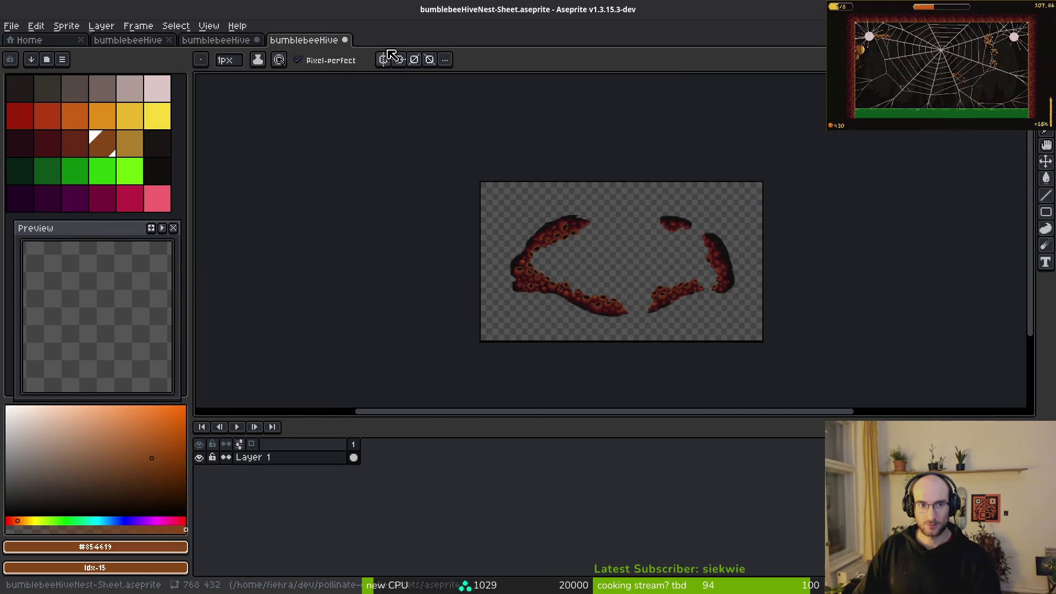
pyautogui.hotkey('ctrl', 's')
pyautogui.press('Escape')
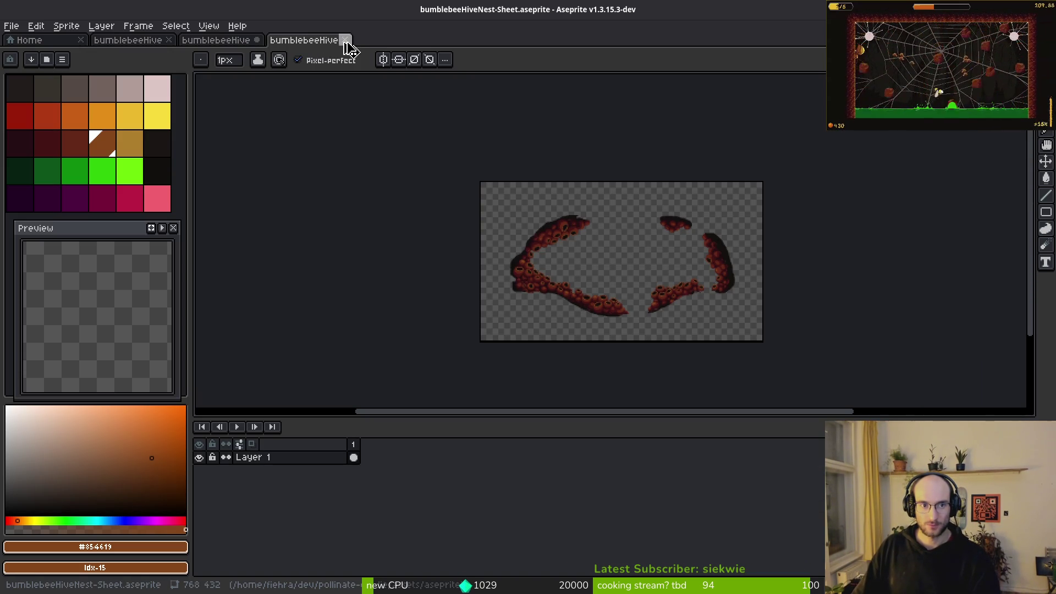
pyautogui.press('+')
pyautogui.hotkey('ctrl', 'shift', 'Tab')
pyautogui.hotkey('ctrl', 'shift', 'Tab')
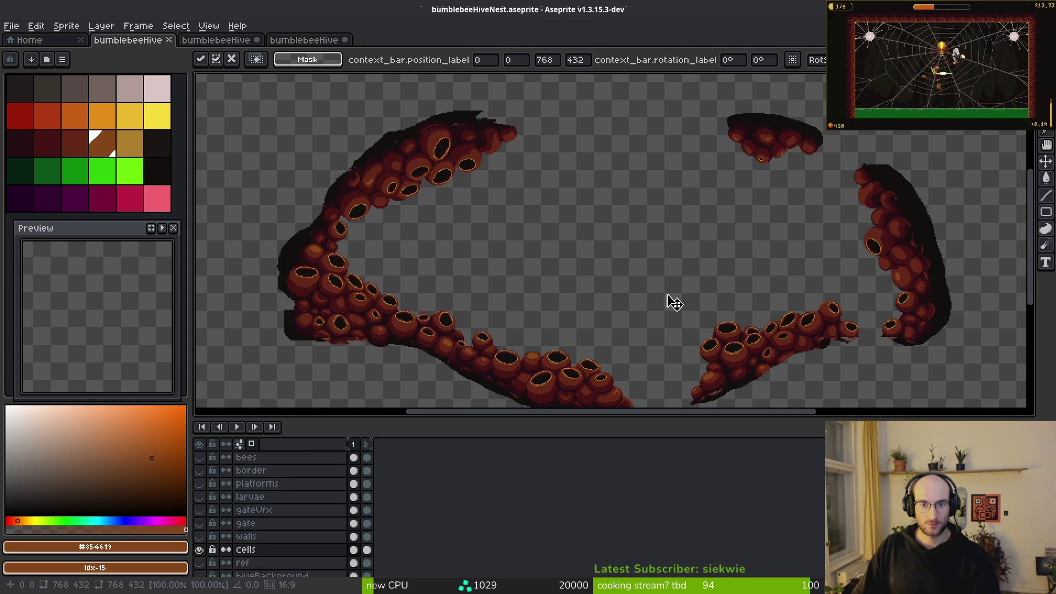
# - Close both unsaved sheet files, discarding changes, and save the layered hive nest file
pyautogui.hotkey('ctrl', 'Tab')
pyautogui.hotkey('ctrl', 'w')
pyautogui.click(538, 332)
pyautogui.hotkey('ctrl', 'w')
pyautogui.click(538, 332)
pyautogui.hotkey('ctrl', 's')
# - Start a sprite sheet export of the hive nest and browse toward the art folder
pyautogui.hotkey('ctrl', 'e')
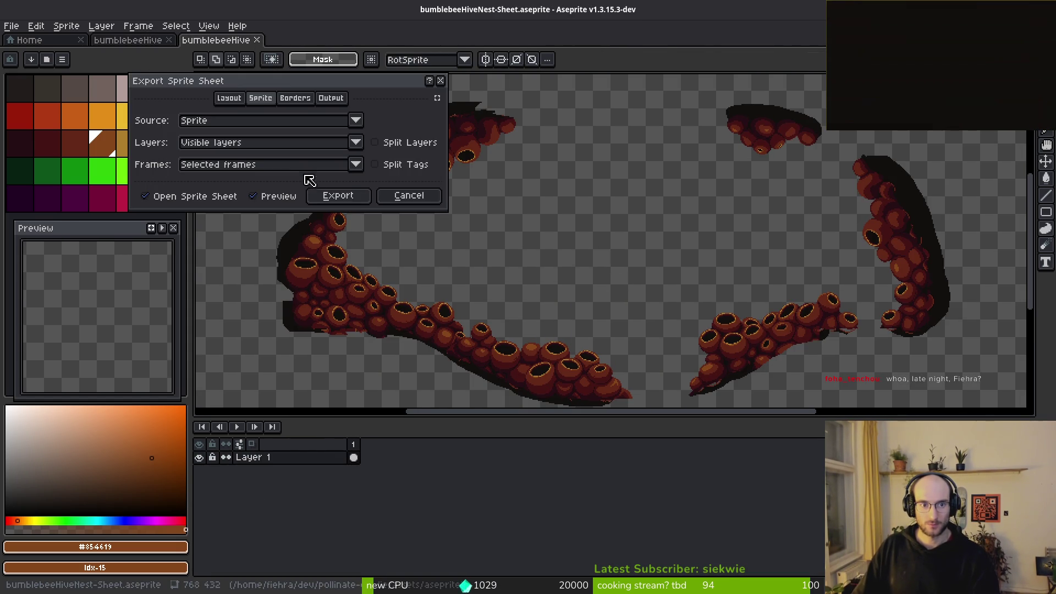
pyautogui.click(336, 197)
pyautogui.hotkey('ctrl', 'alt', 'shift', 's')
pyautogui.click(261, 49)
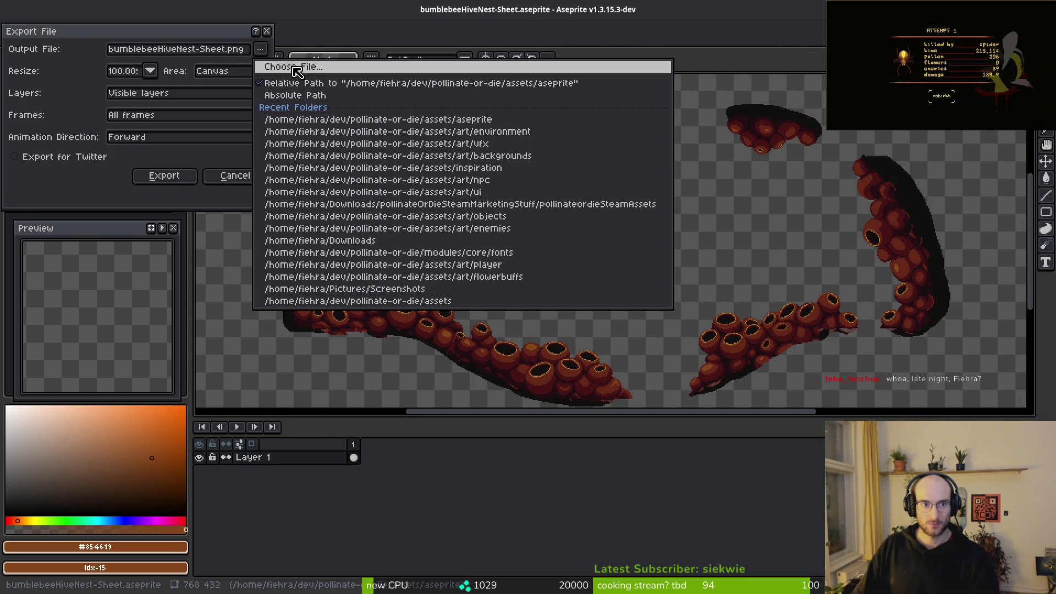
pyautogui.click(272, 64)
pyautogui.click(53, 49)
pyautogui.click(49, 93)
# - Export the sprite sheet over art/environment/bumblebeeNest.png, confirming the overwrite
pyautogui.doubleClick(80, 107)
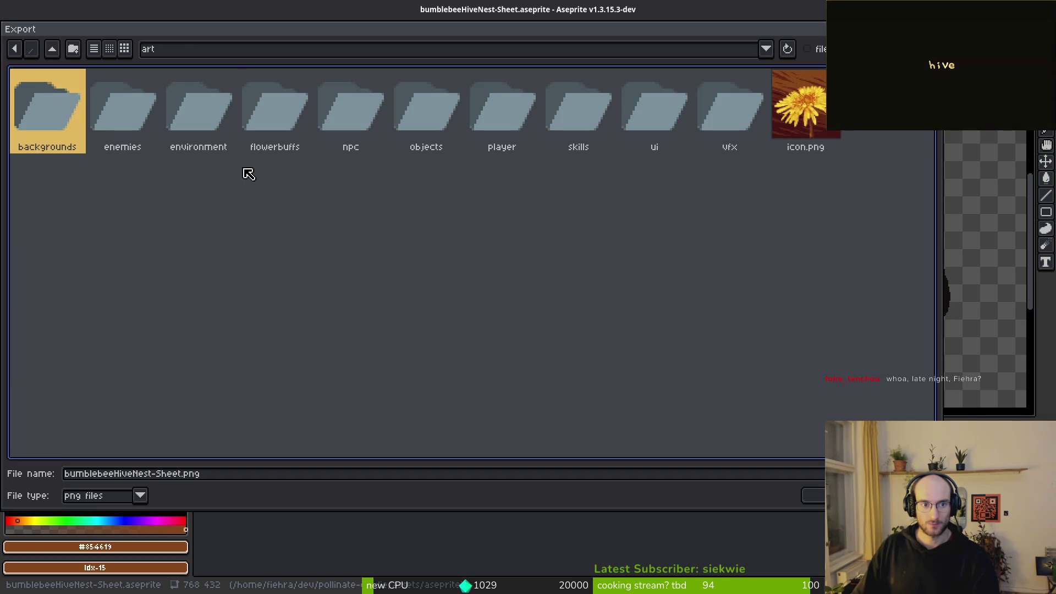
pyautogui.doubleClick(230, 109)
pyautogui.click(77, 105)
pyautogui.press('Return')
pyautogui.click(456, 335)
pyautogui.click(164, 176)
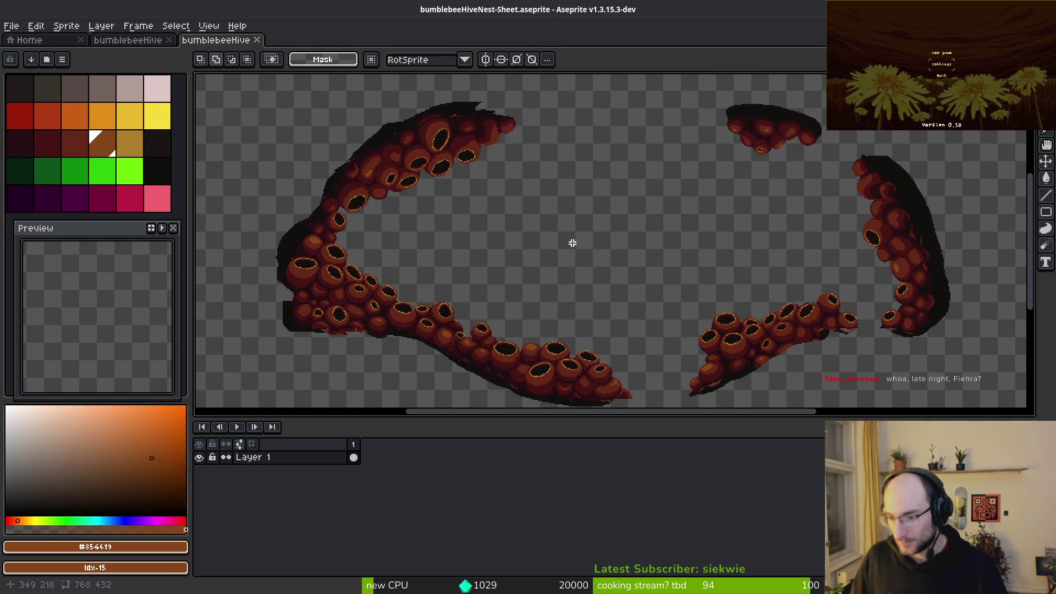
# - Close the two leftover sheet tabs, leaving bumblebeeHiveNest.aseprite open
pyautogui.scroll(-2, 606, 254)
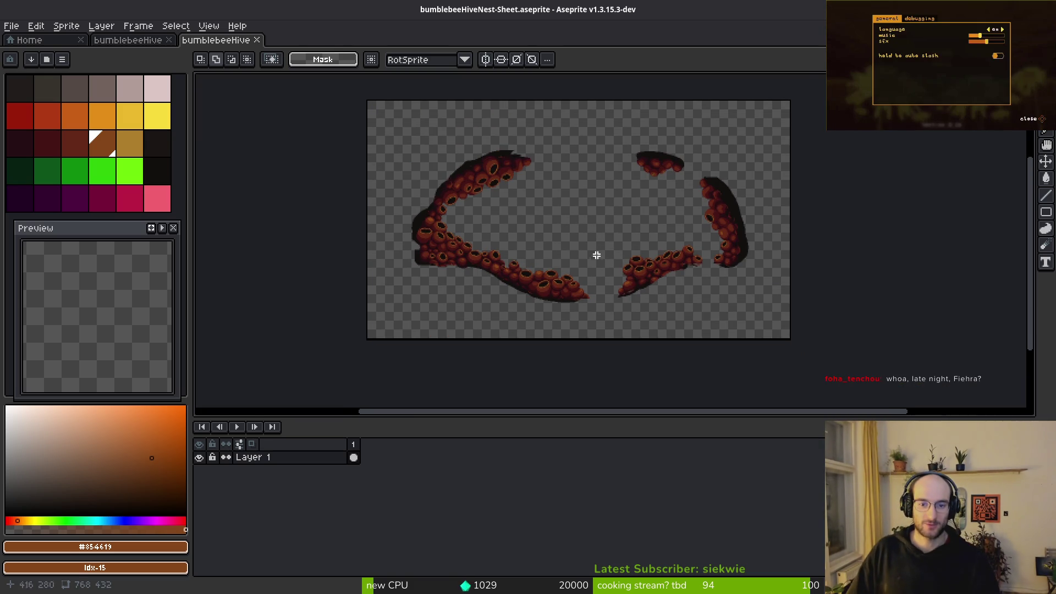
pyautogui.middleClick(225, 43)
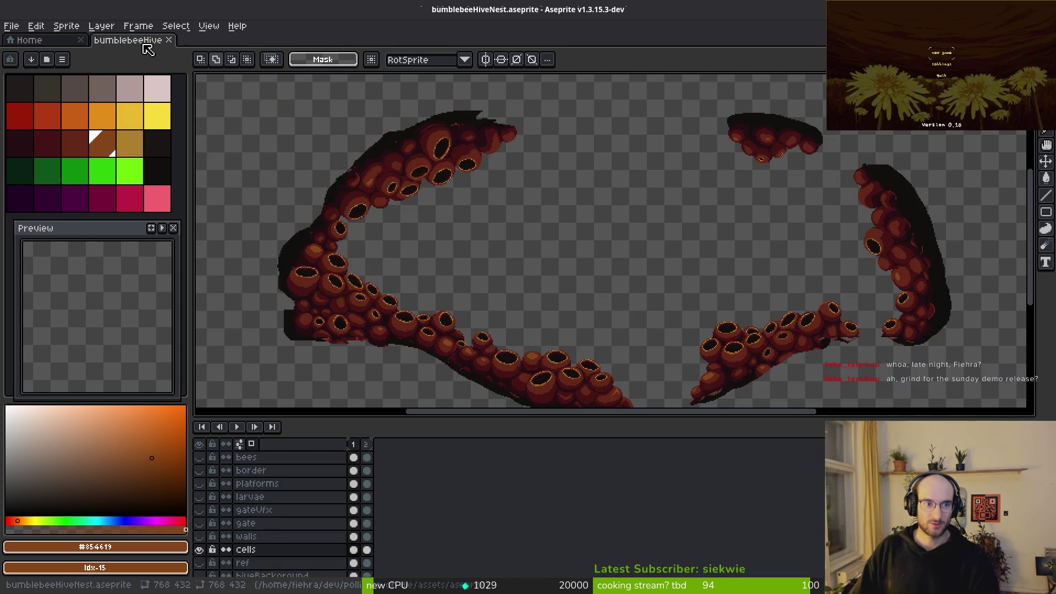
pyautogui.middleClick(150, 44)
# - Let Godot reimport the nest art, stop the running game with F8, and relaunch with F5
pyautogui.hotkey('alt', 'Tab')
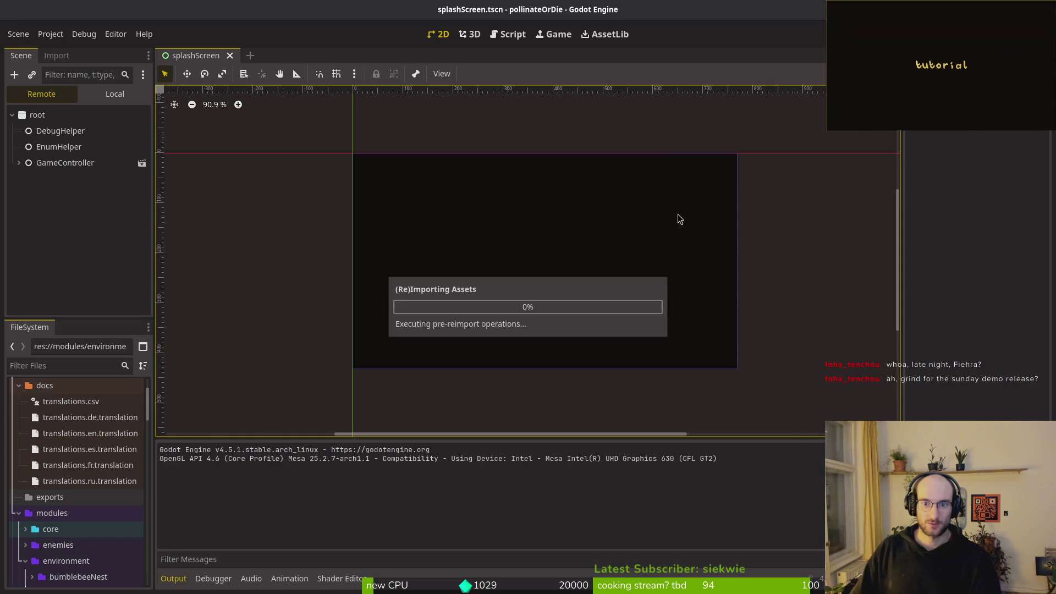
pyautogui.press('F8')
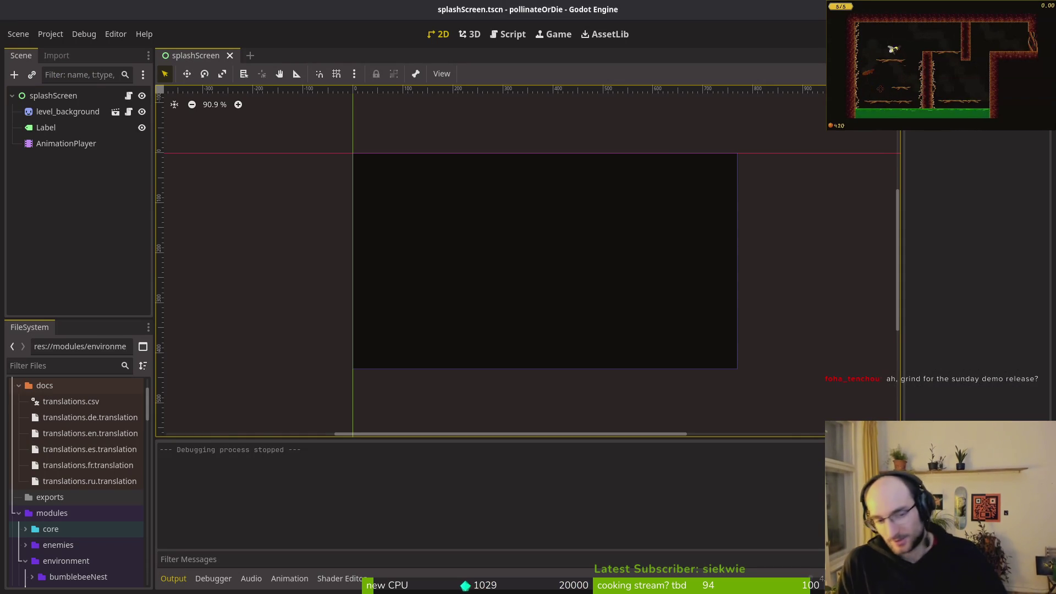
pyautogui.press('super')
pyautogui.press('super')
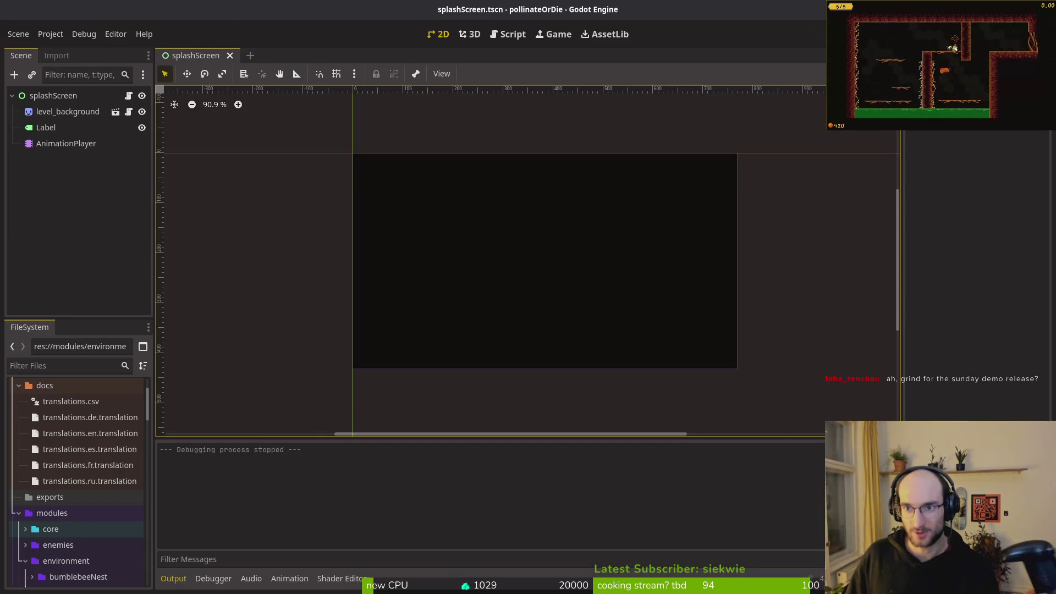
pyautogui.press('F5')
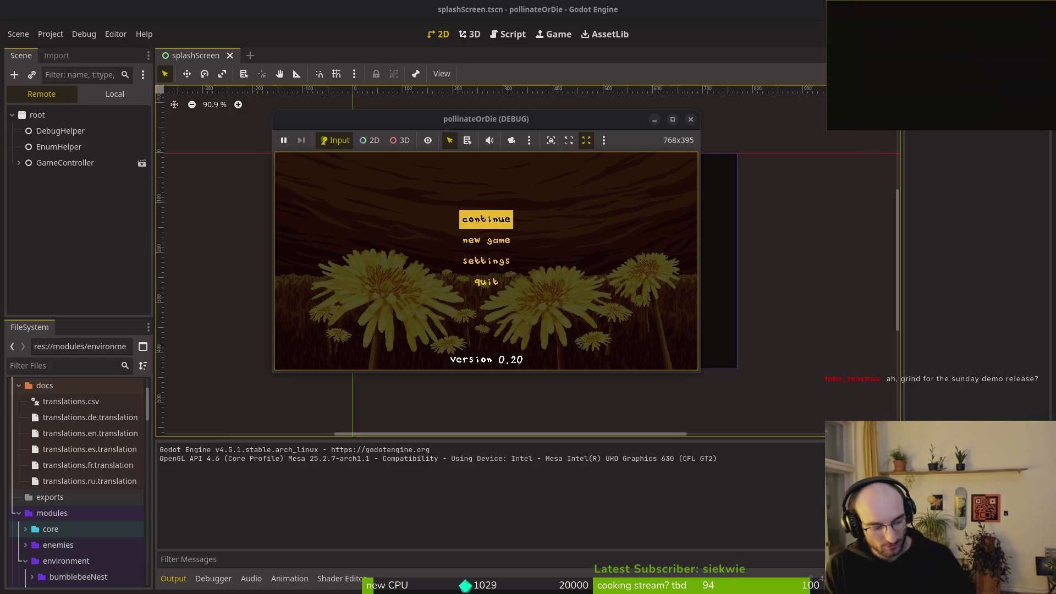
# - Continue into the hive level, fly and dash the bee around the cave, then stop the game
pyautogui.press('Return')
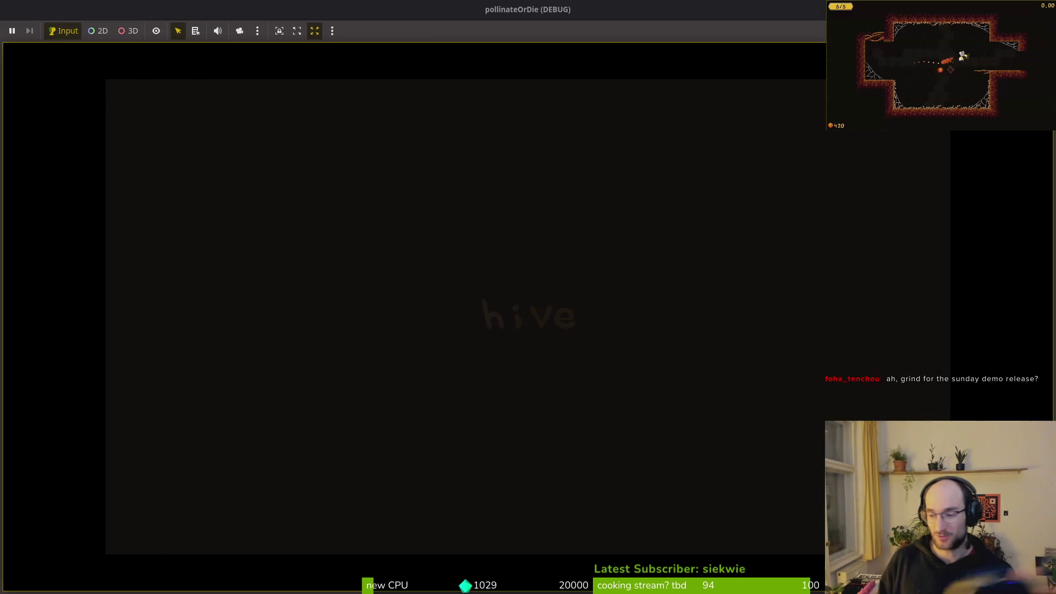
pyautogui.press('Left')
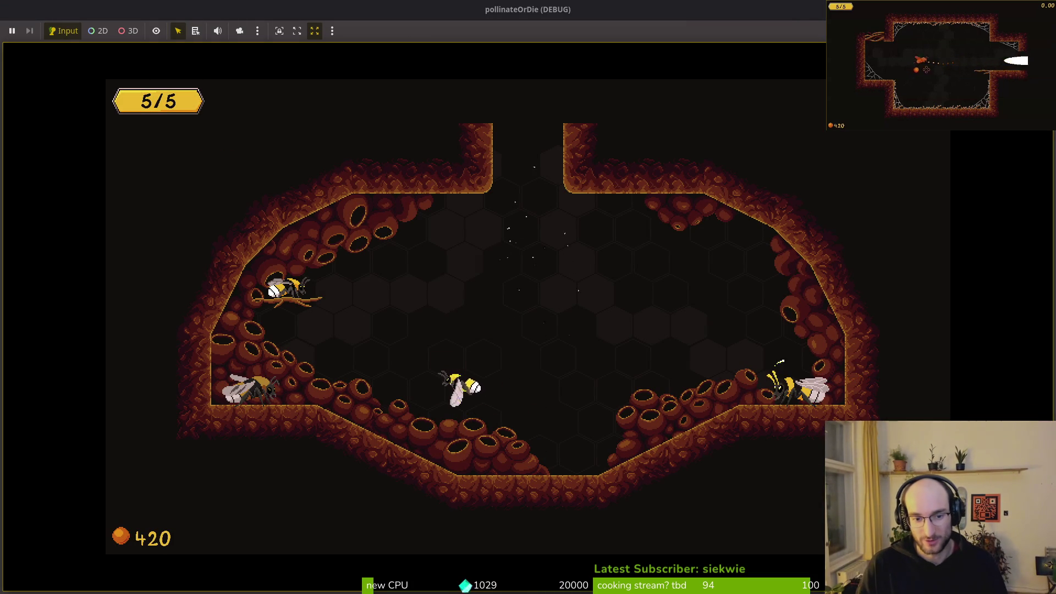
pyautogui.press('Right')
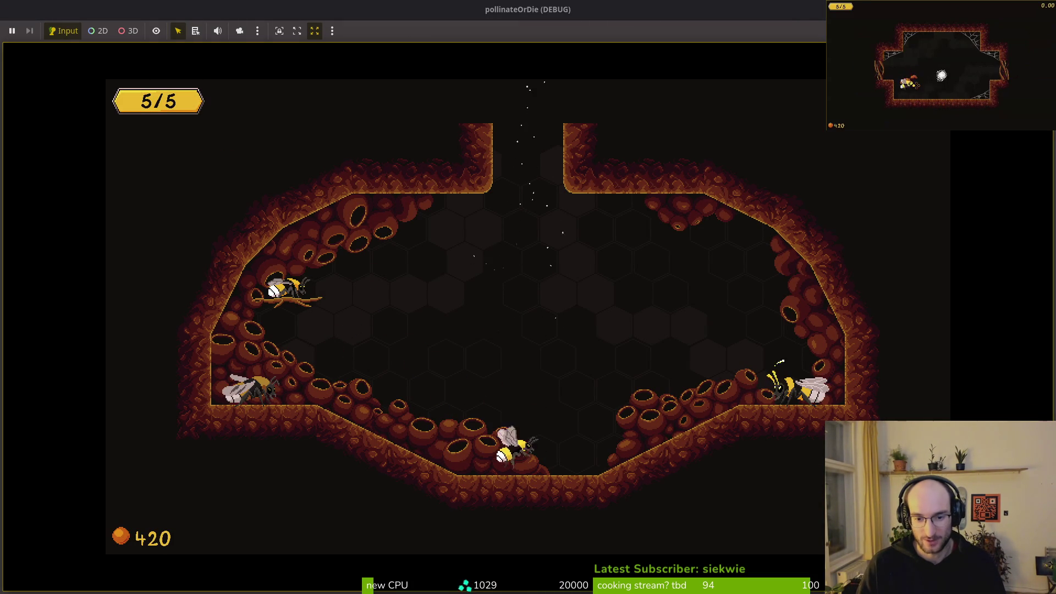
pyautogui.press('Up')
pyautogui.press('Left')
pyautogui.press('Right')
pyautogui.press('Up')
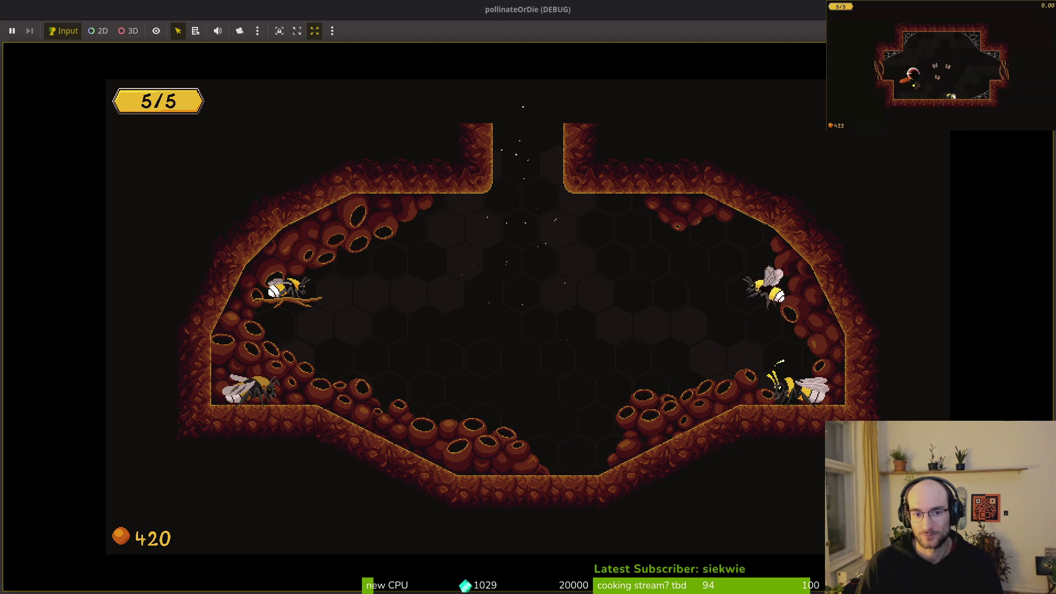
pyautogui.press('Left')
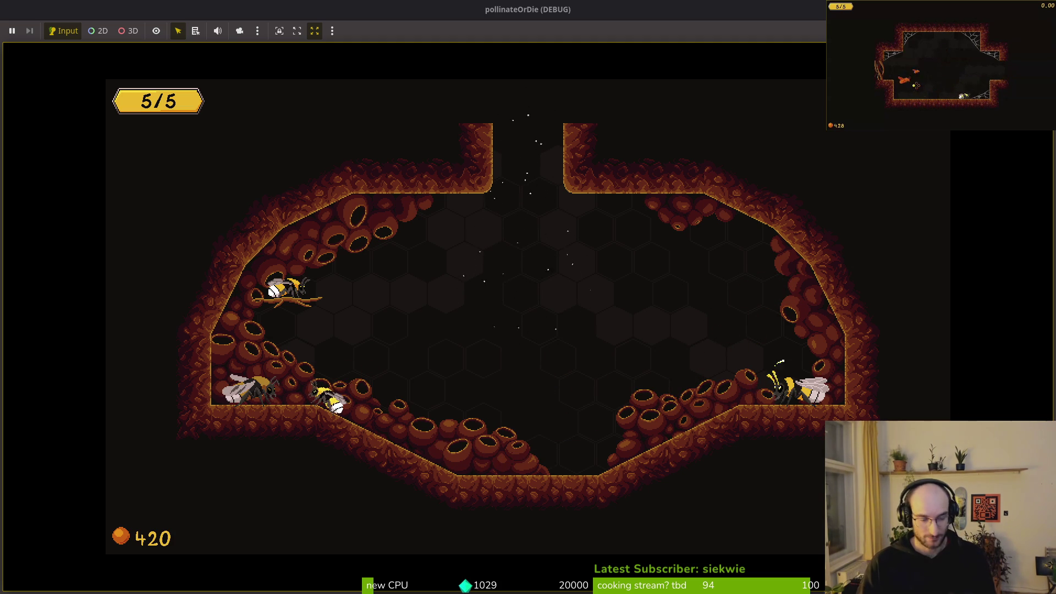
pyautogui.press('Right')
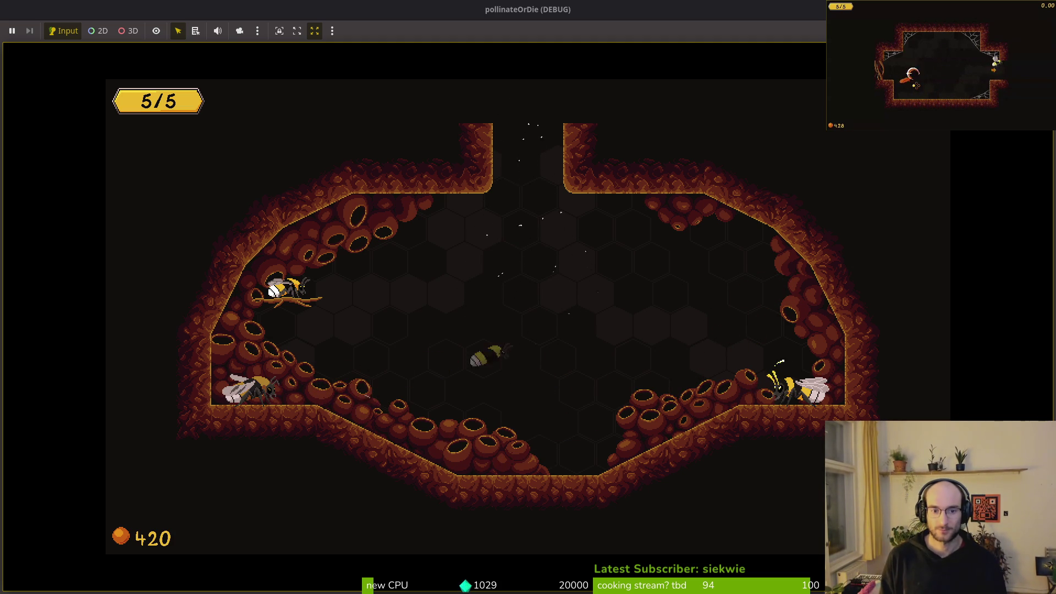
pyautogui.press('Up')
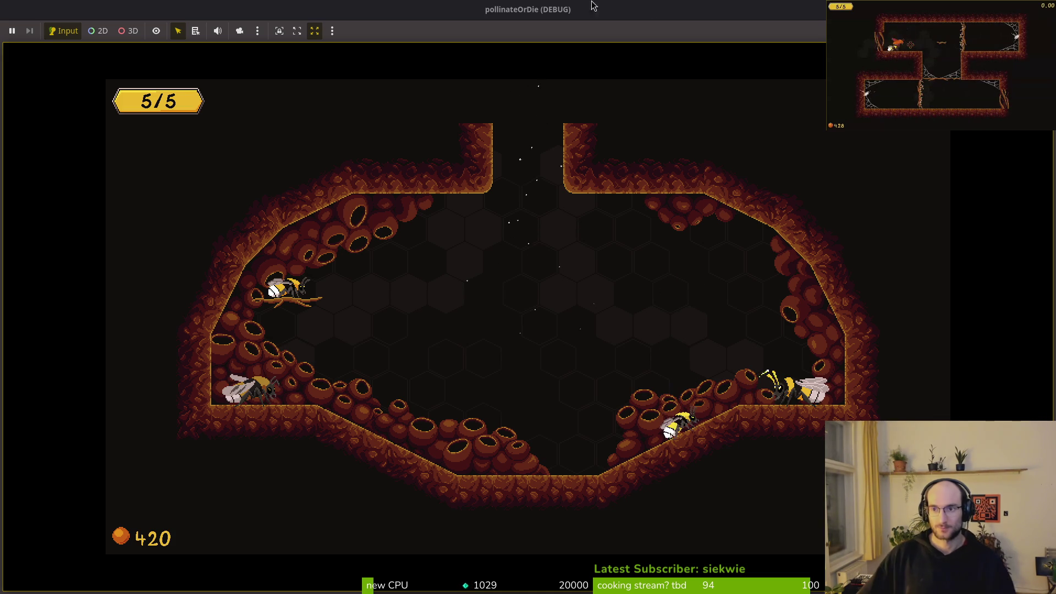
pyautogui.press('F8')
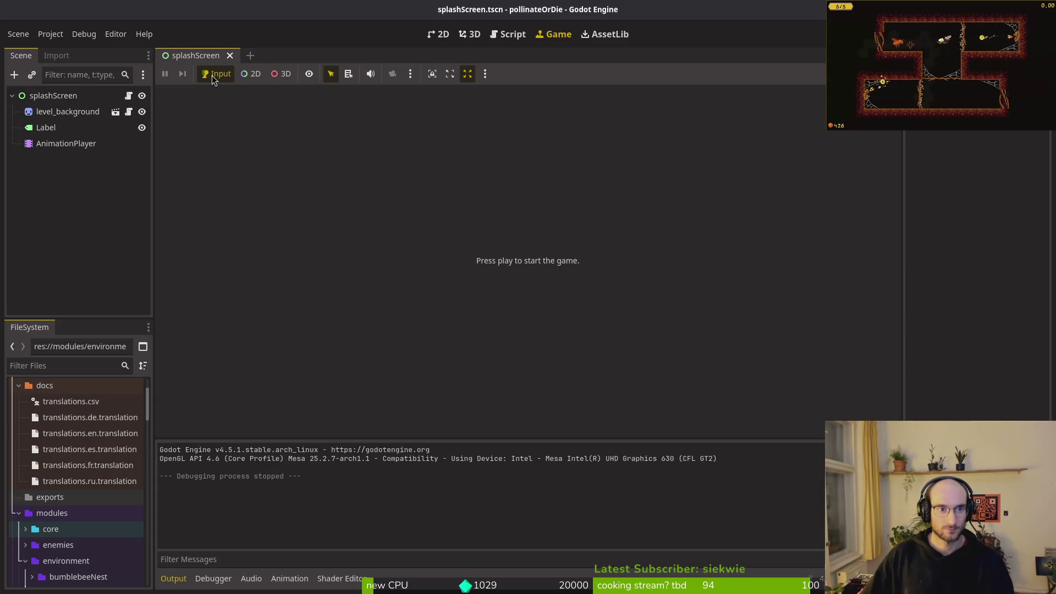
# - Open hive.tscn through the quick resource search and show it in the 2D view
pyautogui.hotkey('shift', 'alt', 'o')
pyautogui.write('ve.t')
pyautogui.press('Return')
pyautogui.click(443, 35)
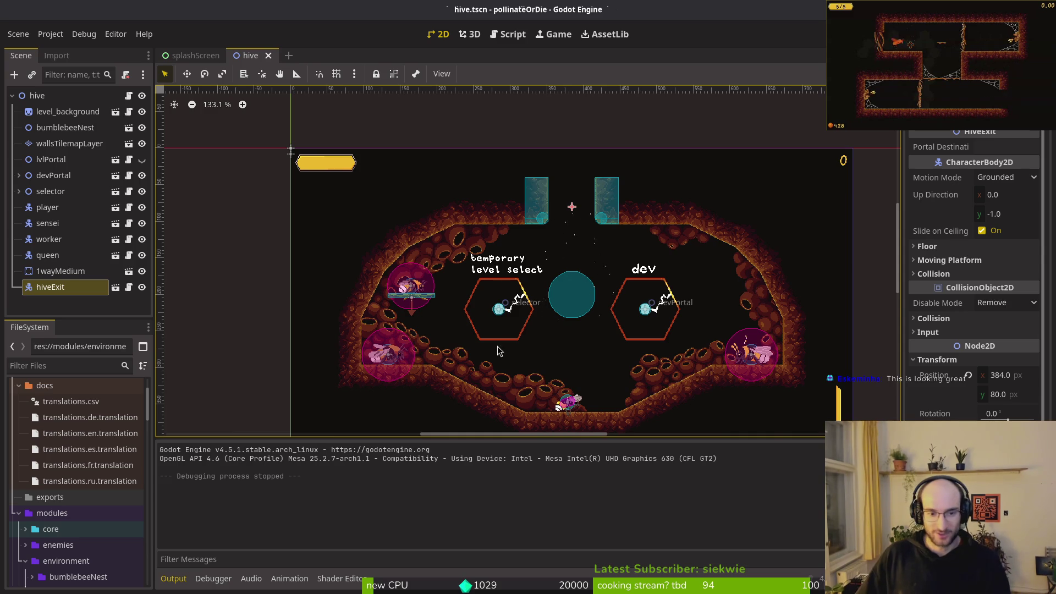
pyautogui.scroll(3, 618, 241)
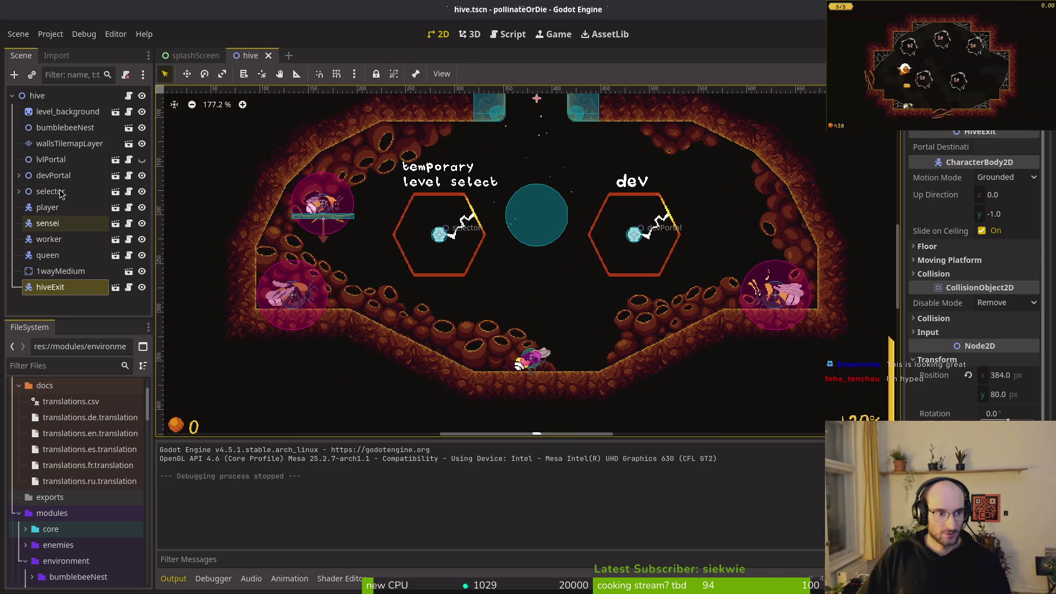
# - Paste a 1wayMedium copy at (573, 205) right of the dev portal and move sensei onto it
pyautogui.click(58, 271)
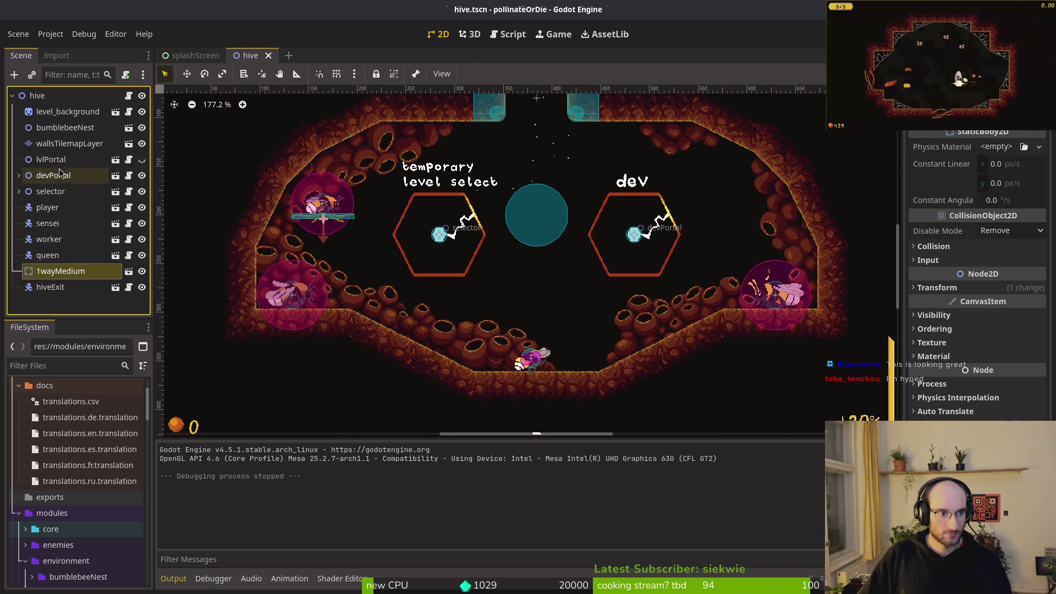
pyautogui.hotkey('ctrl', 'v')
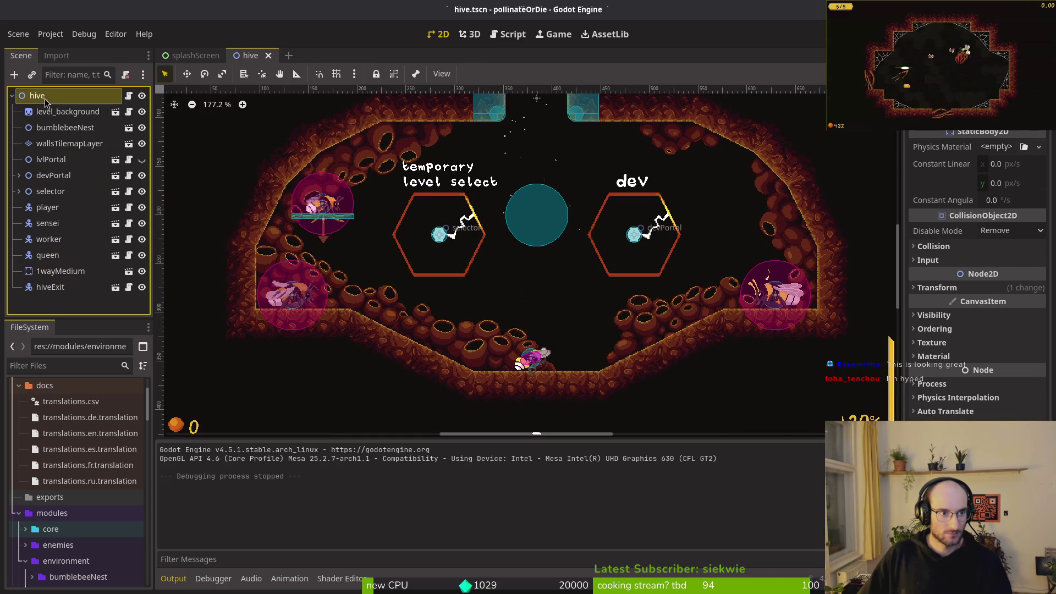
pyautogui.moveTo(323, 222)
pyautogui.mouseDown()
pyautogui.moveTo(711, 287)
pyautogui.moveTo(720, 222)
pyautogui.mouseUp()
pyautogui.moveTo(304, 301)
pyautogui.mouseDown()
pyautogui.moveTo(512, 272)
pyautogui.moveTo(735, 198)
pyautogui.moveTo(702, 280)
pyautogui.moveTo(519, 313)
pyautogui.moveTo(327, 284)
pyautogui.moveTo(779, 200)
pyautogui.moveTo(722, 206)
pyautogui.mouseUp()
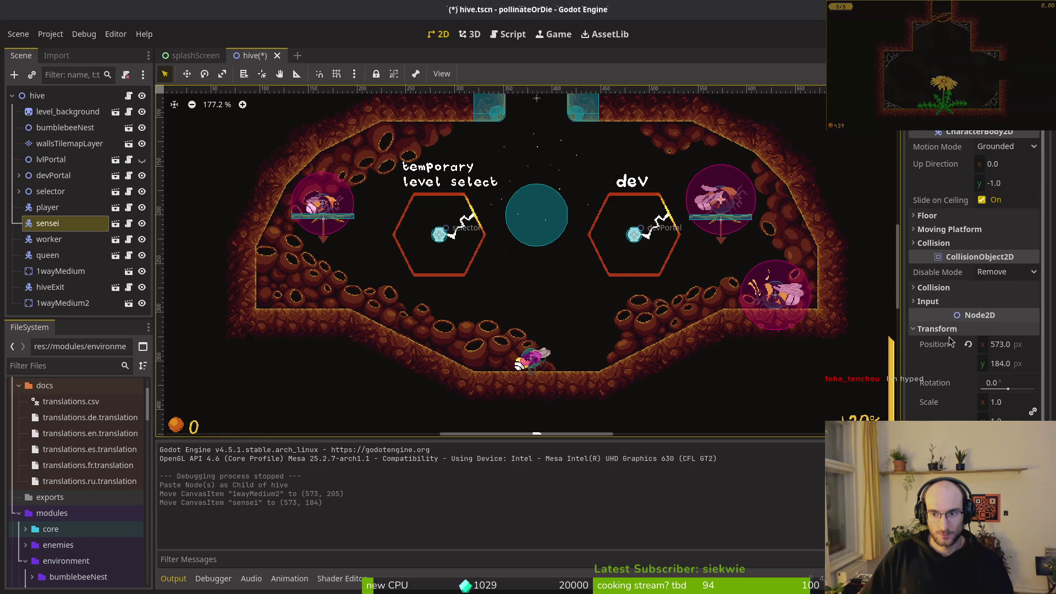
pyautogui.click(996, 406)
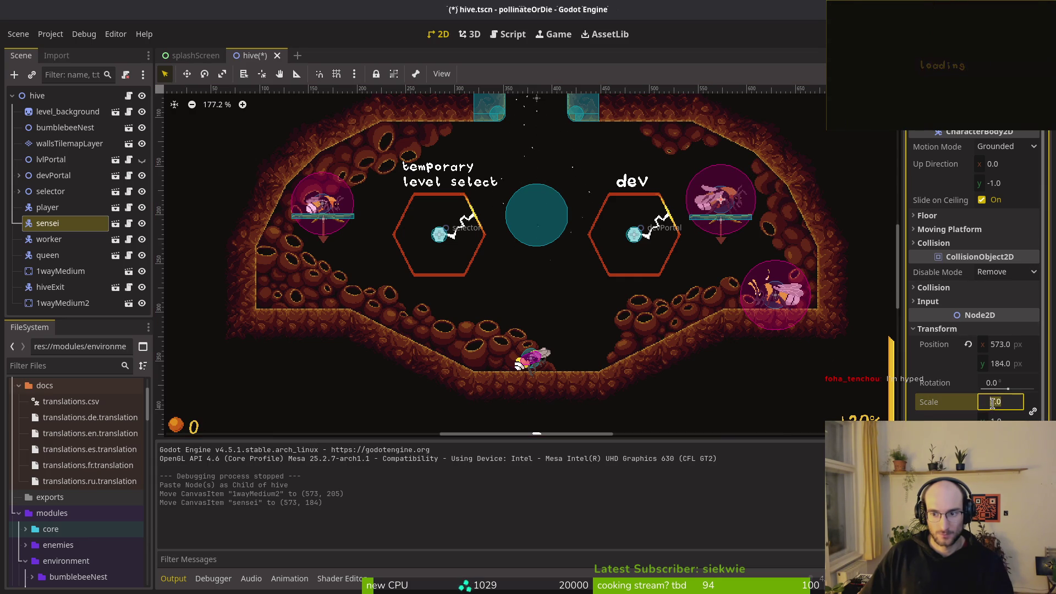
pyautogui.click(725, 208)
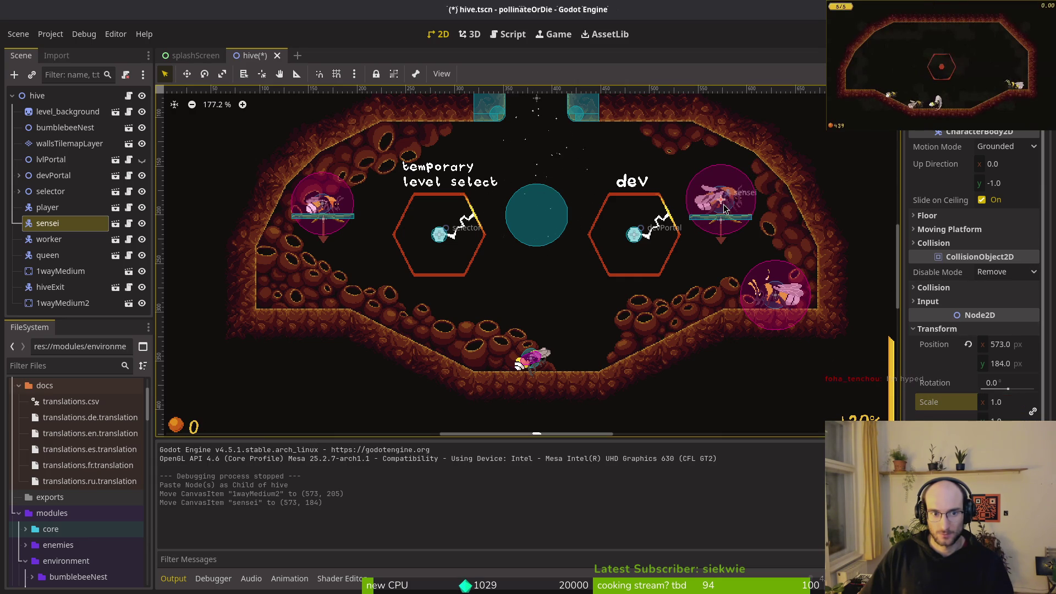
# - Nudge the left one-way platform into place, stand the sensei bee on it, and save
pyautogui.moveTo(337, 219)
pyautogui.mouseDown()
pyautogui.moveTo(395, 216)
pyautogui.moveTo(372, 218)
pyautogui.moveTo(384, 204)
pyautogui.moveTo(386, 287)
pyautogui.mouseUp()
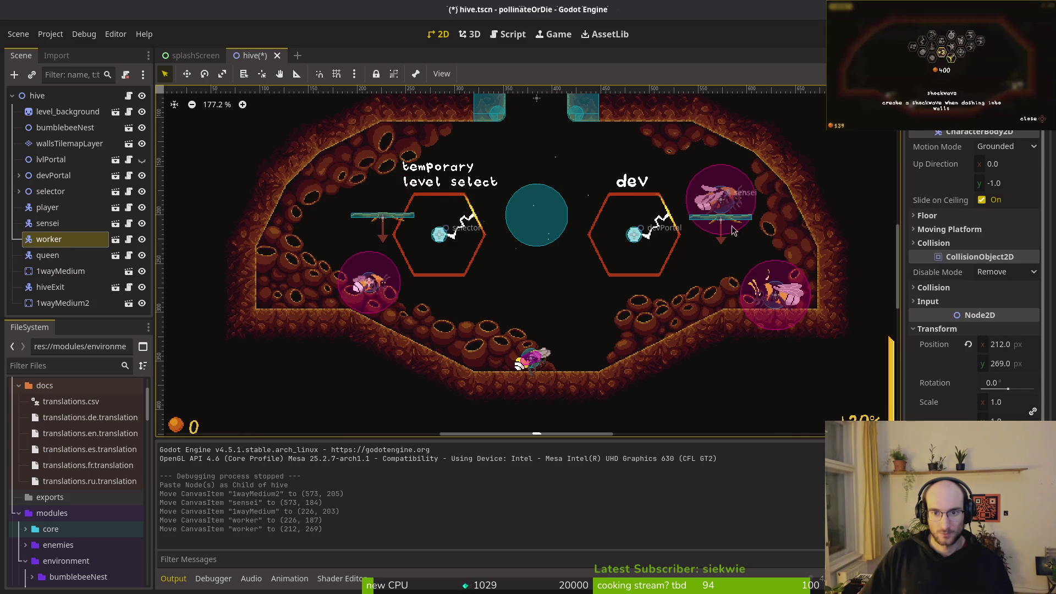
pyautogui.moveTo(389, 221); pyautogui.dragTo(388, 215)
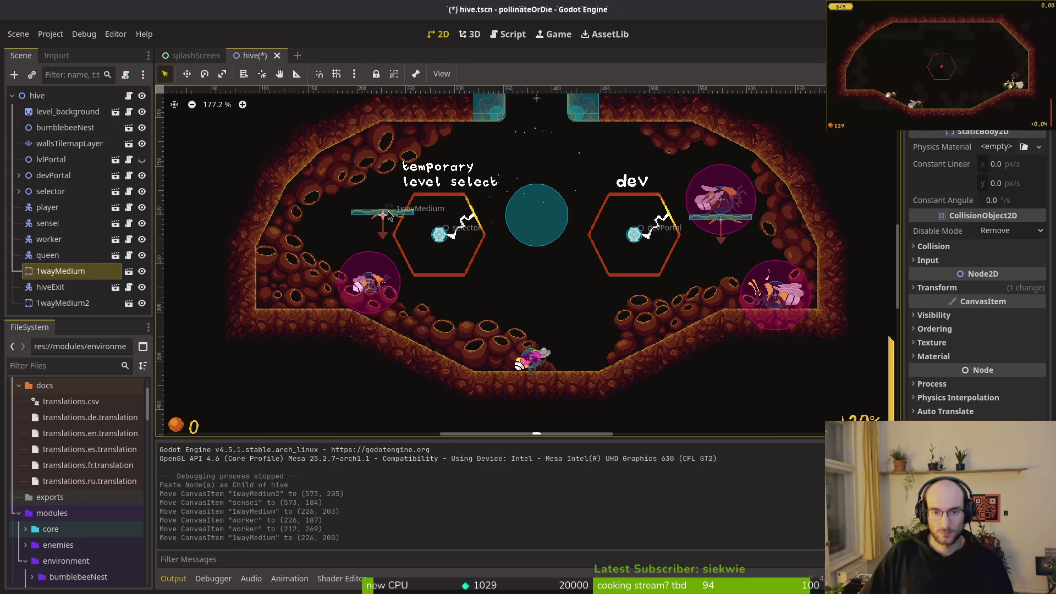
pyautogui.moveTo(382, 217); pyautogui.dragTo(389, 216)
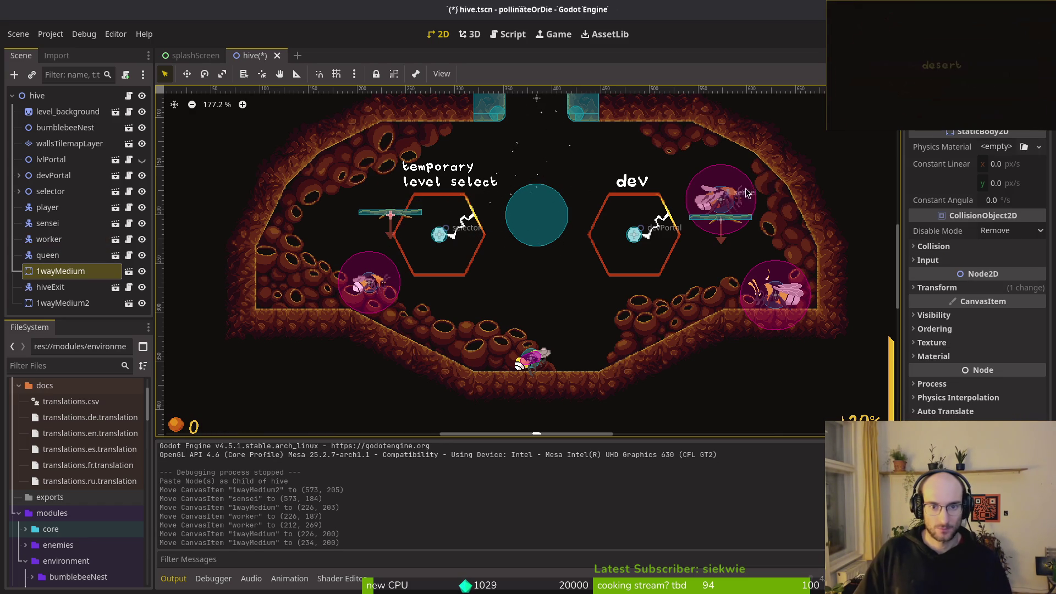
pyautogui.moveTo(729, 203)
pyautogui.mouseDown()
pyautogui.moveTo(392, 200)
pyautogui.moveTo(339, 233)
pyautogui.mouseUp()
pyautogui.moveTo(393, 203); pyautogui.dragTo(362, 217)
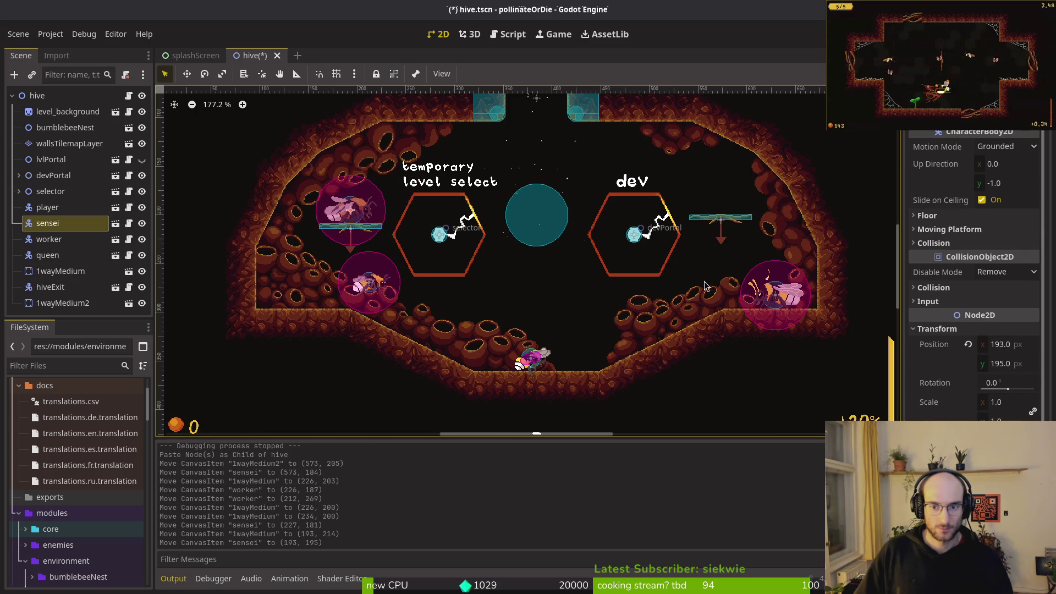
pyautogui.click(474, 317)
pyautogui.hotkey('ctrl', 's')
# - Move the worker bee down onto the hive floor and save the scene
pyautogui.moveTo(381, 291); pyautogui.dragTo(592, 367)
pyautogui.click(617, 277)
pyautogui.hotkey('ctrl', 's')
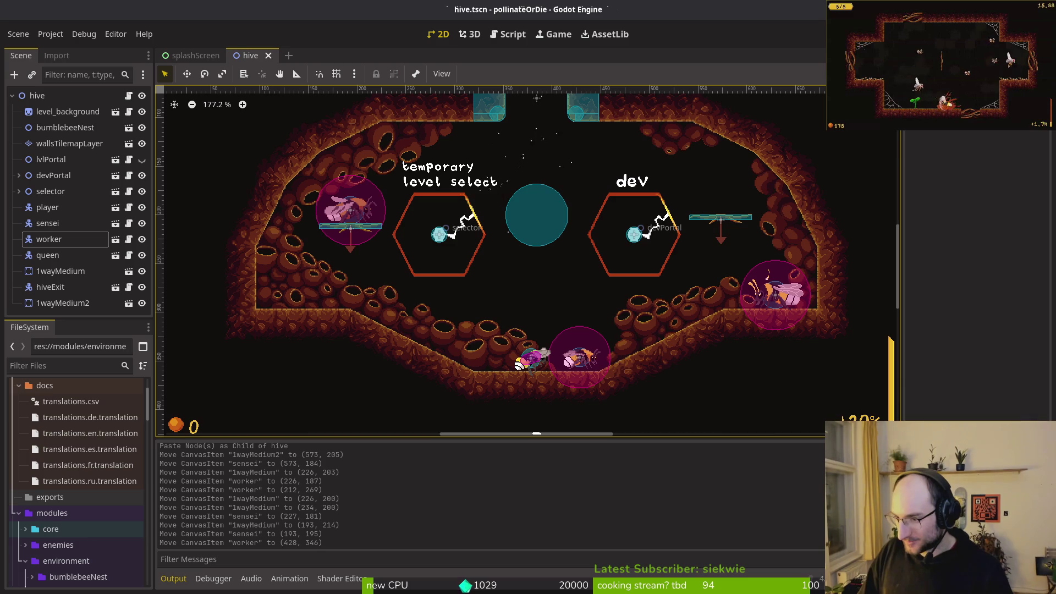
pyautogui.hotkey('ctrl', 's')
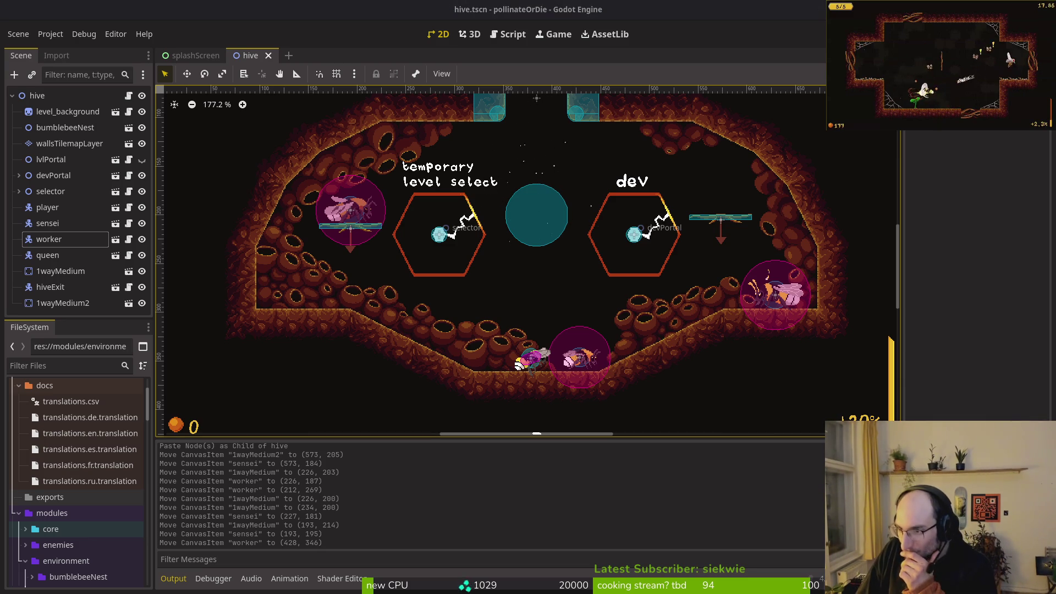
pyautogui.scroll(2, 481, 292)
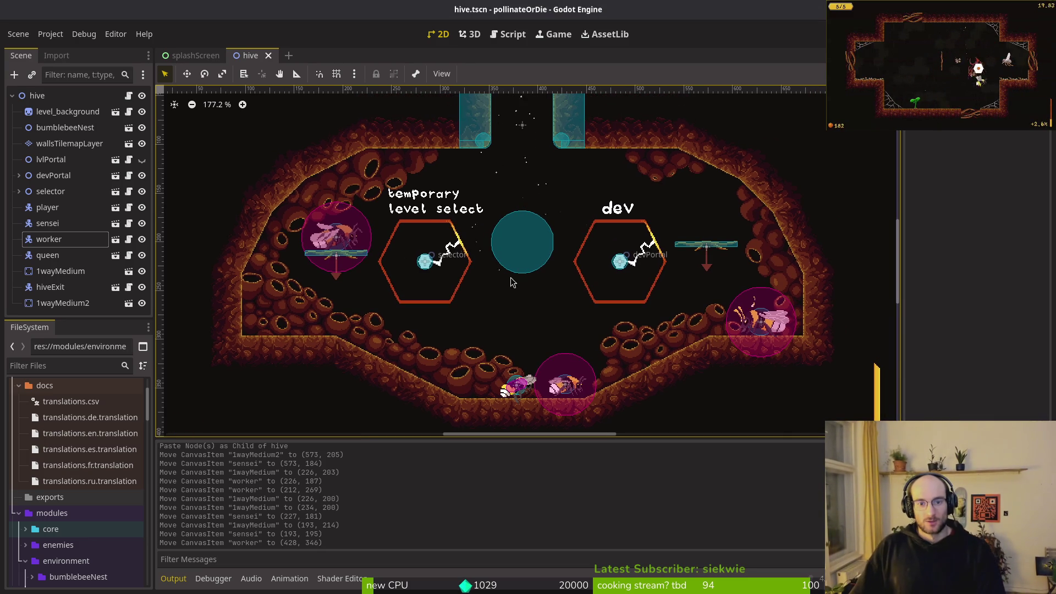
pyautogui.scroll(-5, 554, 273)
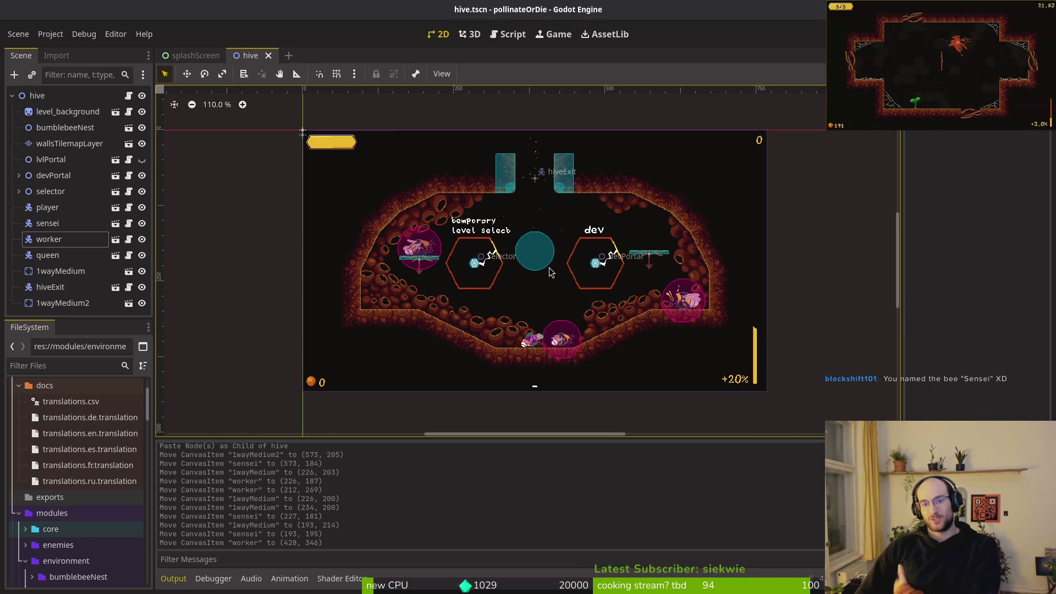
pyautogui.click(491, 187)
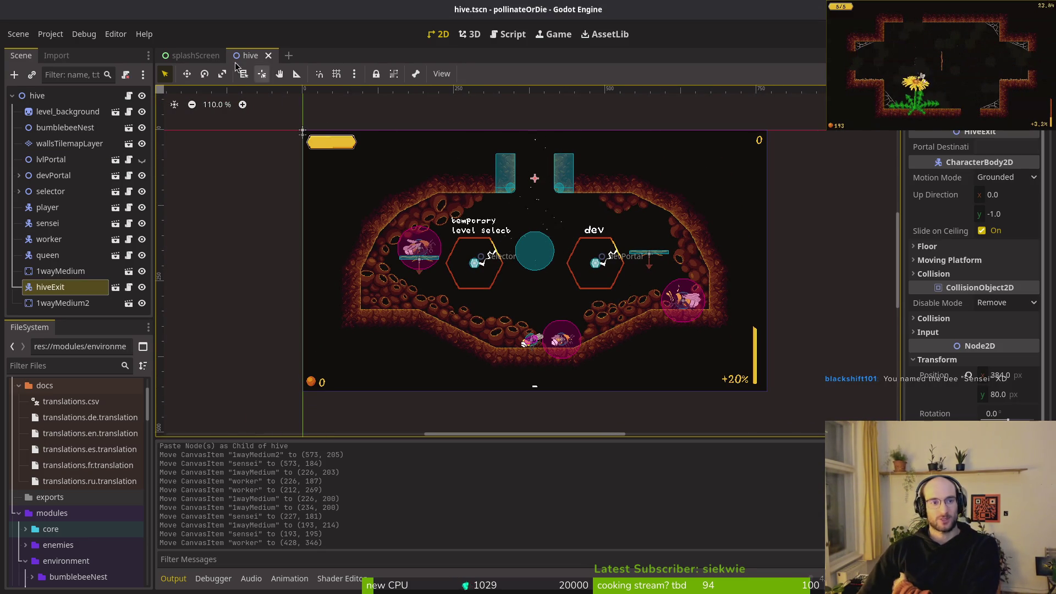
# - Open hive_exit.tscn, change the hiveExit root node to StaticBody2D, and save
pyautogui.hotkey('shift', 'alt', 'o')
pyautogui.write('hi')
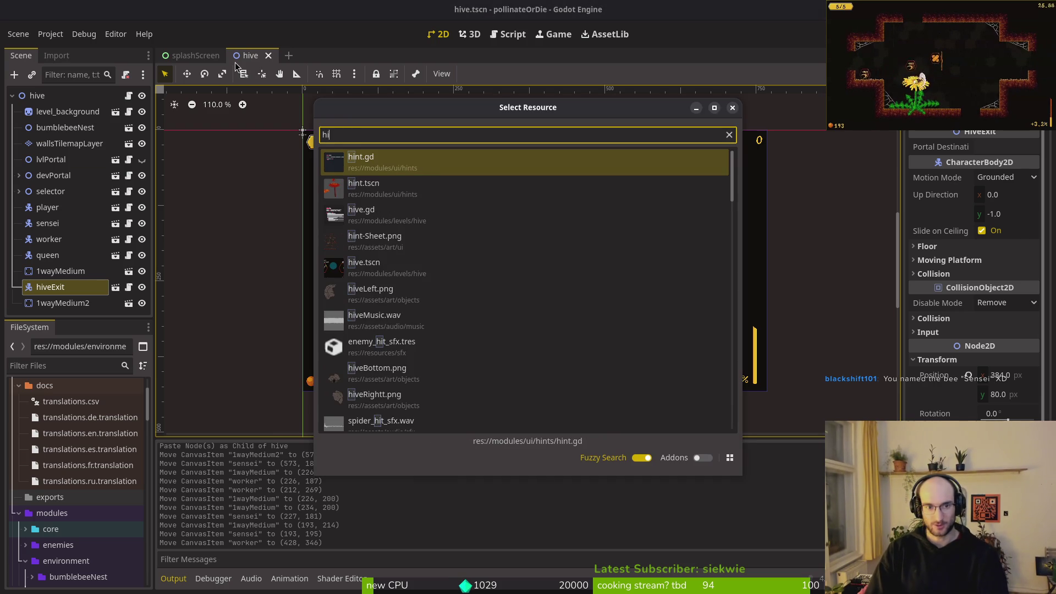
pyautogui.write('ve_exit')
pyautogui.press('Down')
pyautogui.press('Return')
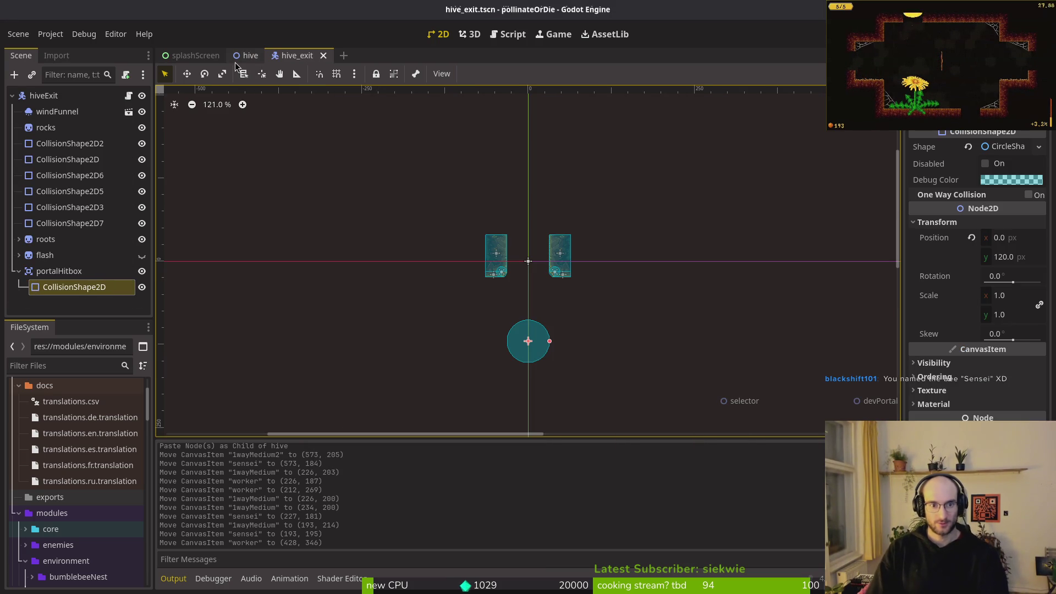
pyautogui.click(40, 96)
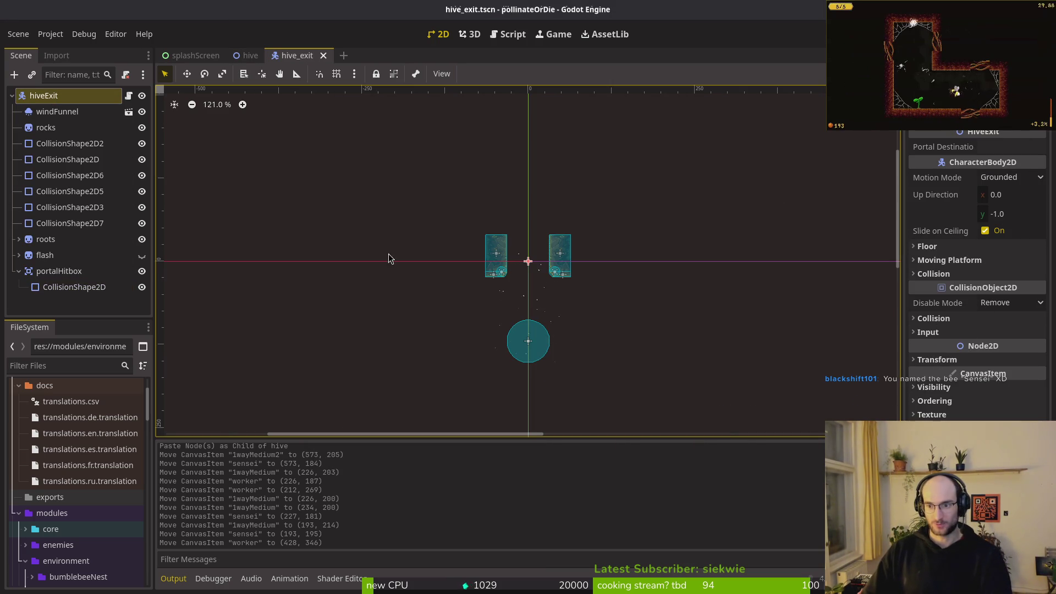
pyautogui.rightClick(34, 96)
pyautogui.press('Escape')
pyautogui.rightClick(34, 96)
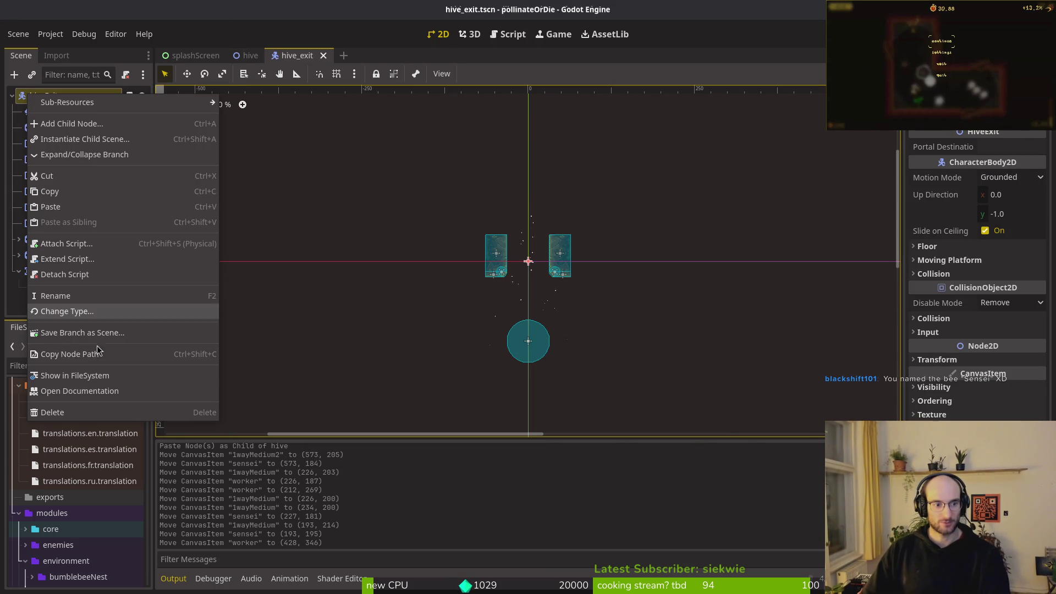
pyautogui.click(58, 312)
pyautogui.write('st')
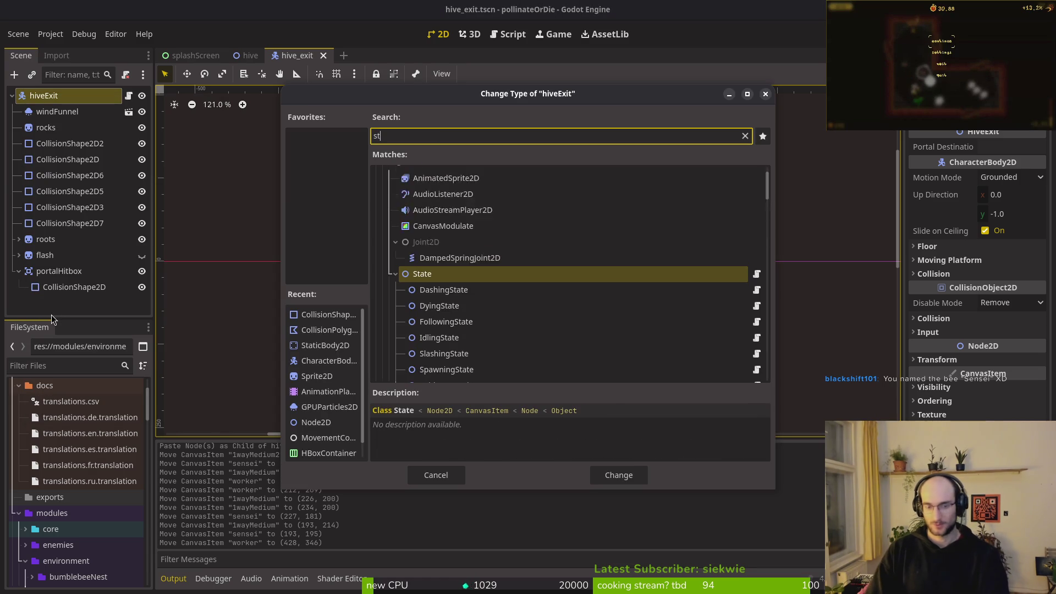
pyautogui.write('atic')
pyautogui.press('Return')
pyautogui.hotkey('ctrl', 's')
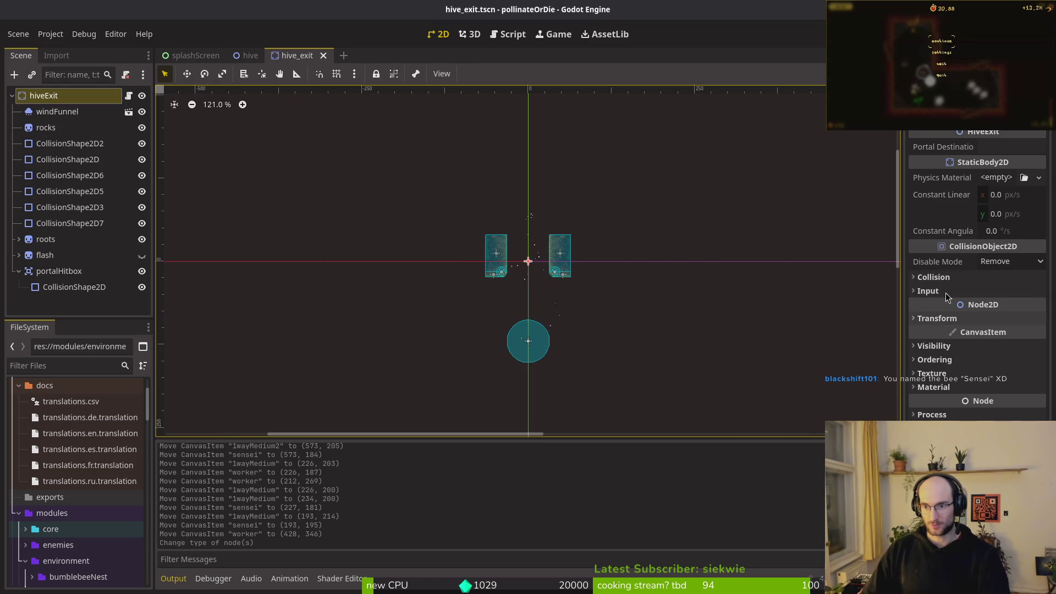
# - Compare the exit's collision layers with those in the sludge scene, then close the sludge scene
pyautogui.click(935, 278)
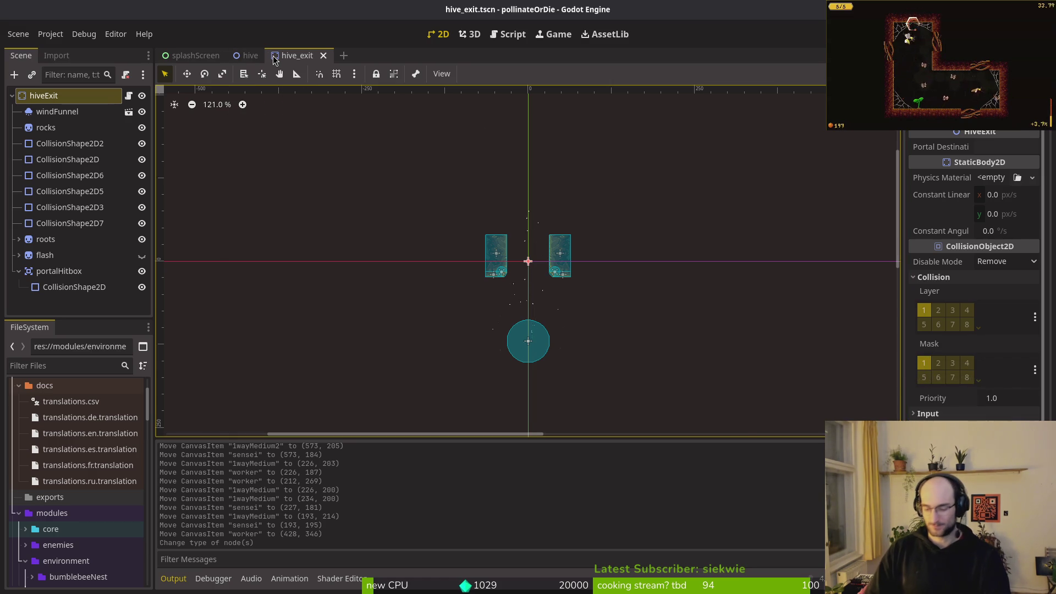
pyautogui.hotkey('alt', 'shift', 'o')
pyautogui.write('sludgets')
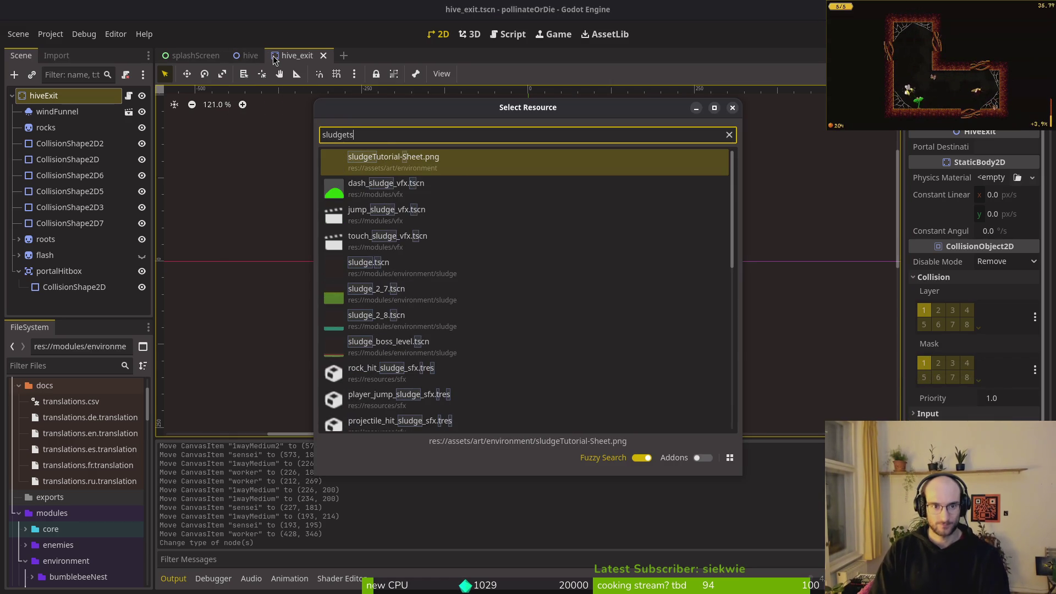
pyautogui.press('Down')
pyautogui.press('Down')
pyautogui.press('Down')
pyautogui.press('Return')
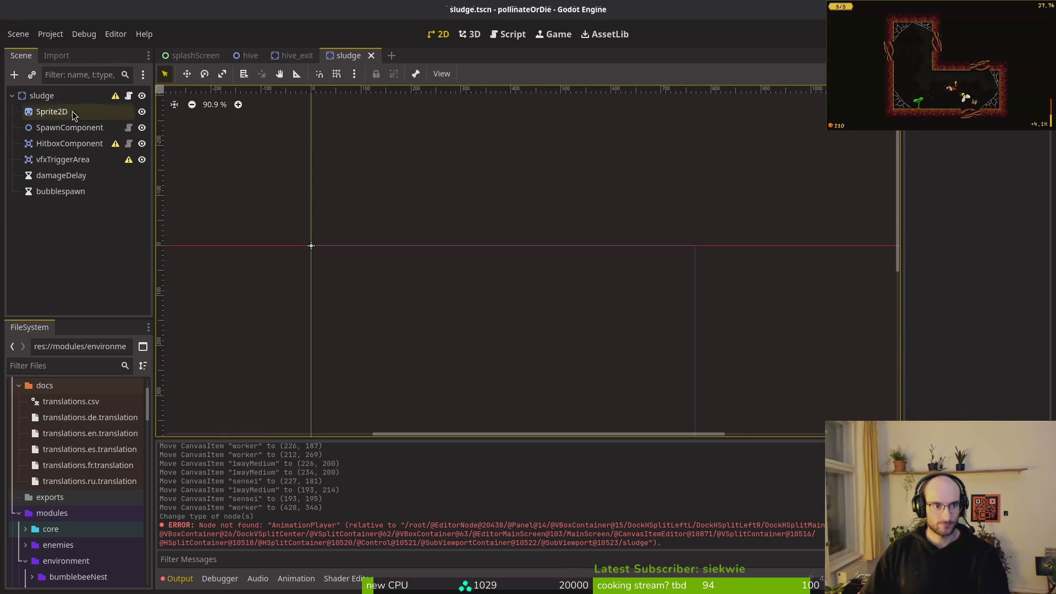
pyautogui.click(956, 366)
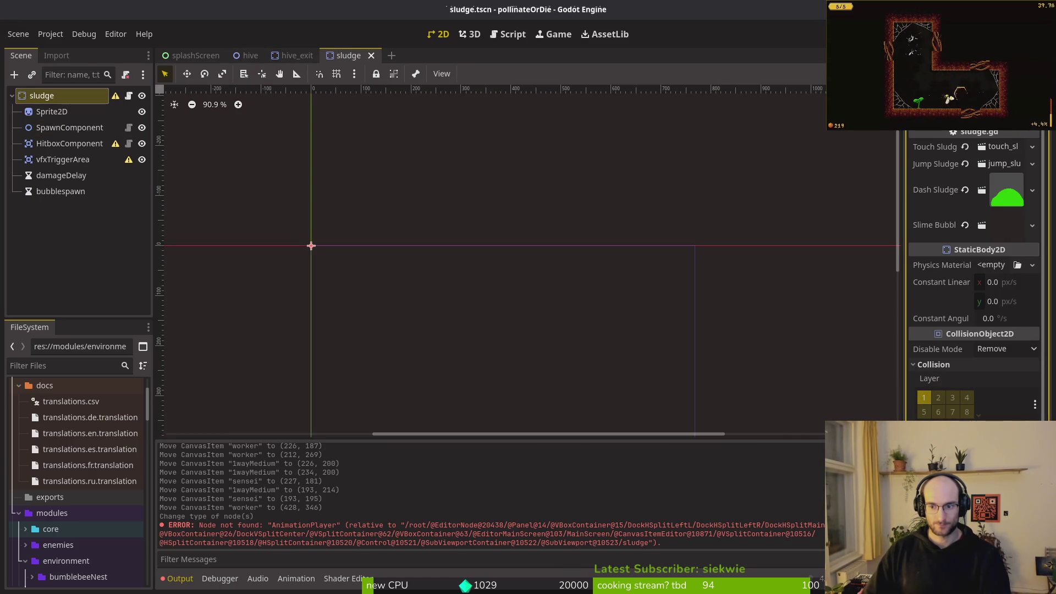
pyautogui.hotkey('ctrl', 'shift', 'w')
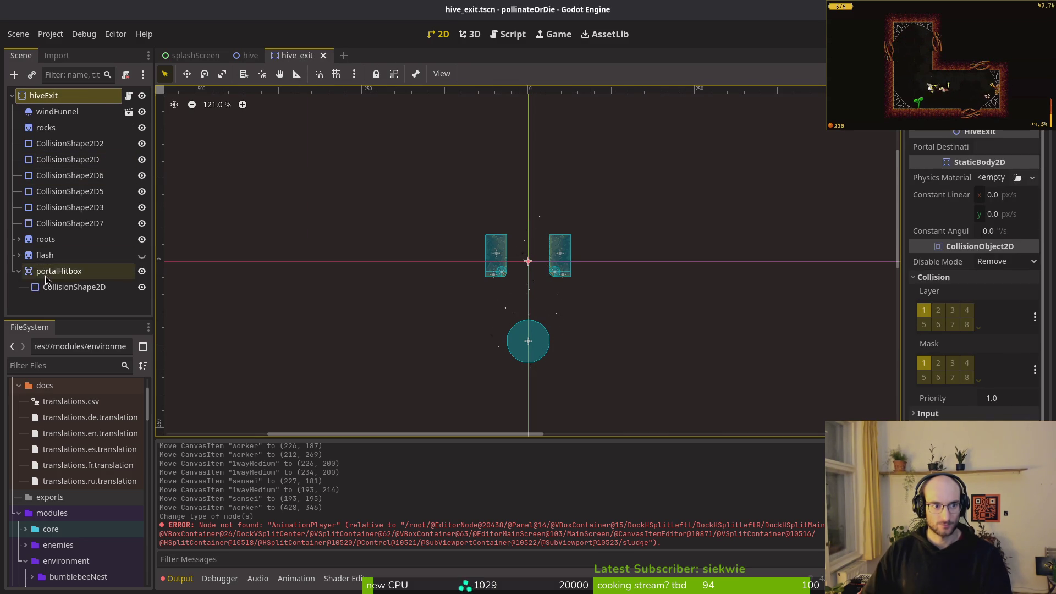
# - Set the portalHitbox shape's Debug Color to yellow, save, and return to the hive scene
pyautogui.click(66, 286)
pyautogui.click(1007, 180)
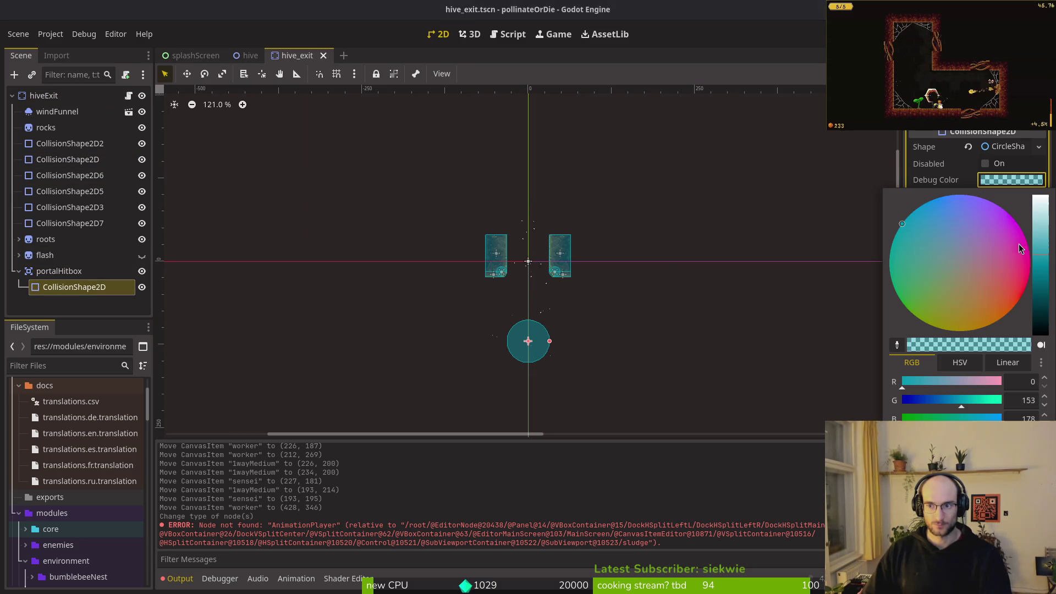
pyautogui.click(769, 357)
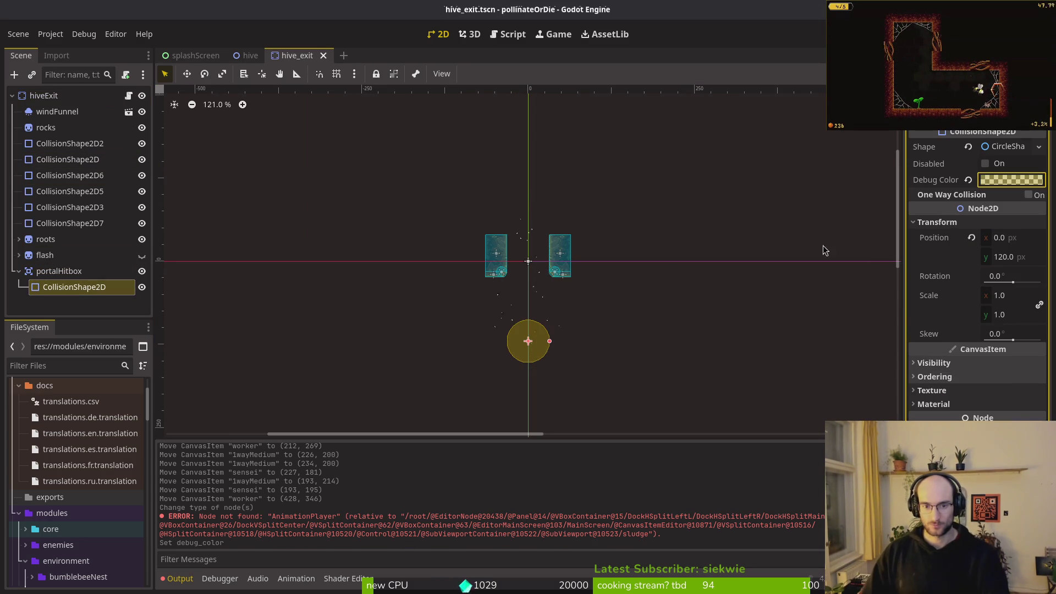
pyautogui.hotkey('ctrl', 'shift', 'k')
pyautogui.hotkey('ctrl', 's')
pyautogui.click(19, 271)
pyautogui.hotkey('ctrl', 's')
pyautogui.click(324, 55)
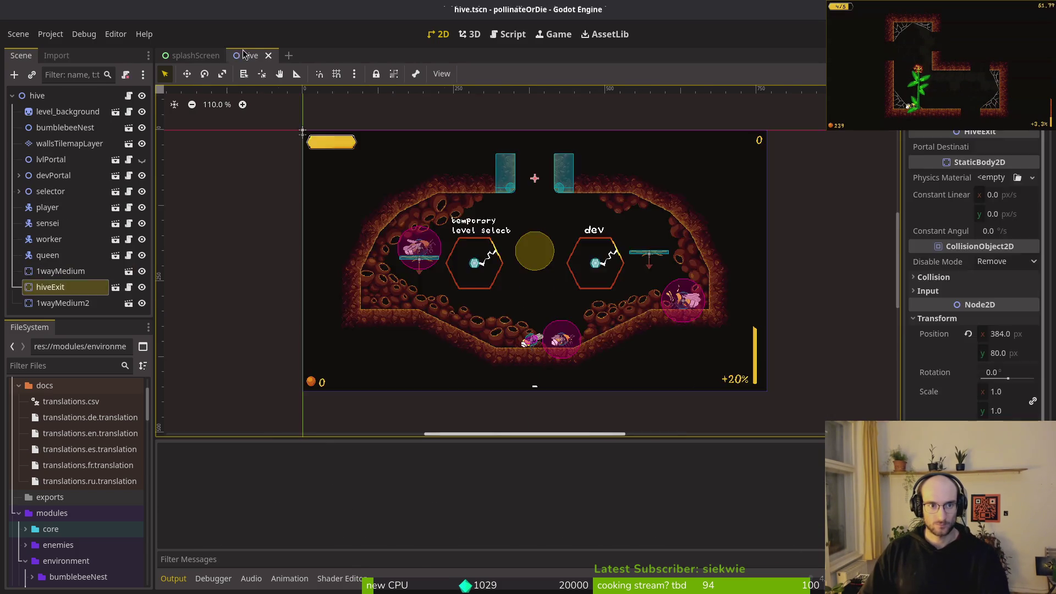
# - Close the hive tab, run the project with F5, and choose Continue in the game menu
pyautogui.middleClick(246, 55)
pyautogui.press('F5')
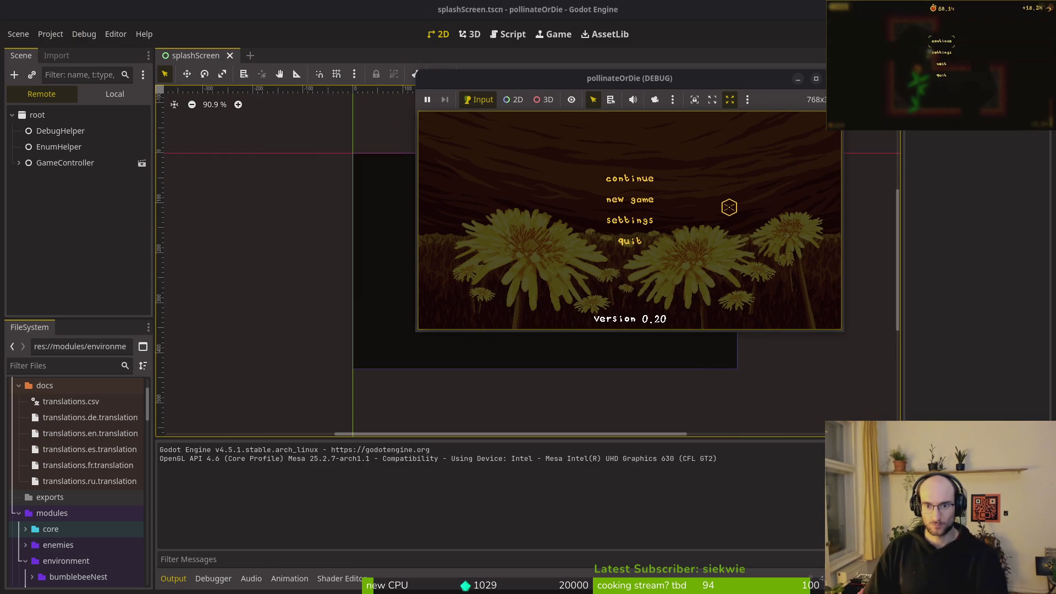
pyautogui.click(631, 190)
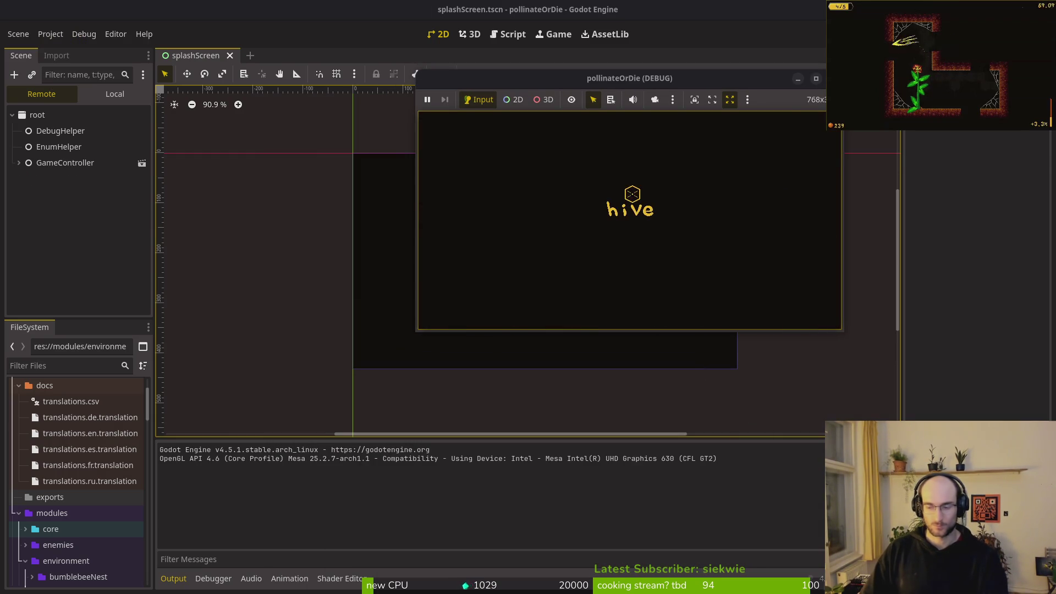
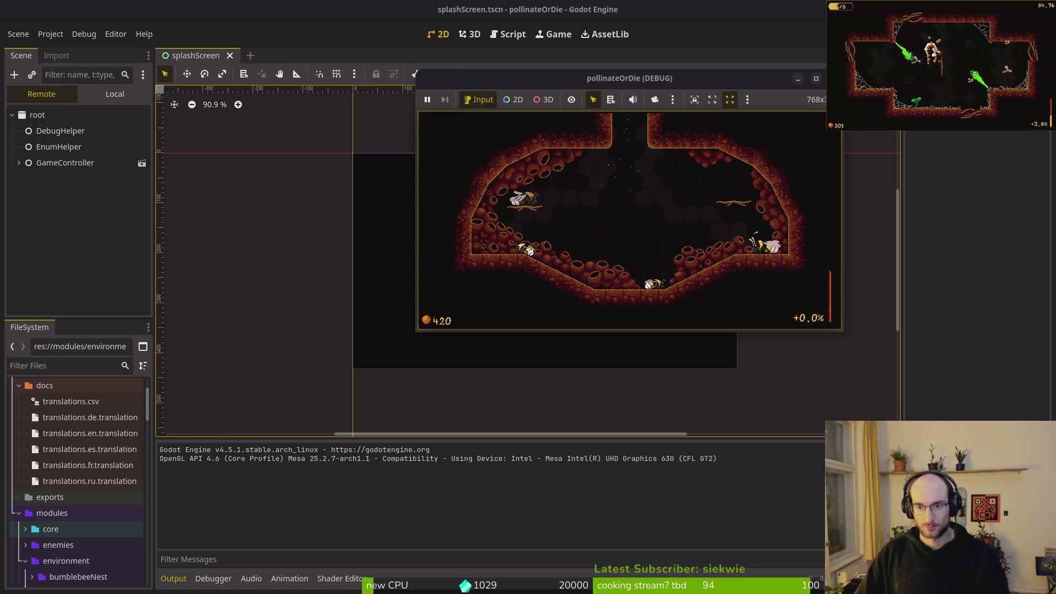
# - Stop the pollinateOrDie test run and open bumblebeeHiveNest.aseprite in Aseprite
pyautogui.press('F8')
pyautogui.hotkey('alt', 'Tab')
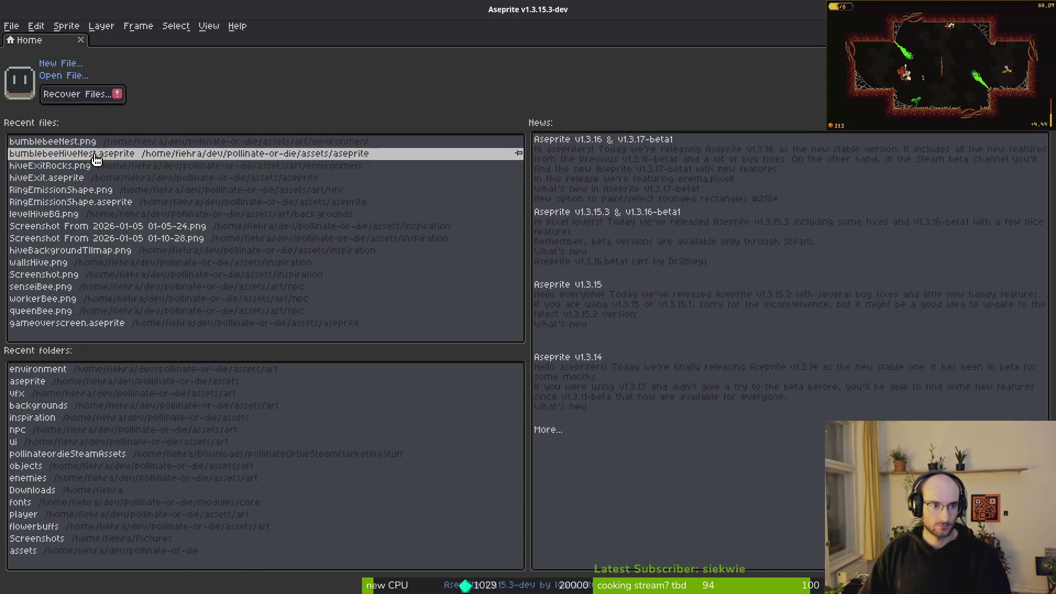
pyautogui.click(97, 154)
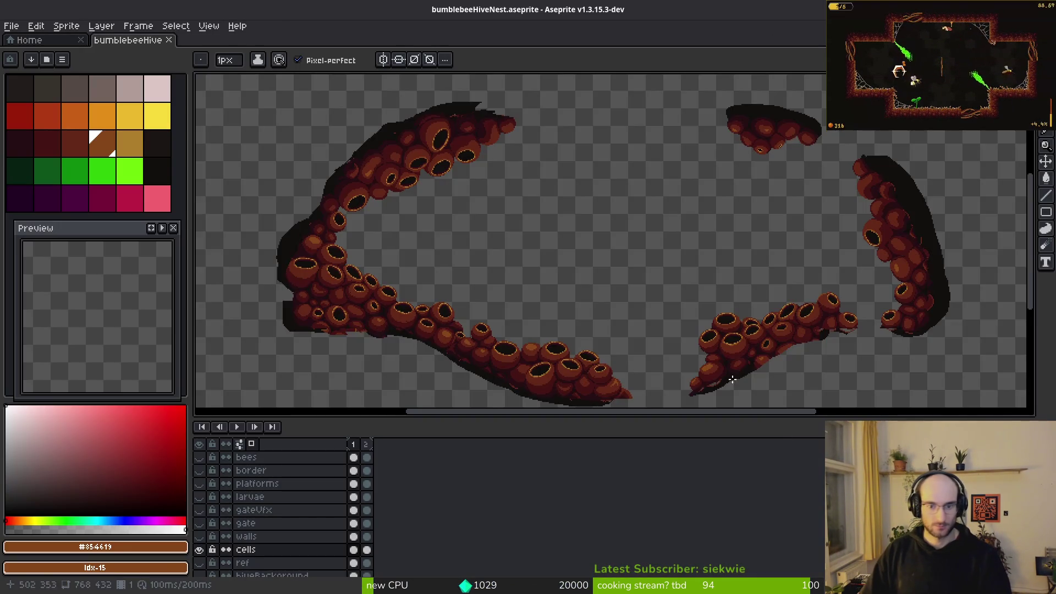
# - With gold #ac7e2c, paint alternating bright and dark brown pixels along a hive opening's rim
pyautogui.scroll(5, 867, 369)
pyautogui.click(128, 143)
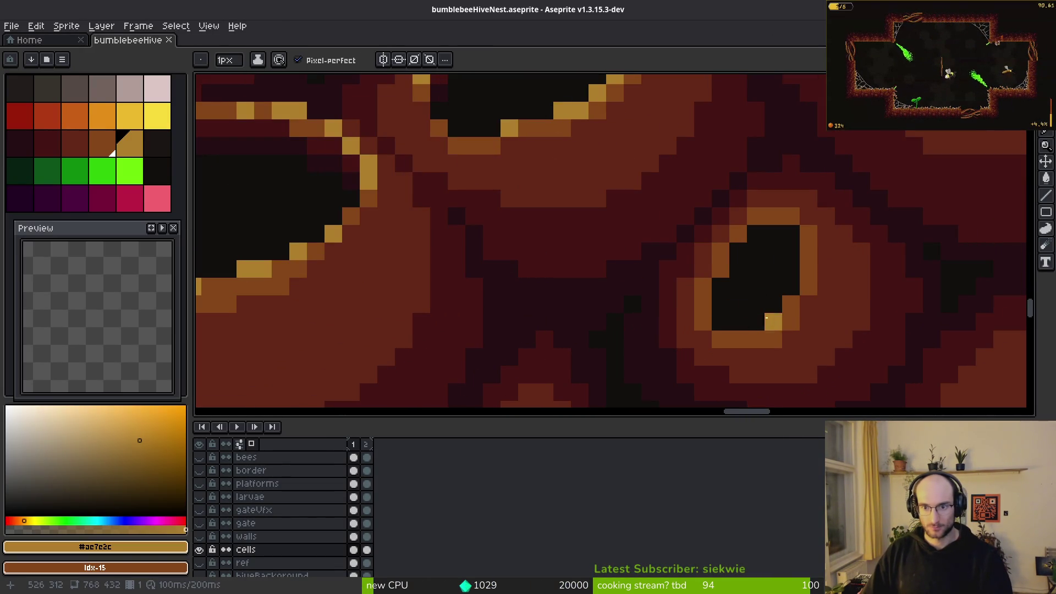
pyautogui.click(804, 295)
pyautogui.click(778, 325)
pyautogui.click(751, 350)
pyautogui.rightClick(778, 350)
pyautogui.rightClick(804, 324)
pyautogui.rightClick(830, 270)
pyautogui.click(830, 244)
pyautogui.rightClick(831, 218)
pyautogui.click(830, 192)
# - Brighten and darken rim pixels on another hive opening
pyautogui.scroll(-3, 824, 184)
pyautogui.scroll(2, 798, 252)
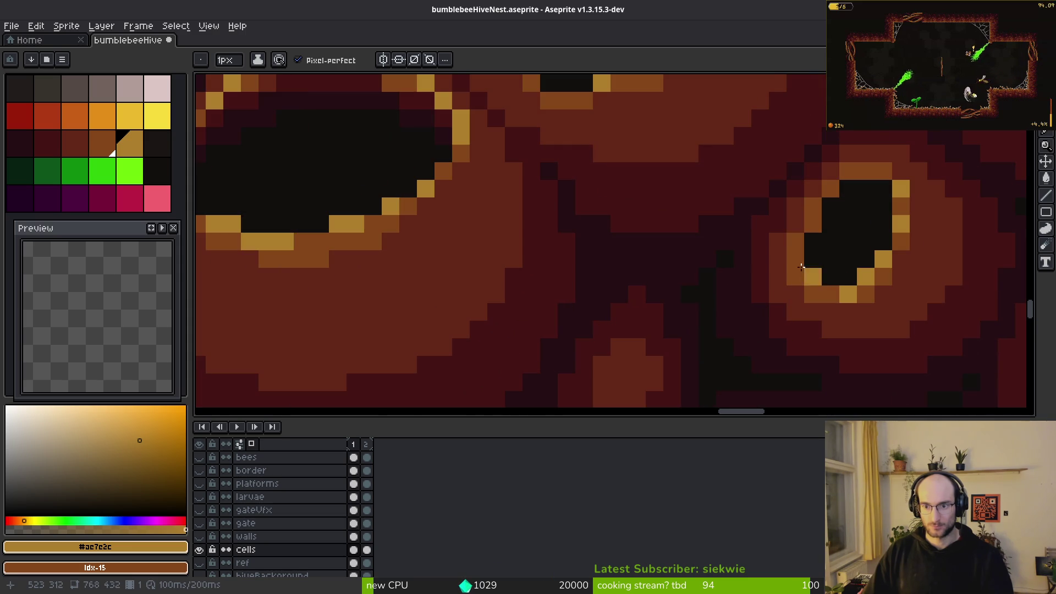
pyautogui.click(813, 207)
pyautogui.rightClick(813, 224)
pyautogui.click(795, 242)
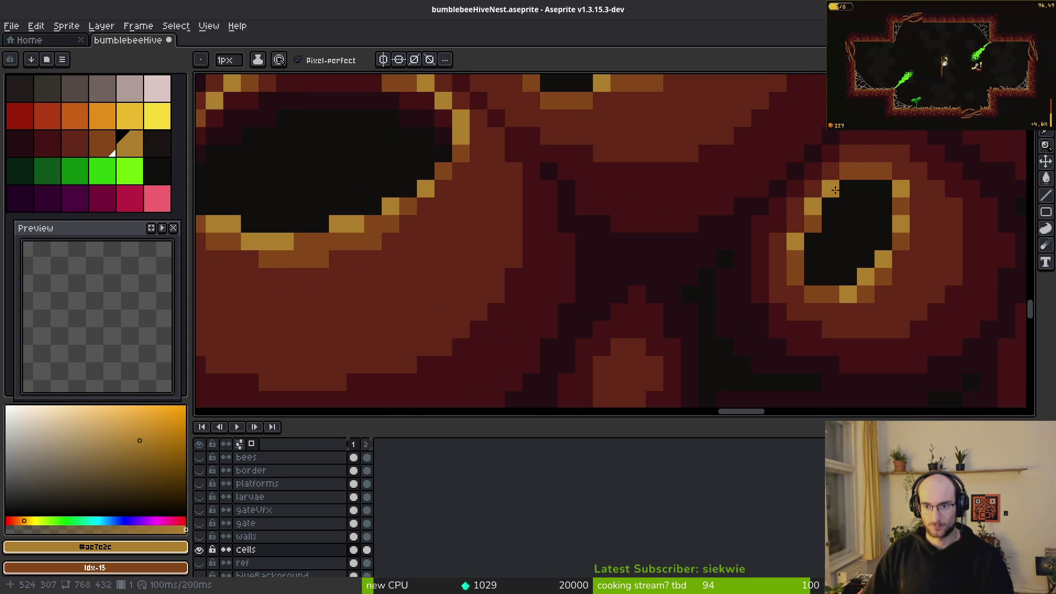
# - Turn several orange rim pixels on the upper openings bright yellow
pyautogui.scroll(-3, 849, 191)
pyautogui.scroll(-1, 692, 302)
pyautogui.scroll(1, 803, 283)
pyautogui.scroll(-1, 531, 288)
pyautogui.scroll(2, 337, 276)
pyautogui.scroll(2, 497, 231)
pyautogui.click(553, 131)
pyautogui.click(580, 131)
pyautogui.click(501, 157)
pyautogui.click(449, 237)
pyautogui.click(686, 236)
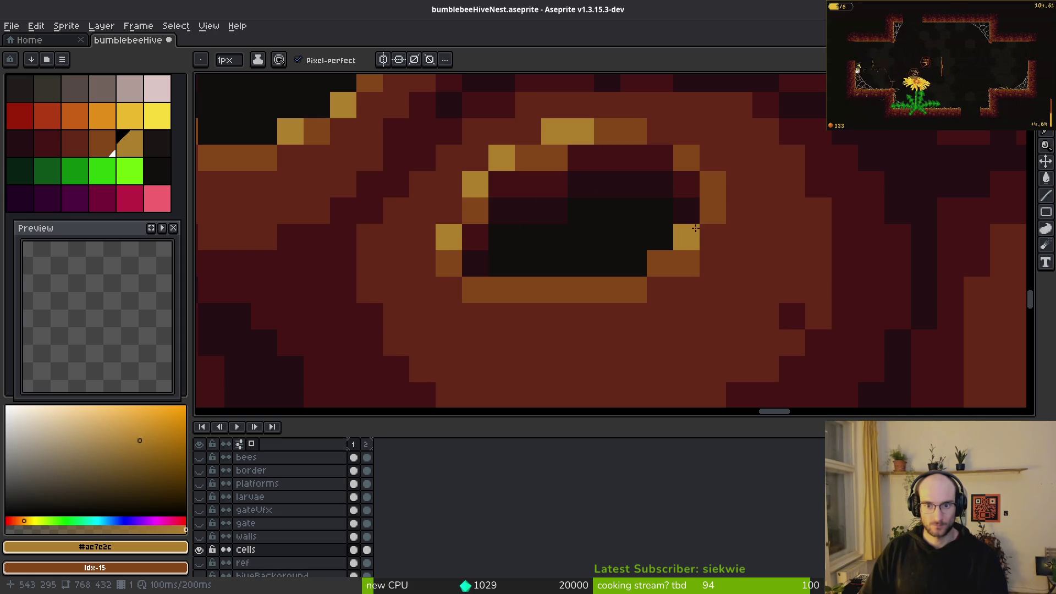
pyautogui.click(660, 263)
pyautogui.click(713, 210)
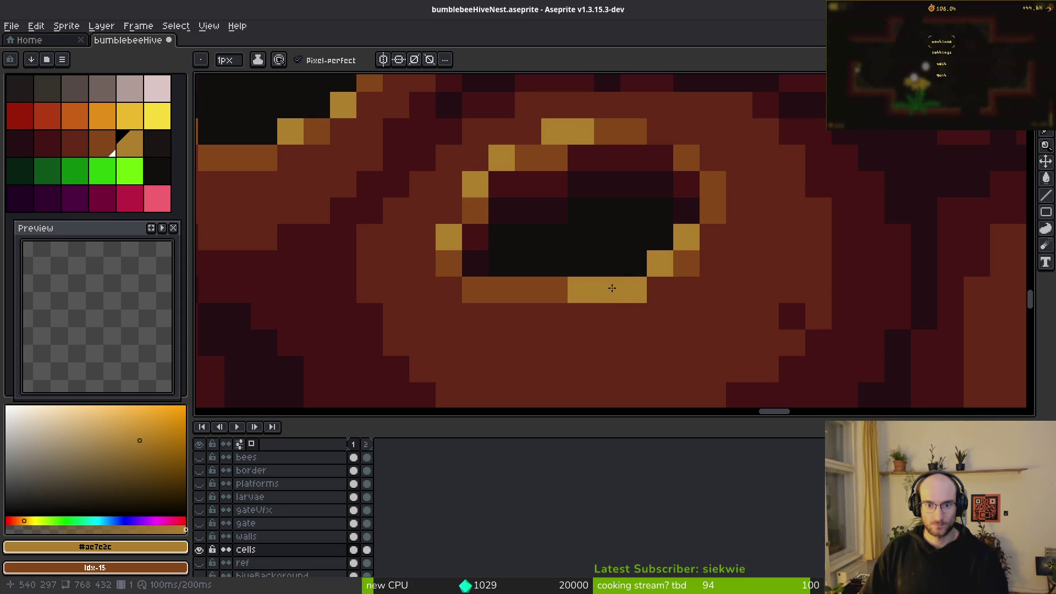
# - Save the hive nest sprite and bring up the sprite sheet export
pyautogui.scroll(-3, 759, 328)
pyautogui.scroll(-2, 761, 328)
pyautogui.scroll(3, 767, 329)
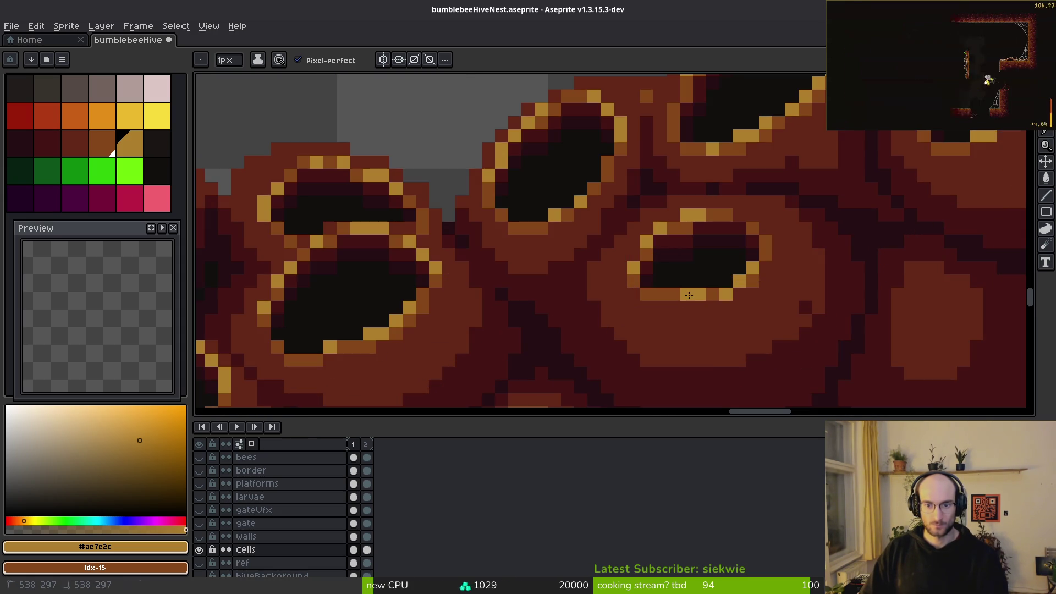
pyautogui.scroll(-2, 776, 330)
pyautogui.hotkey('ctrl', 's')
pyautogui.scroll(-2, 775, 330)
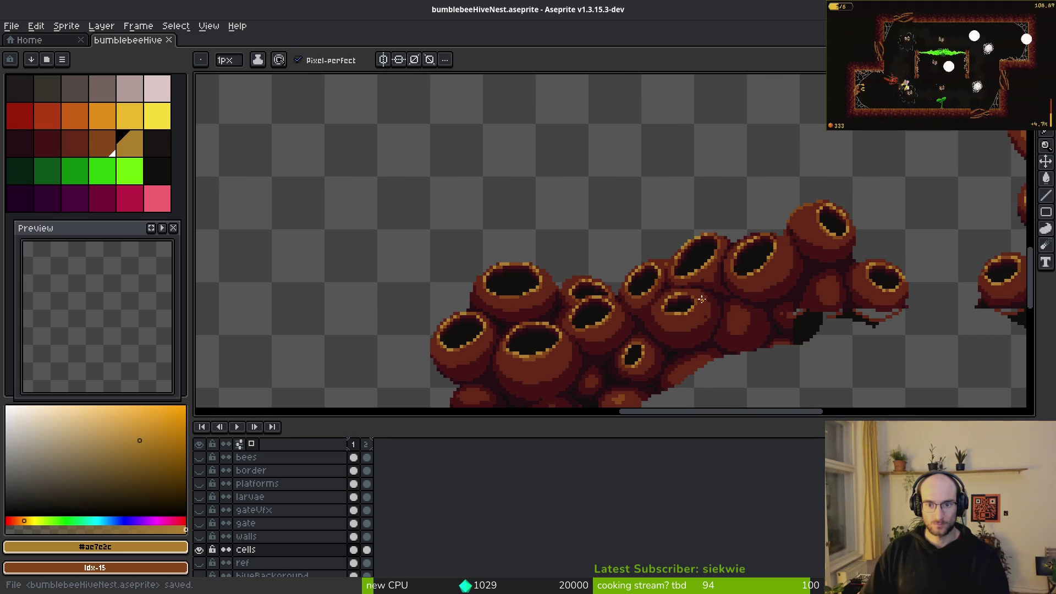
pyautogui.scroll(-1, 704, 296)
pyautogui.hotkey('ctrl', 'e')
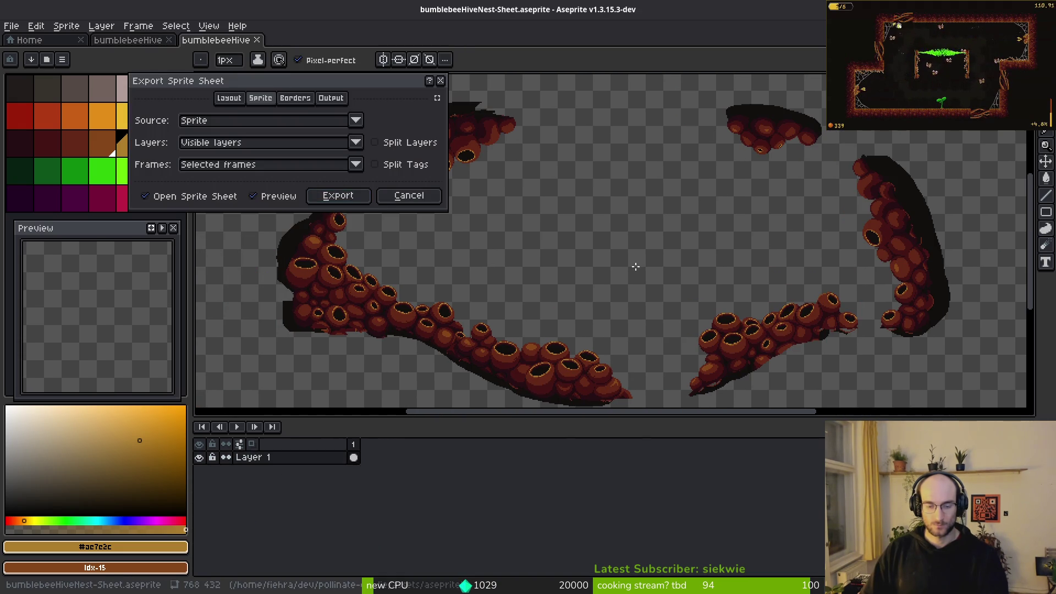
# - Export the sprite sheet, browsing the output location to the art/environment folder
pyautogui.click(321, 204)
pyautogui.hotkey('ctrl', 'shift', 'e')
pyautogui.click(258, 51)
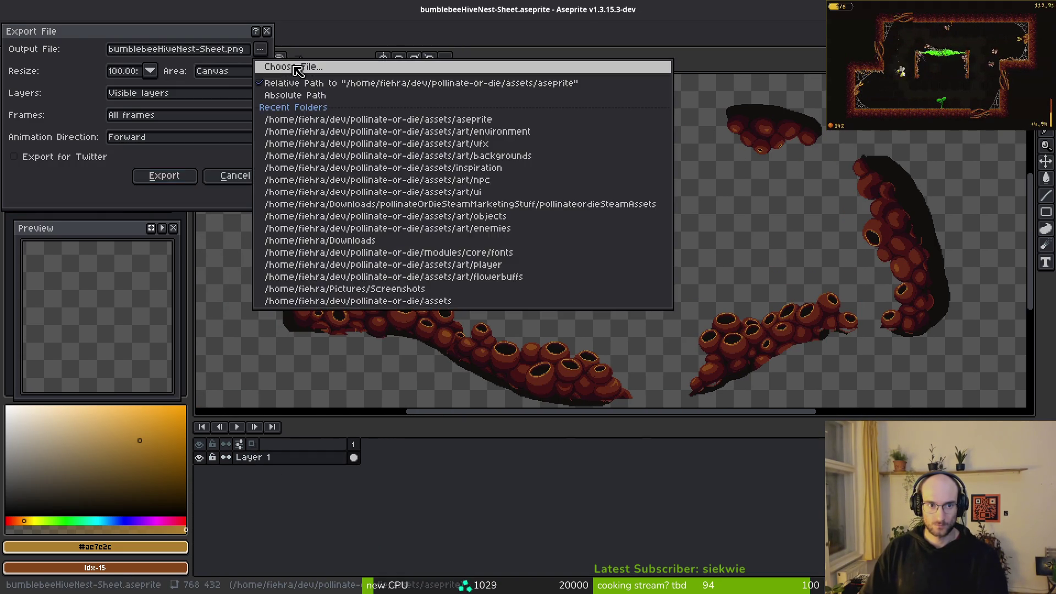
pyautogui.click(286, 66)
pyautogui.click(52, 49)
pyautogui.doubleClick(67, 112)
pyautogui.click(194, 151)
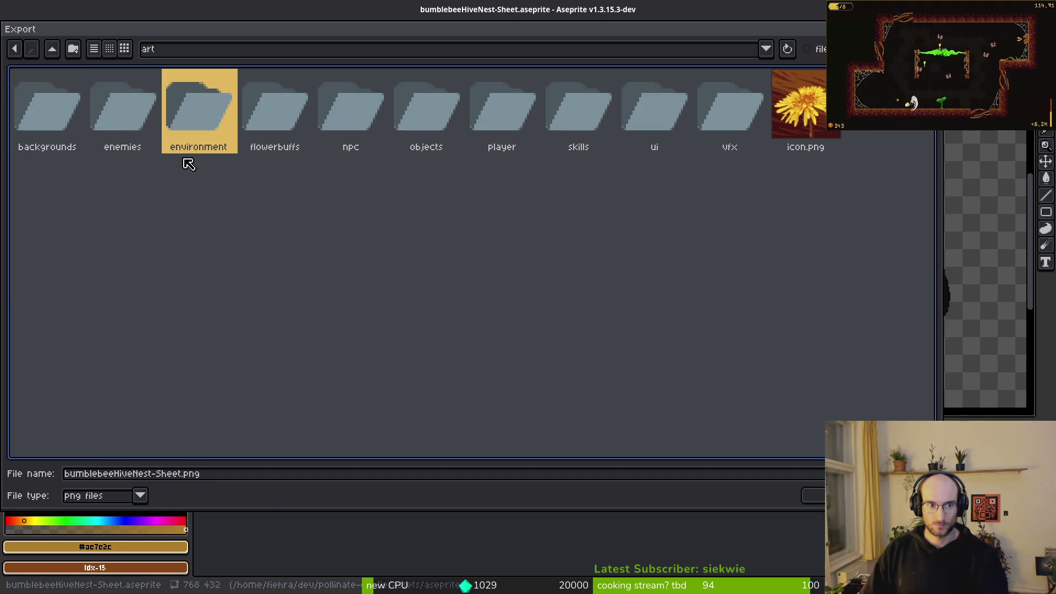
pyautogui.doubleClick(195, 121)
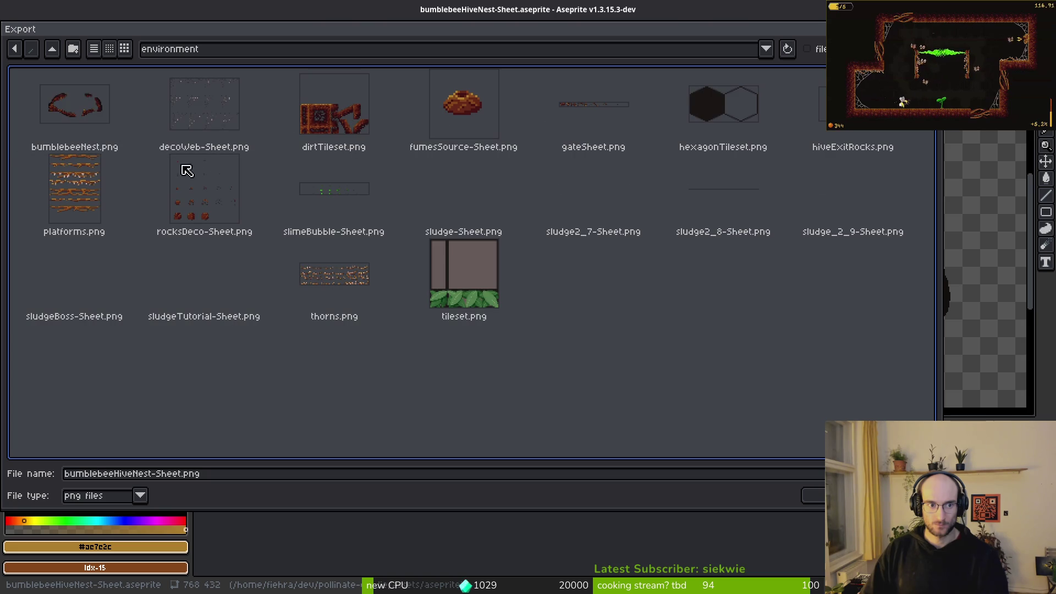
# - Overwrite bumblebeeNest.png with the exported sheet, then switch over to the README
pyautogui.click(61, 102)
pyautogui.press('Return')
pyautogui.click(459, 334)
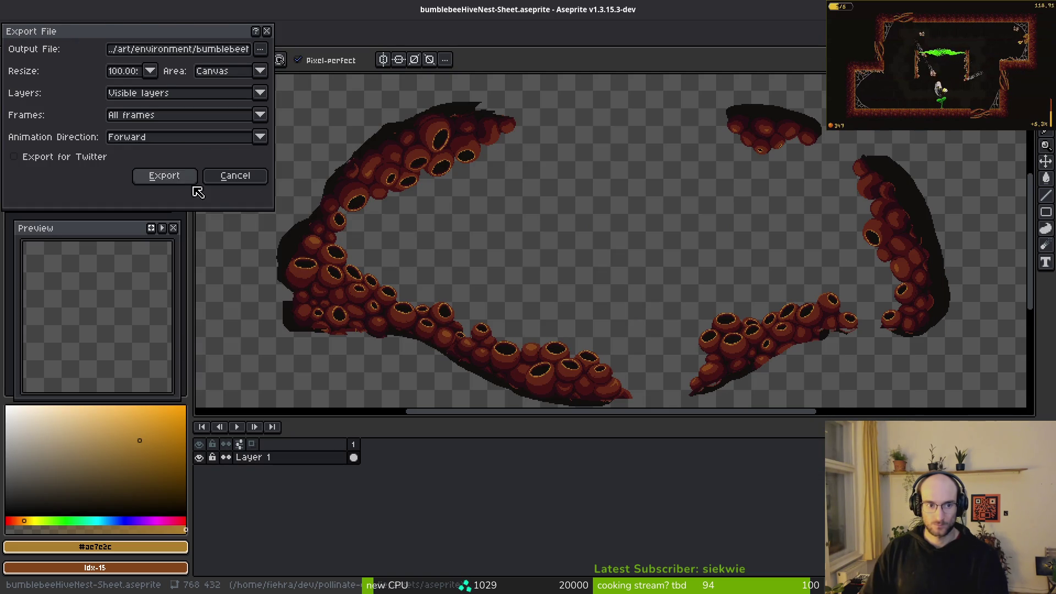
pyautogui.click(165, 173)
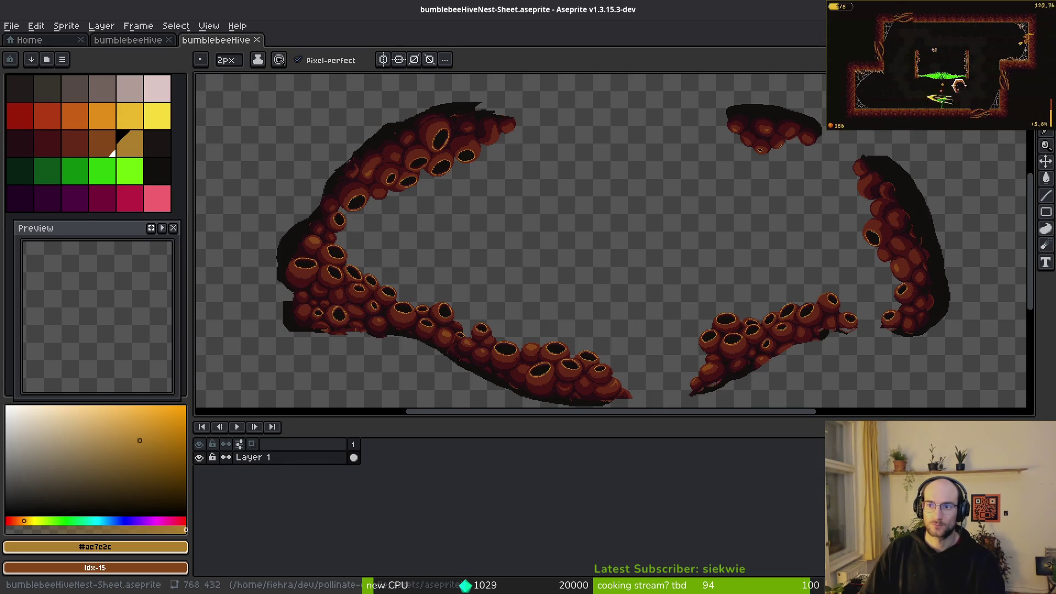
pyautogui.hotkey('alt', 'Tab')
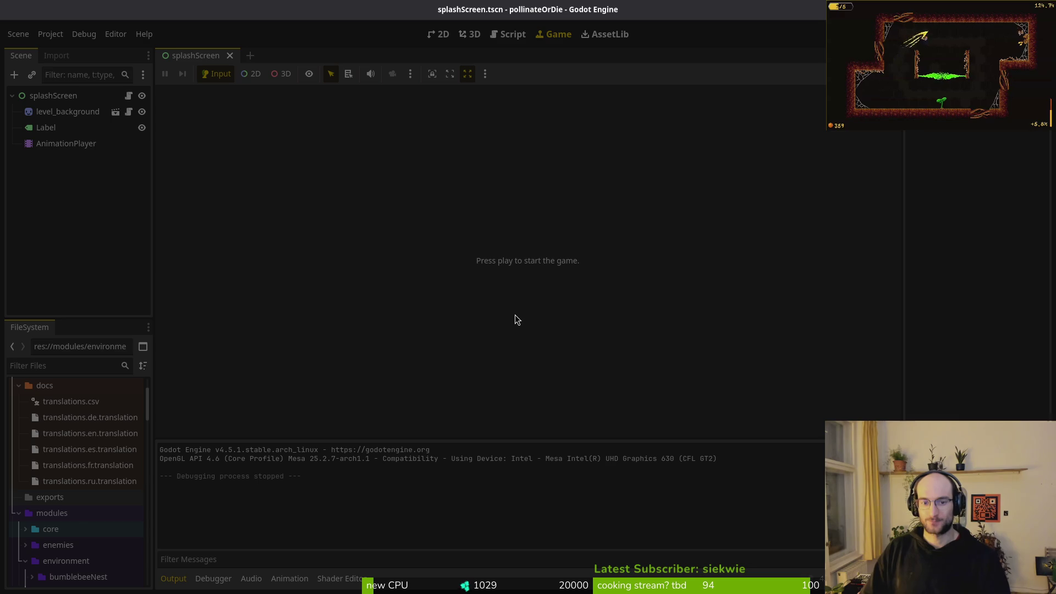
pyautogui.hotkey('alt', 'Tab')
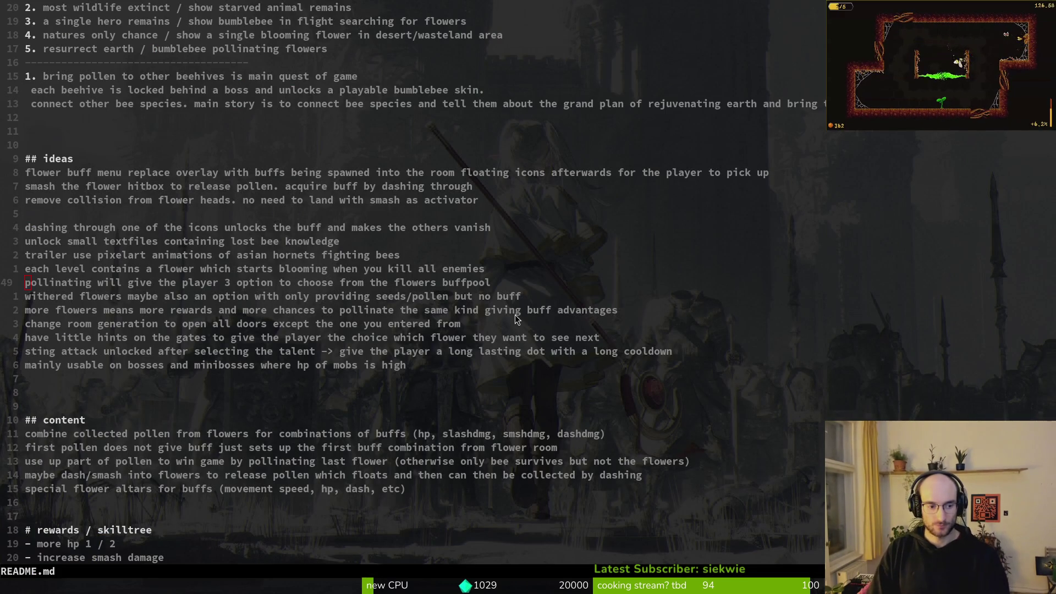
# - Save README.md with :w, open tig status, and stage the hive_exit and hive.tscn changes
pyautogui.write(':w')
pyautogui.press('Return')
pyautogui.hotkey('ctrl', 'g')
pyautogui.press('Down')
pyautogui.press('Down')
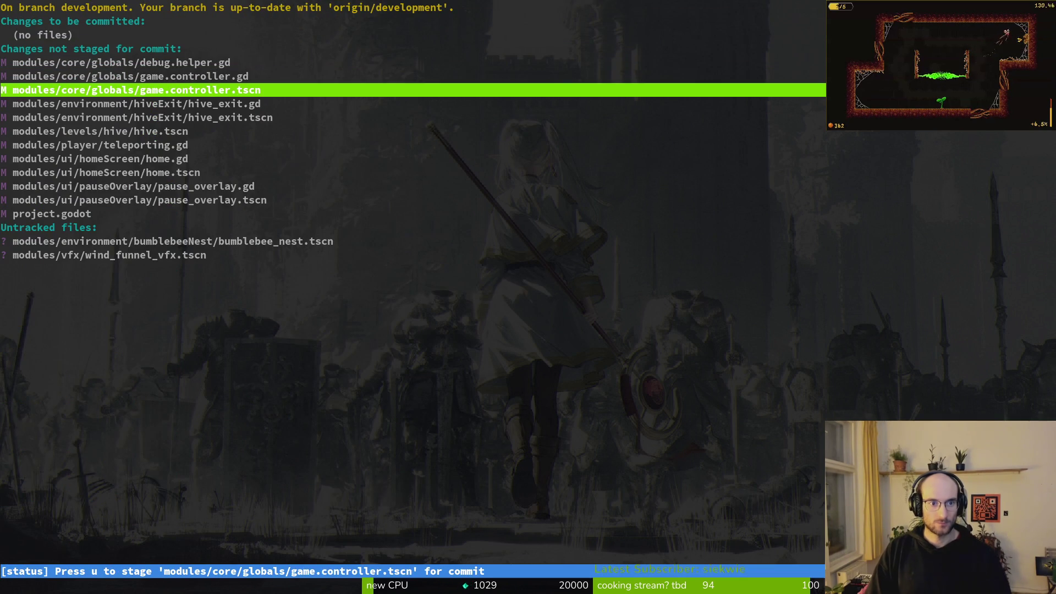
pyautogui.press('Down')
pyautogui.press('u')
pyautogui.press('u')
pyautogui.press('Return')
# - Stage teleporting.gd and review the home.gd diff
pyautogui.press('u')
pyautogui.press('Down')
pyautogui.press('Return')
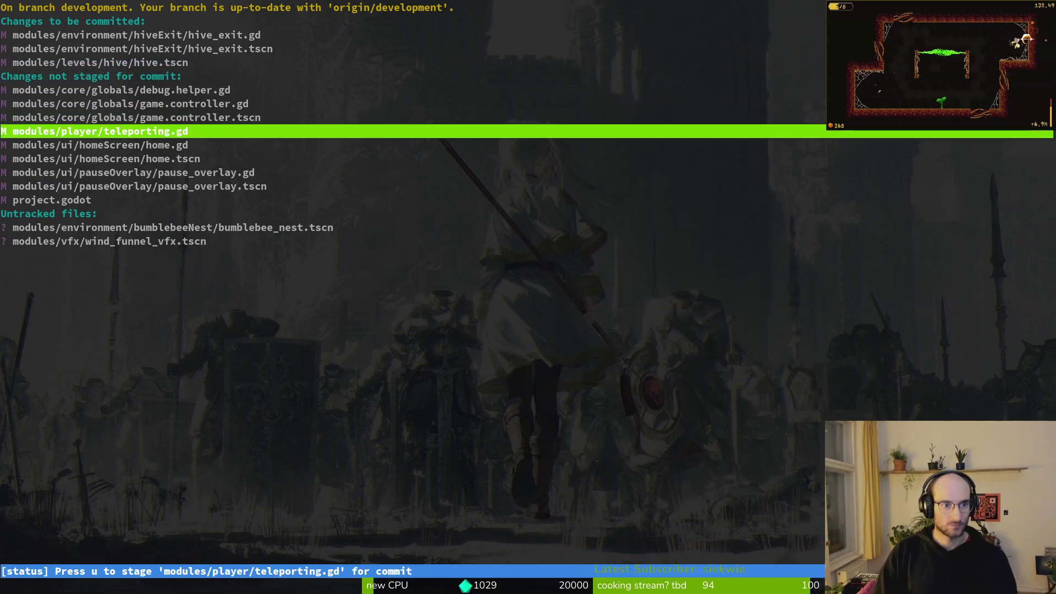
pyautogui.press('u')
pyautogui.press('Down')
pyautogui.press('Return')
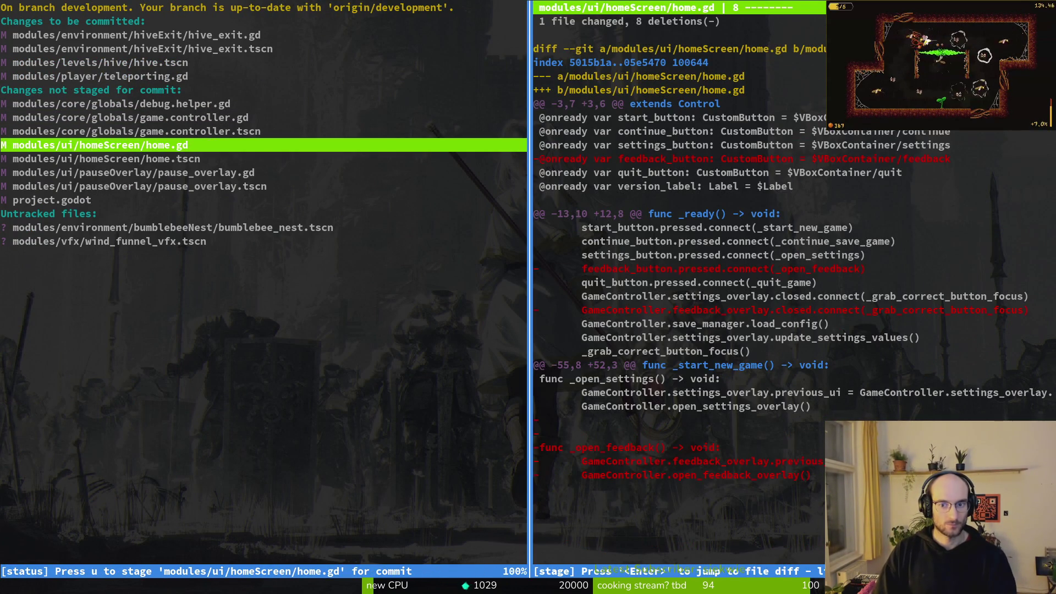
pyautogui.press('q')
# - Stage the new bumblebee_nest.tscn and wind_funnel_vfx.tscn files
pyautogui.press('Down')
pyautogui.press('Down')
pyautogui.press('Down')
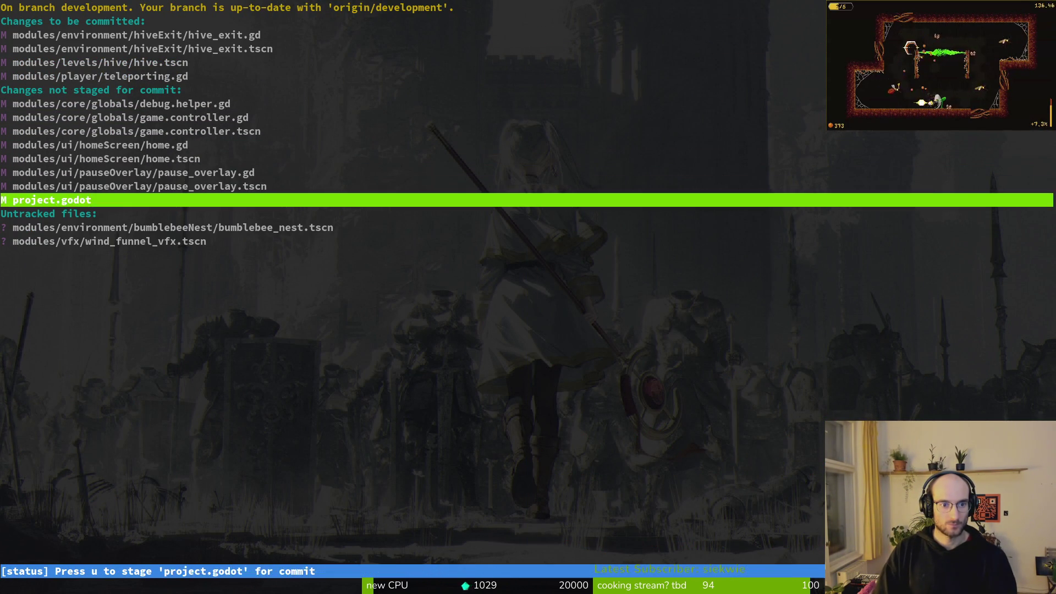
pyautogui.press('u')
pyautogui.press('Return')
pyautogui.press('q')
pyautogui.press('u')
# - Look through the remaining game.controller diffs and quit tig
pyautogui.press('Up')
pyautogui.press('Up')
pyautogui.press('Up')
pyautogui.press('Up')
pyautogui.press('Up')
pyautogui.press('Up')
pyautogui.press('Down')
pyautogui.press('Down')
pyautogui.press('Down')
pyautogui.press('Down')
pyautogui.press('Return')
pyautogui.press('Down')
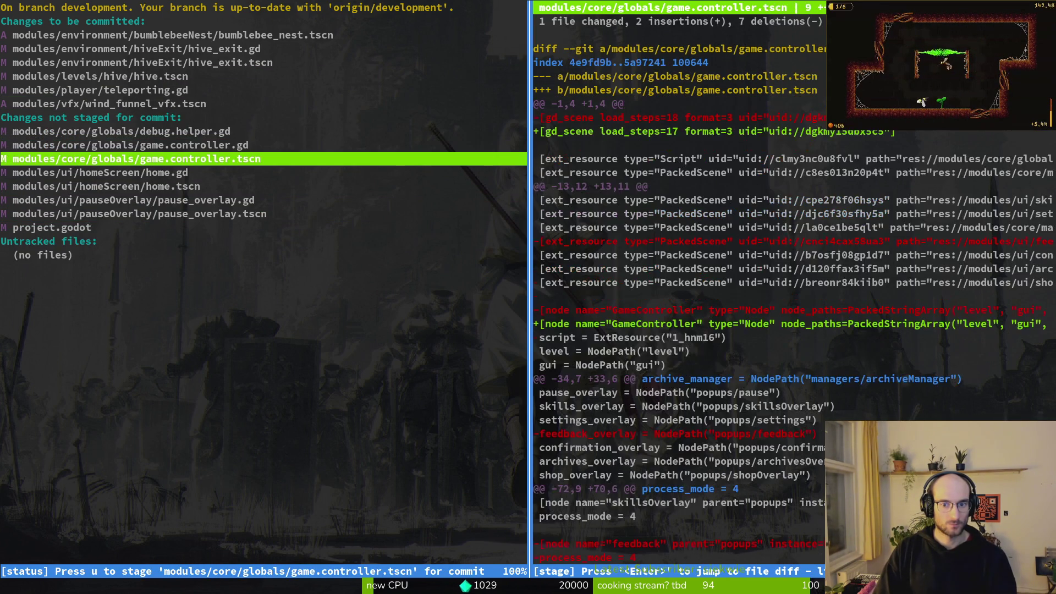
pyautogui.press('Up')
pyautogui.press('Up')
pyautogui.press('Down')
pyautogui.press('Down')
pyautogui.press('Down')
pyautogui.press('Down')
pyautogui.press('q')
pyautogui.press('q')
pyautogui.press('q')
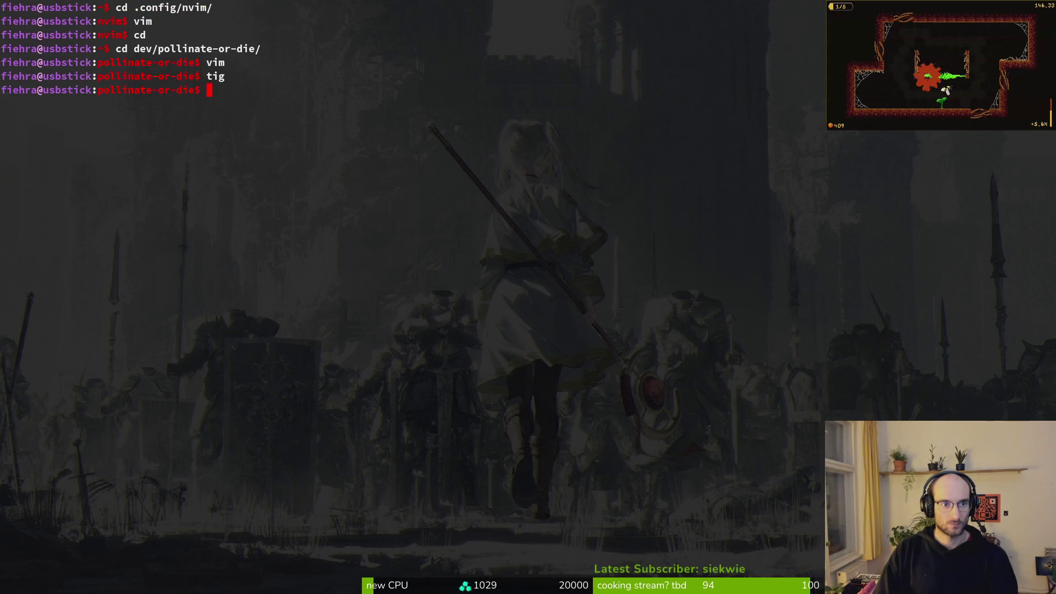
# - Attempt a first git commit with a typed message
pyautogui.write('mit')
pyautogui.press('BackSpace')
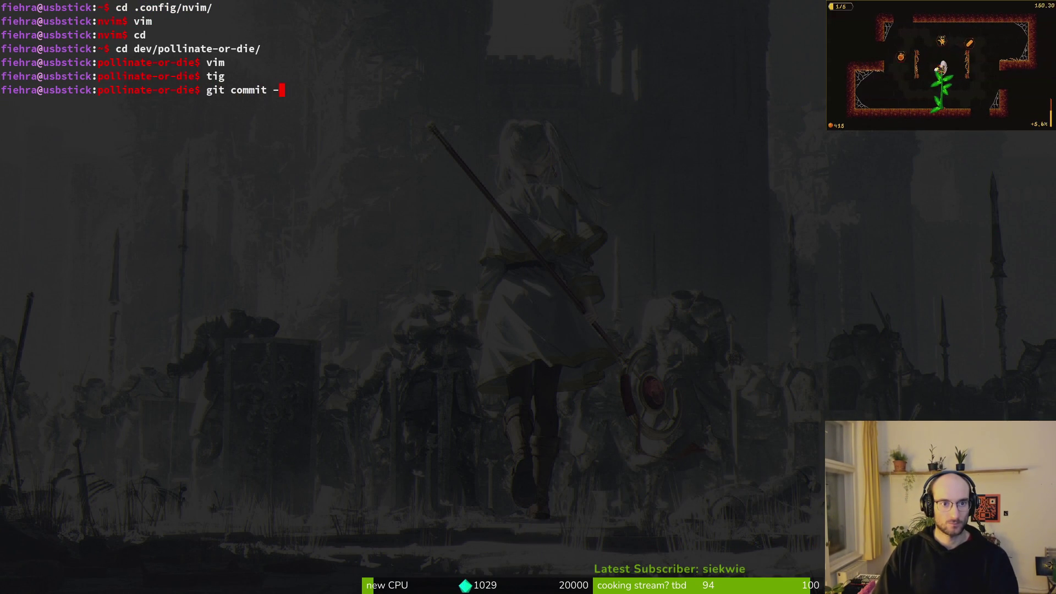
pyautogui.write('ow')
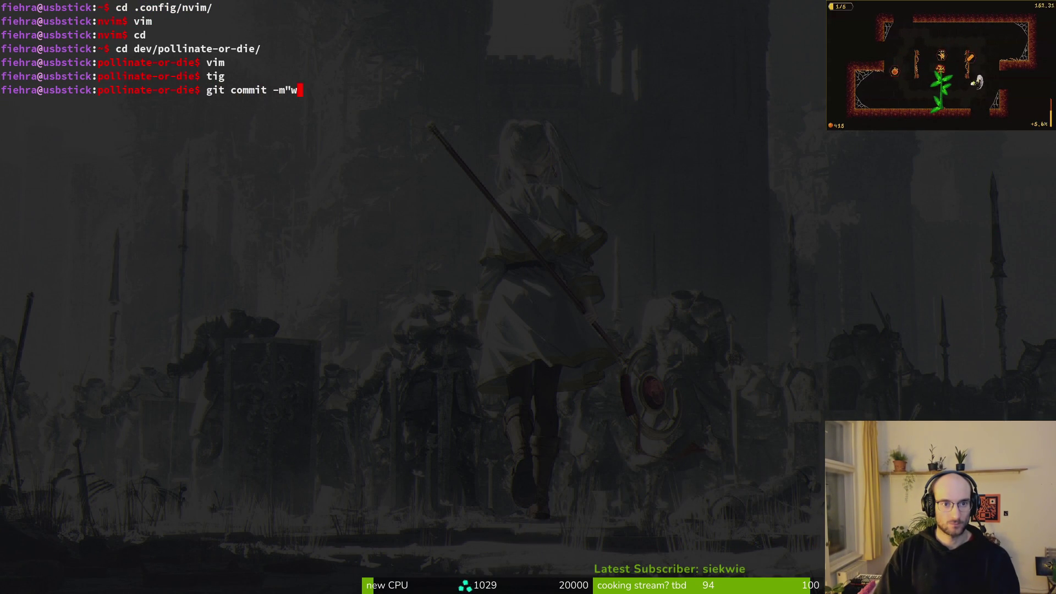
pyautogui.write('don bumblebee nest and added new portal')
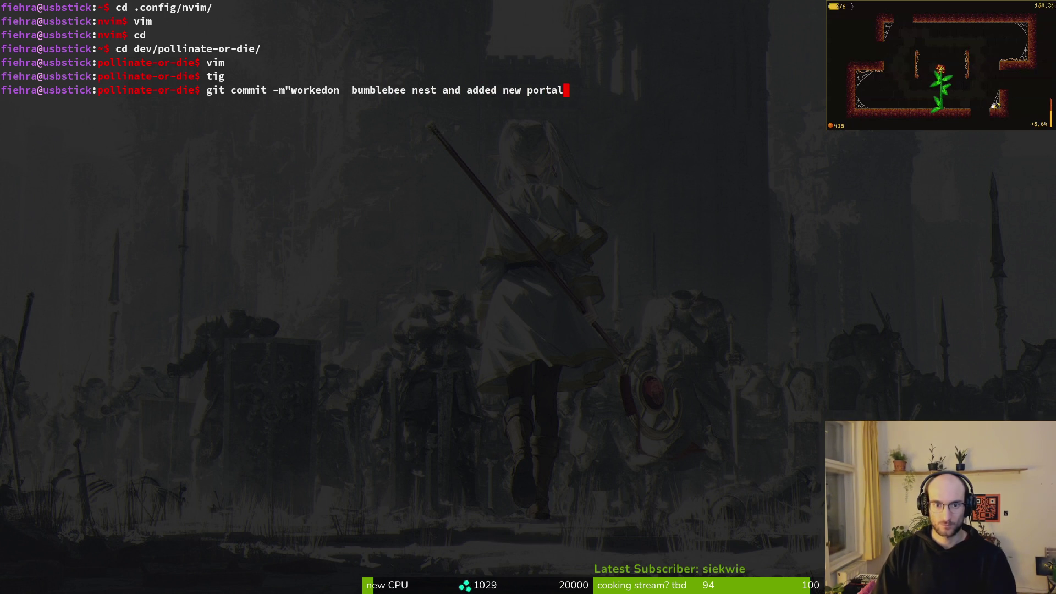
pyautogui.write('"')
pyautogui.press('Return')
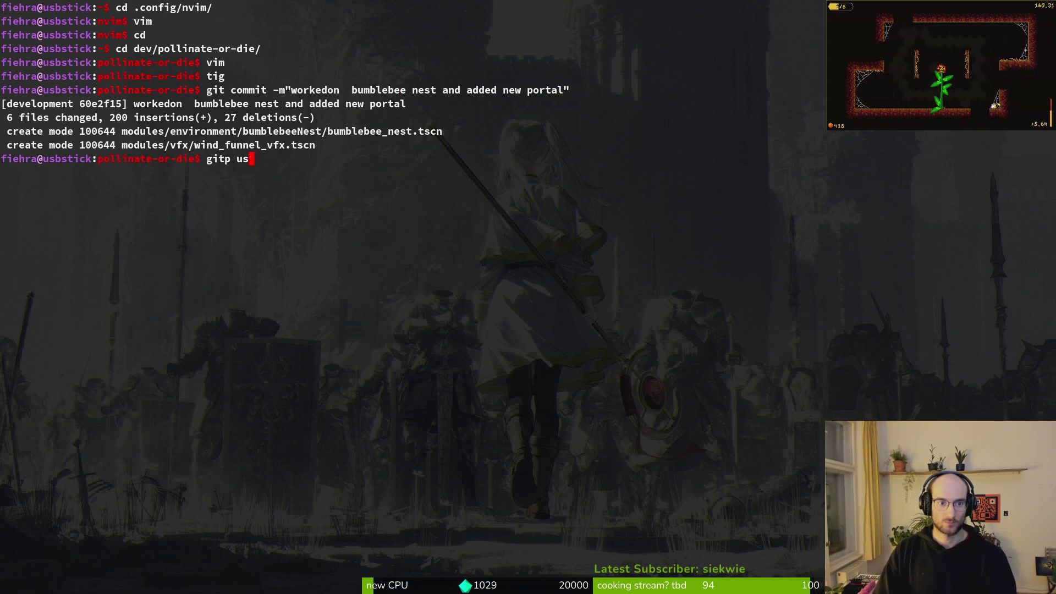
# - In tig status, stage game.controller.gd and the remaining changed files
pyautogui.press('BackSpace')
pyautogui.press('BackSpace')
pyautogui.press('BackSpace')
pyautogui.write('tig')
pyautogui.press('Return')
pyautogui.press('s')
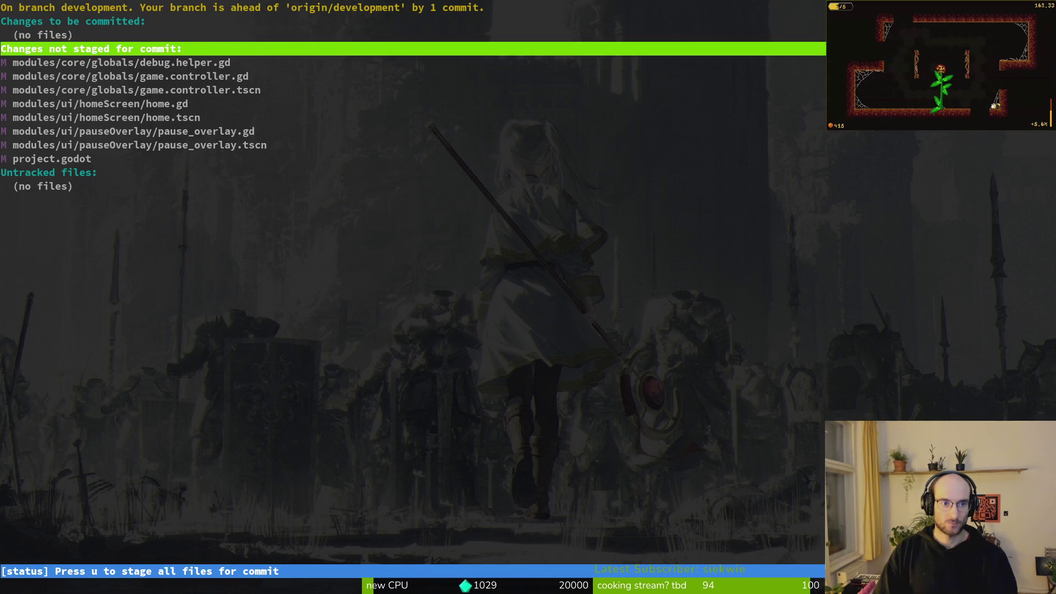
pyautogui.press('Down')
pyautogui.press('Down')
pyautogui.press('u')
pyautogui.press('u')
pyautogui.press('u')
pyautogui.press('u')
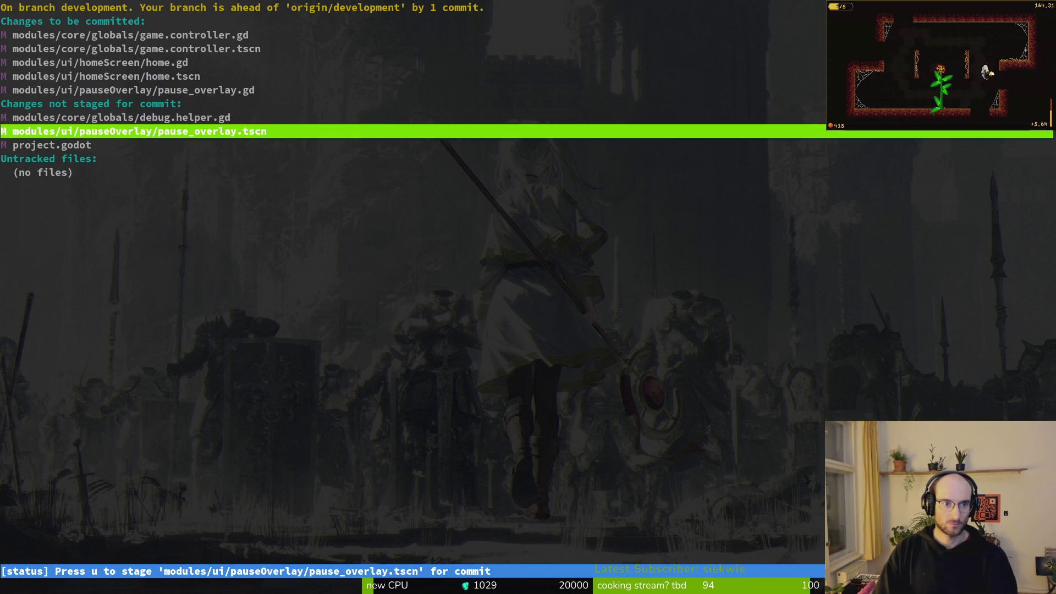
pyautogui.press('Return')
pyautogui.press('q')
pyautogui.press('q')
# - Commit the staged changes as "removed feedback overlay"
pyautogui.write('git ocmi')
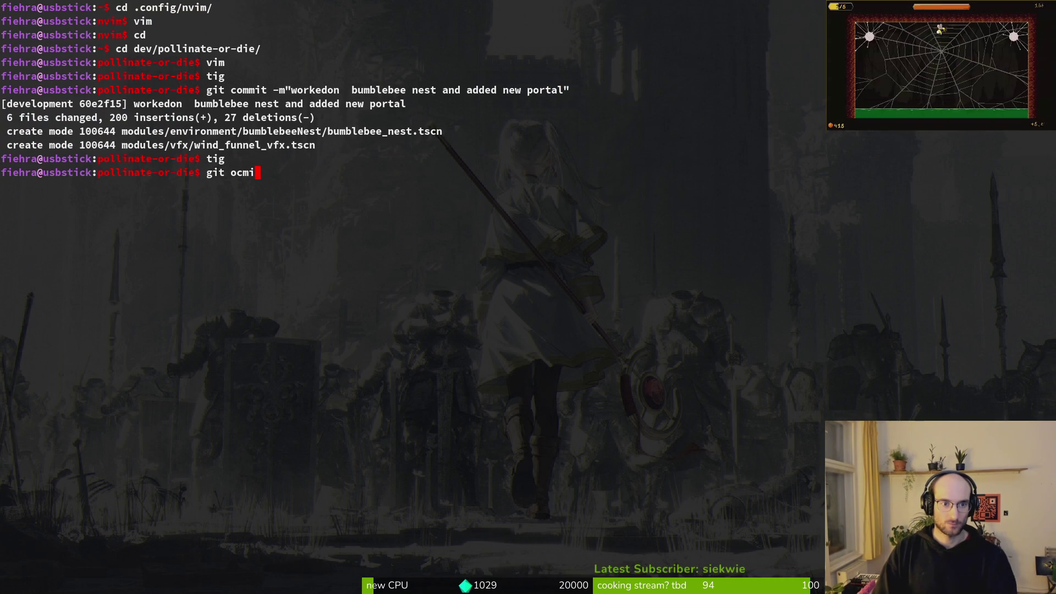
pyautogui.press('BackSpace')
pyautogui.press('BackSpace')
pyautogui.press('BackSpace')
pyautogui.press('BackSpace')
pyautogui.write('com')
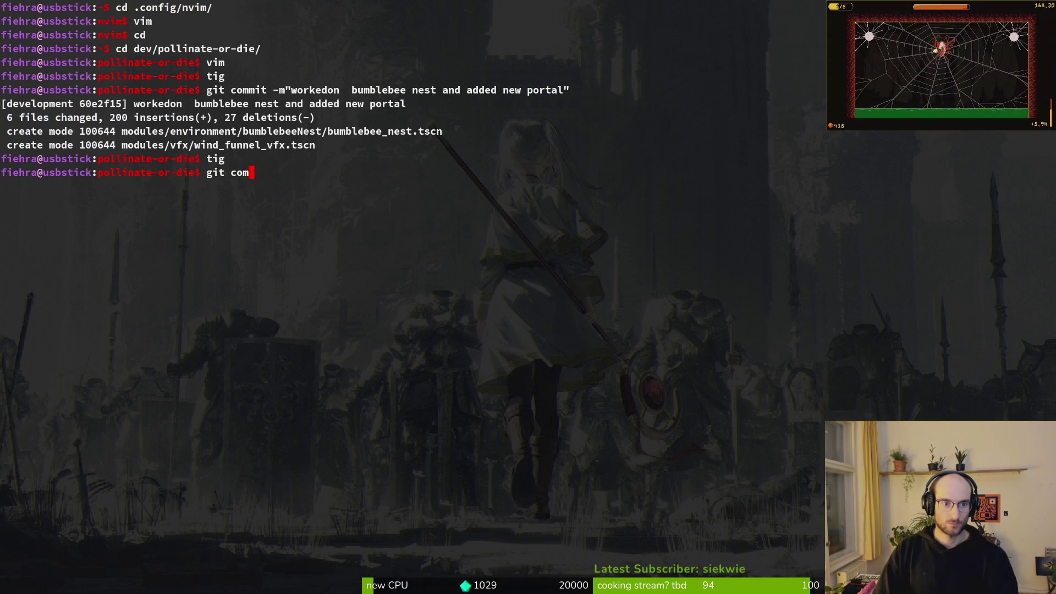
pyautogui.write('mit -m "removed feedback overlay')
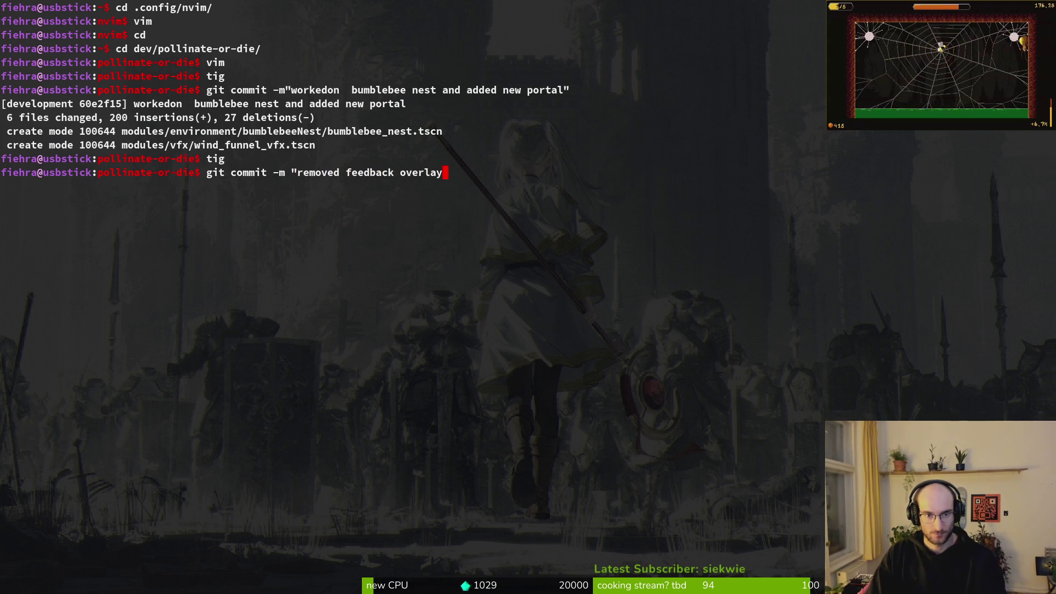
pyautogui.write('"')
pyautogui.press('Return')
# - Push the commit to the remote development branch with git push
pyautogui.write('git pus')
pyautogui.press('Return')
pyautogui.write('giu')
pyautogui.press('Up')
pyautogui.press('BackSpace')
pyautogui.press('BackSpace')
pyautogui.press('BackSpace')
pyautogui.write('push')
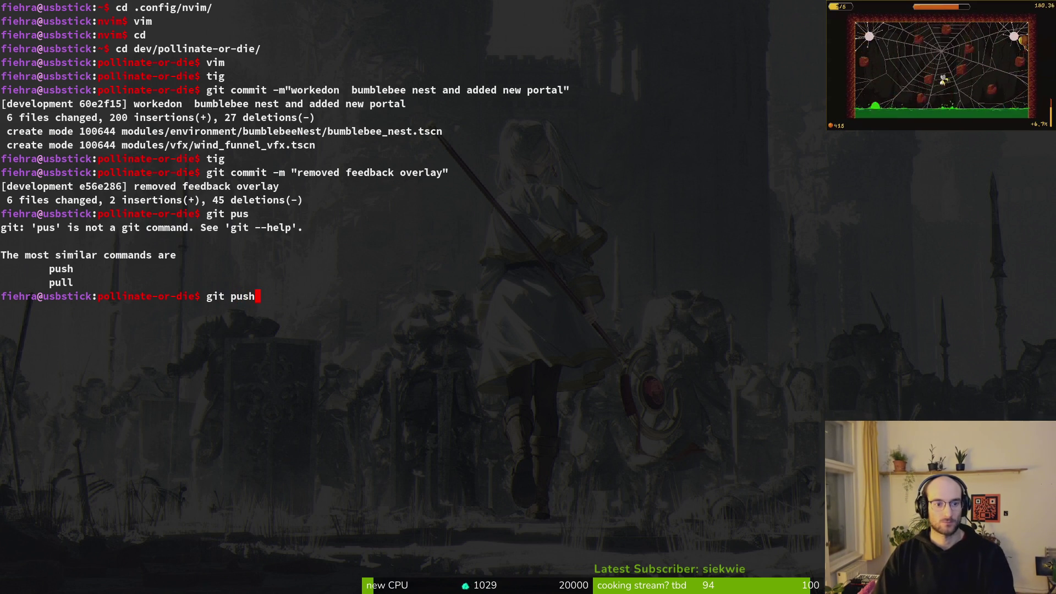
pyautogui.press('Return')
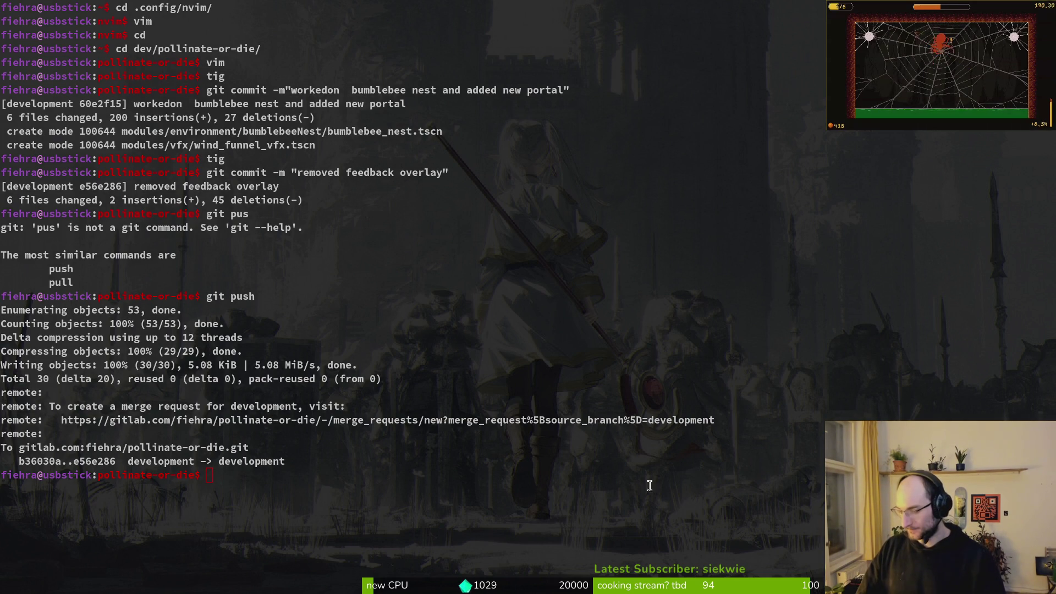
# - Check the repository log for the push and clear the terminal
pyautogui.click(448, 489)
pyautogui.write('g')
pyautogui.press('Return')
pyautogui.write('qg')
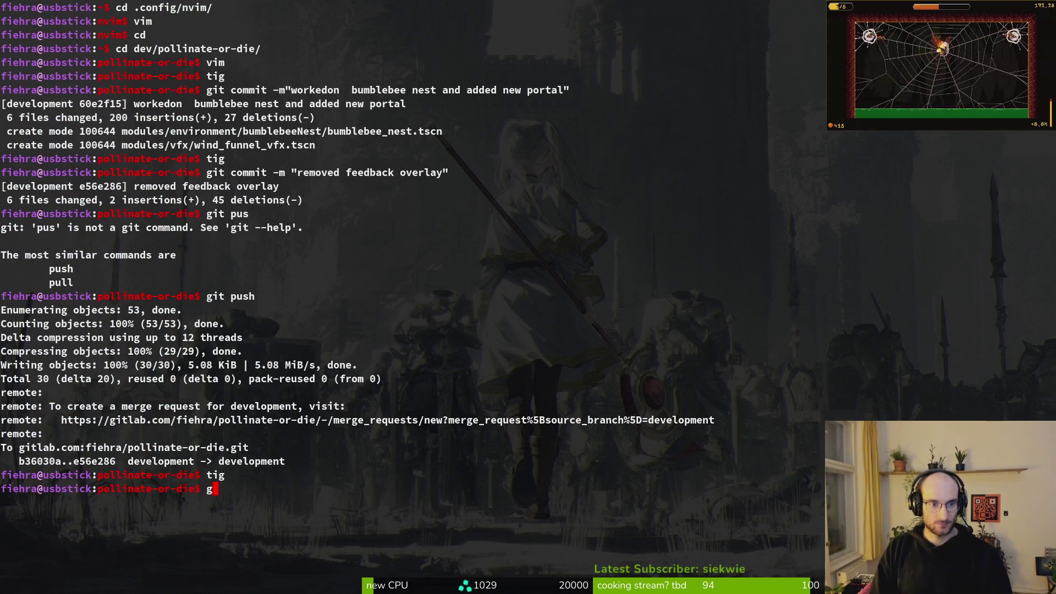
pyautogui.press('Return')
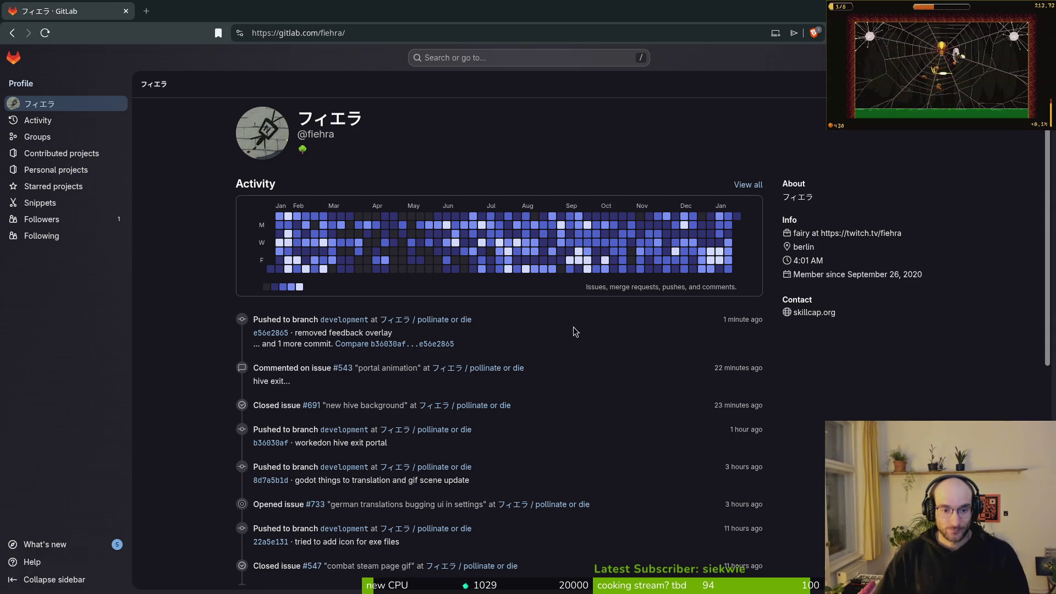
# - Open the pollinate or die project from the activity feed and go to its issues list
pyautogui.click(442, 320)
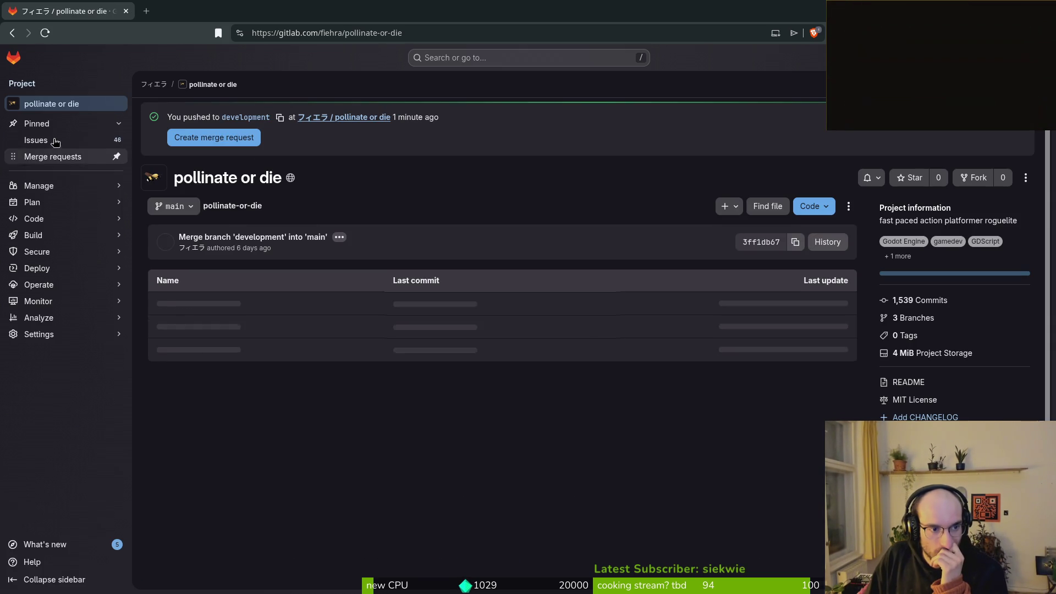
pyautogui.click(70, 141)
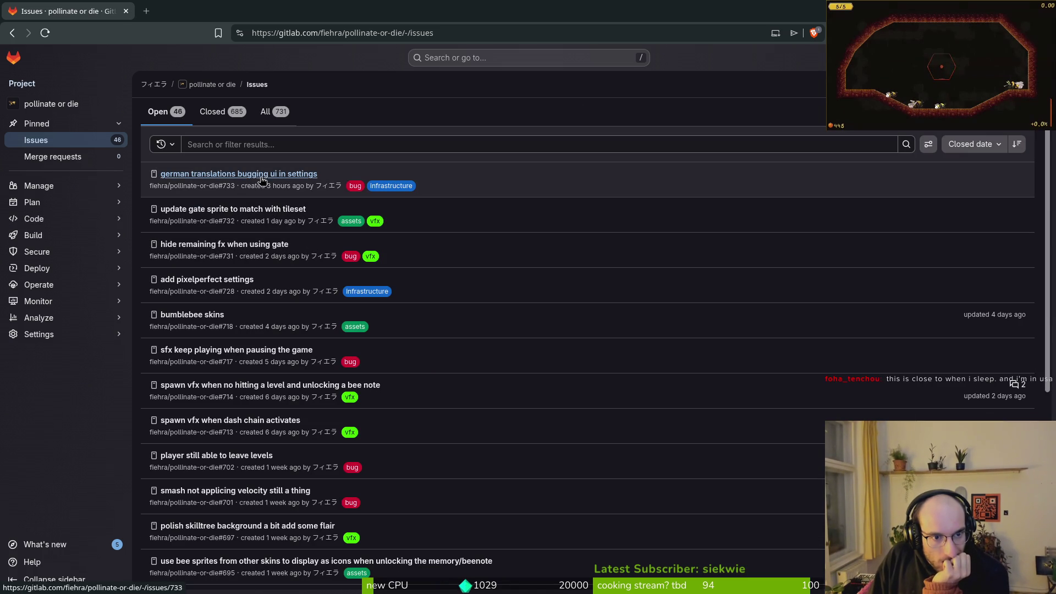
# - Open issue #733 (german translations) and #732 (update gate sprite) in new tabs
pyautogui.middleClick(261, 175)
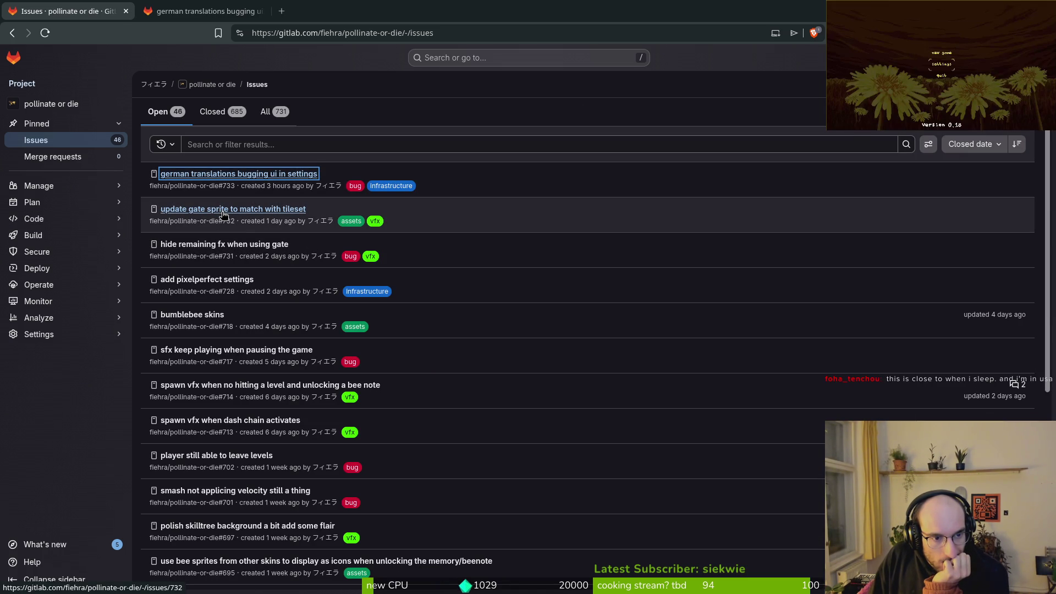
pyautogui.middleClick(224, 214)
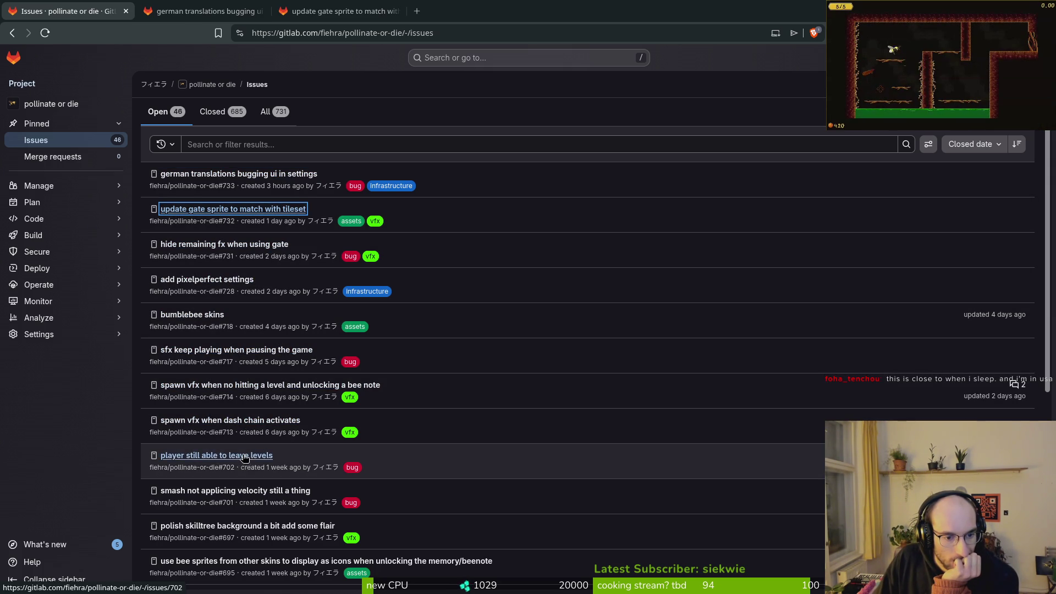
pyautogui.scroll(-3, 253, 457)
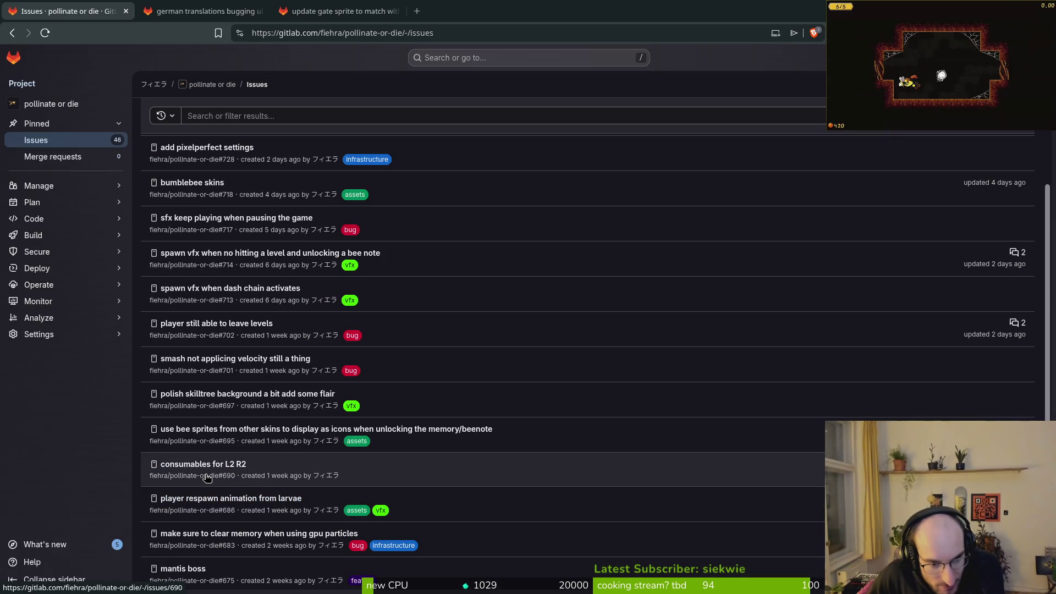
pyautogui.scroll(-2, 248, 534)
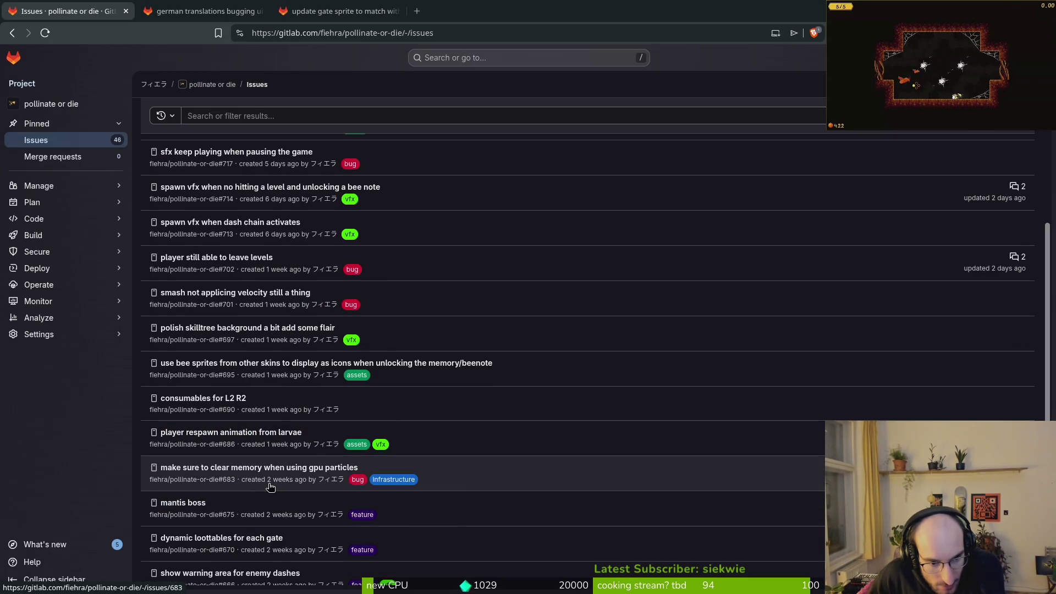
pyautogui.scroll(-2, 221, 497)
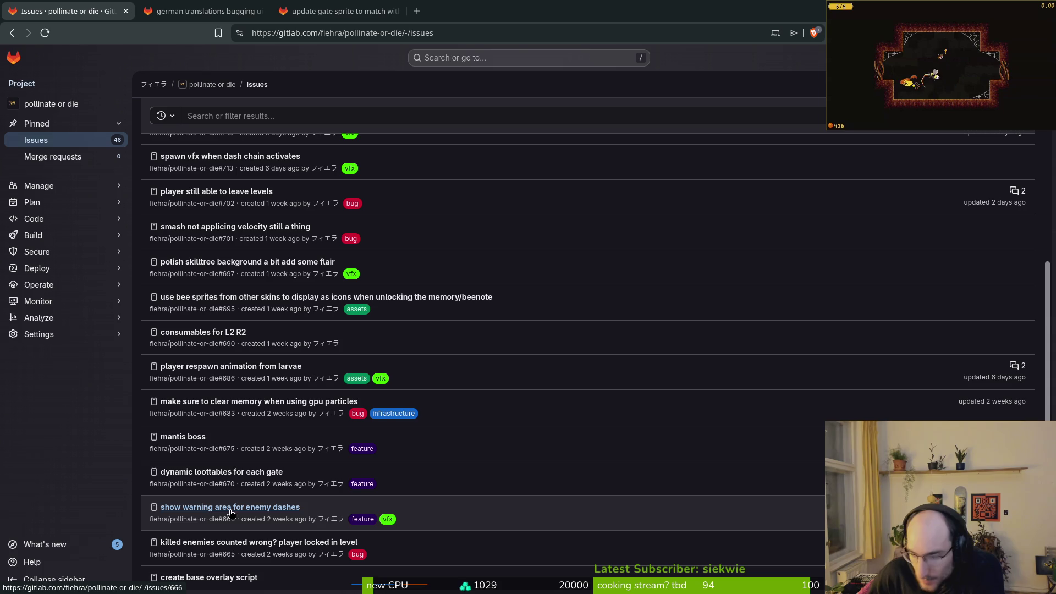
pyautogui.scroll(-1, 228, 503)
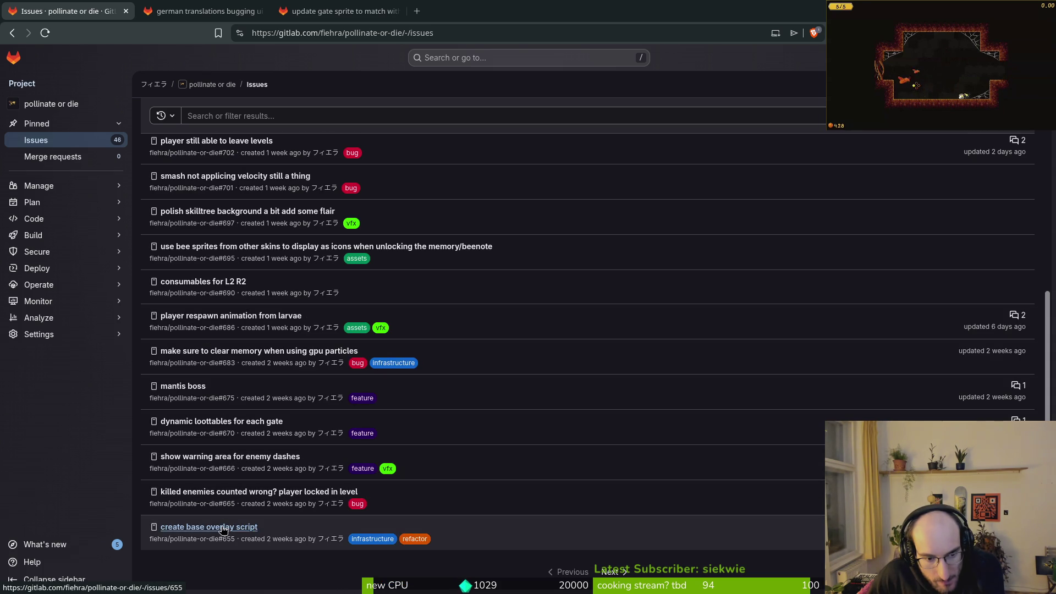
# - Page through the open issues to the last page, then switch to the german translations tab
pyautogui.click(612, 572)
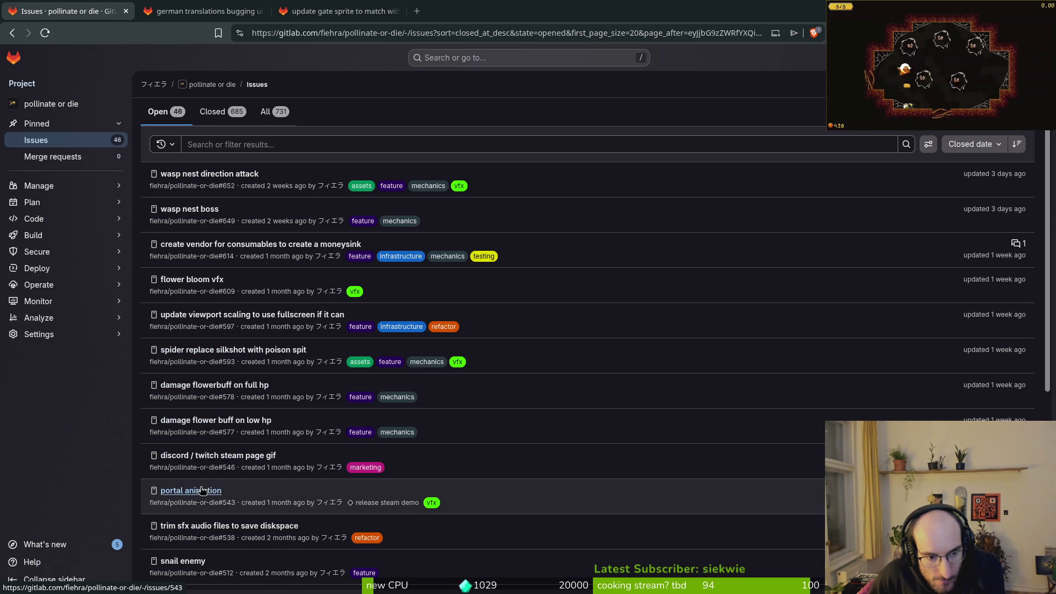
pyautogui.scroll(-2, 211, 532)
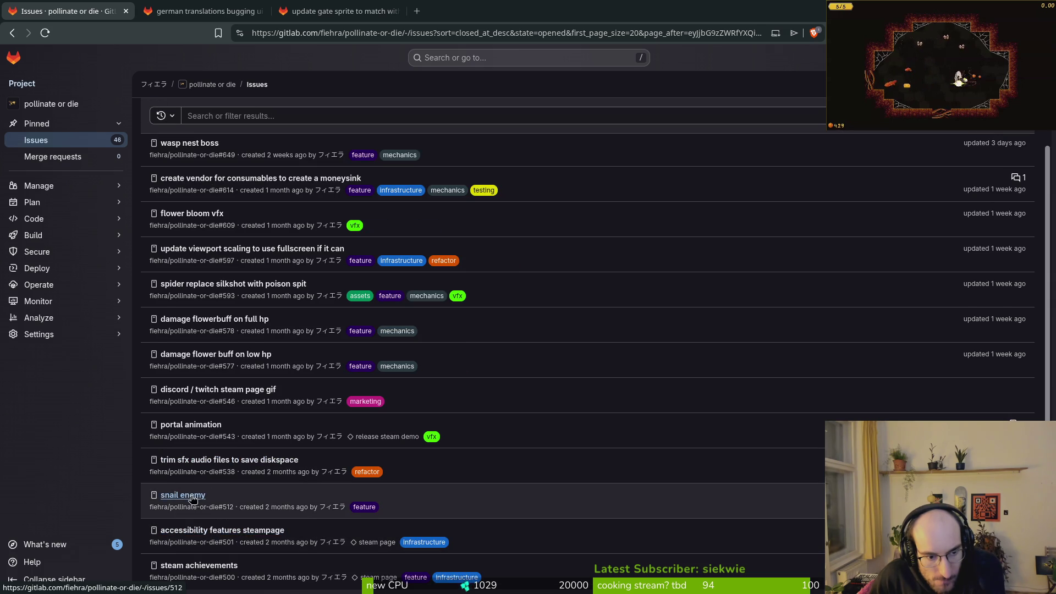
pyautogui.scroll(-3, 193, 536)
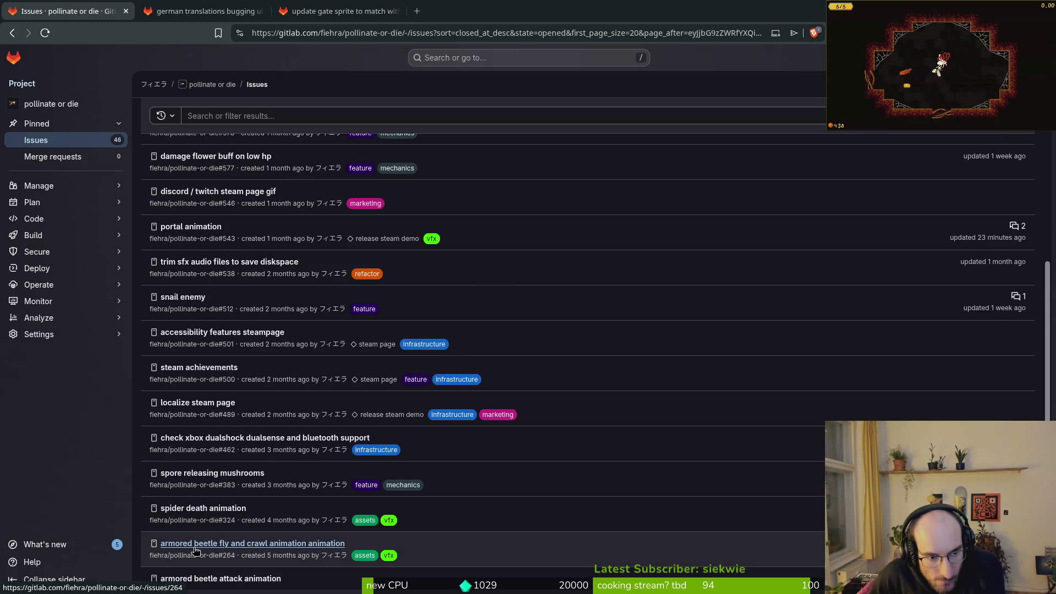
pyautogui.scroll(-1, 195, 550)
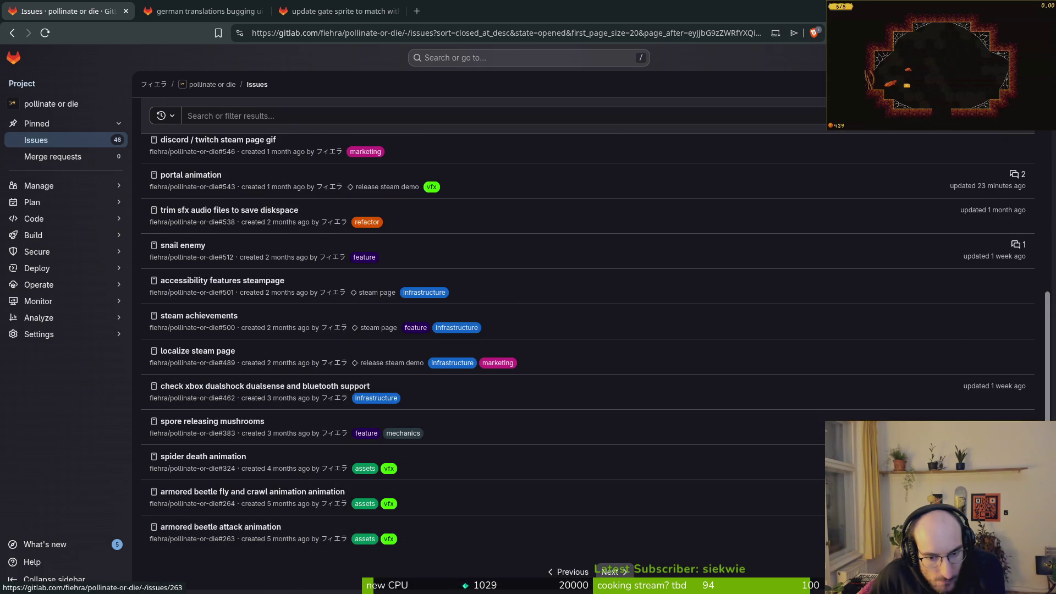
pyautogui.click(605, 574)
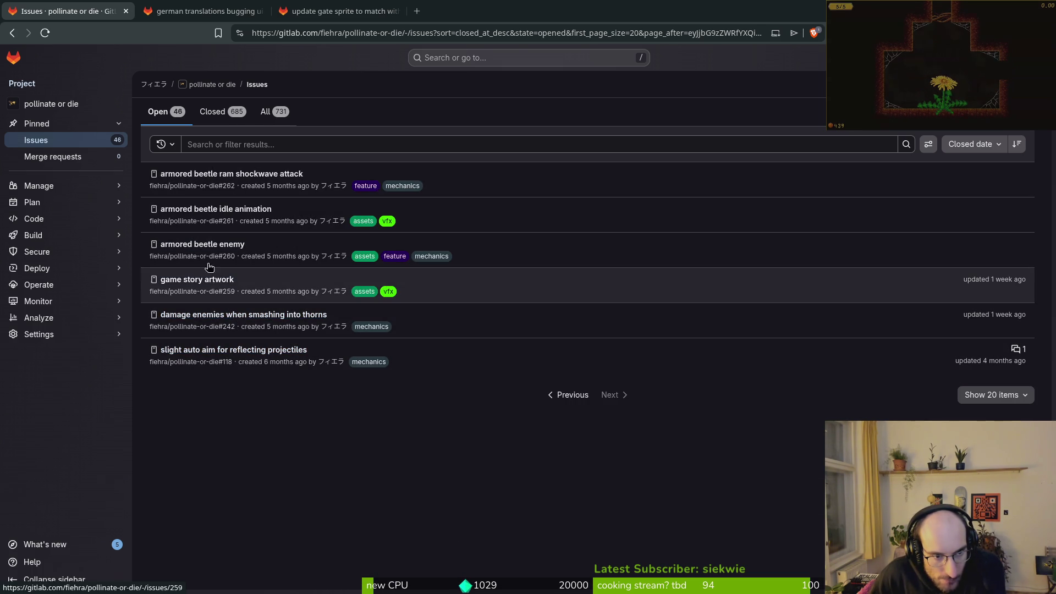
pyautogui.click(199, 6)
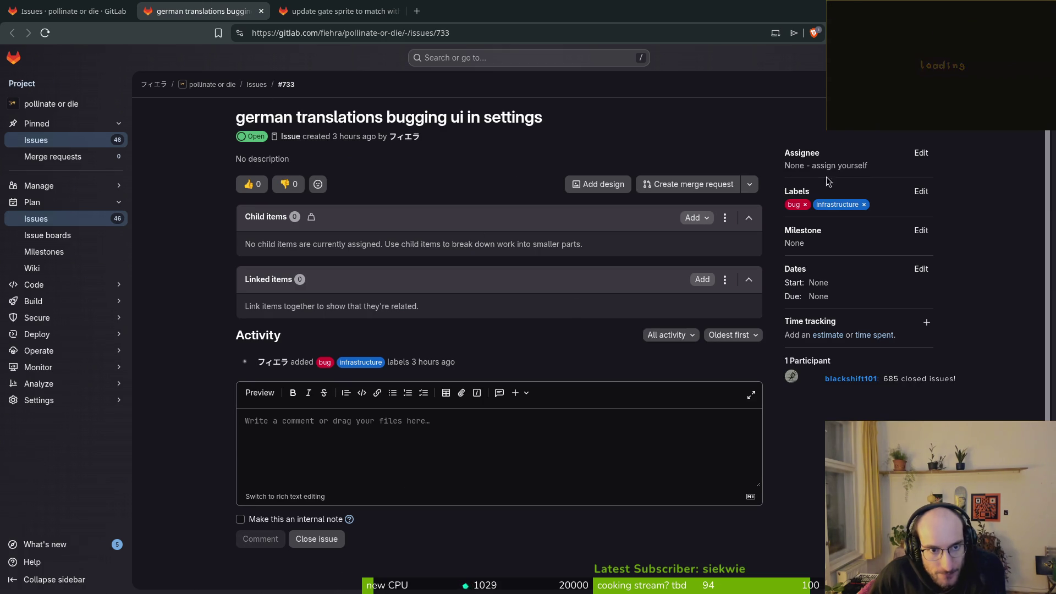
# - Assign the release steam demo milestone to both the german translations and gate sprite issues
pyautogui.click(922, 230)
pyautogui.click(853, 317)
pyautogui.hotkey('ctrl', 'Tab')
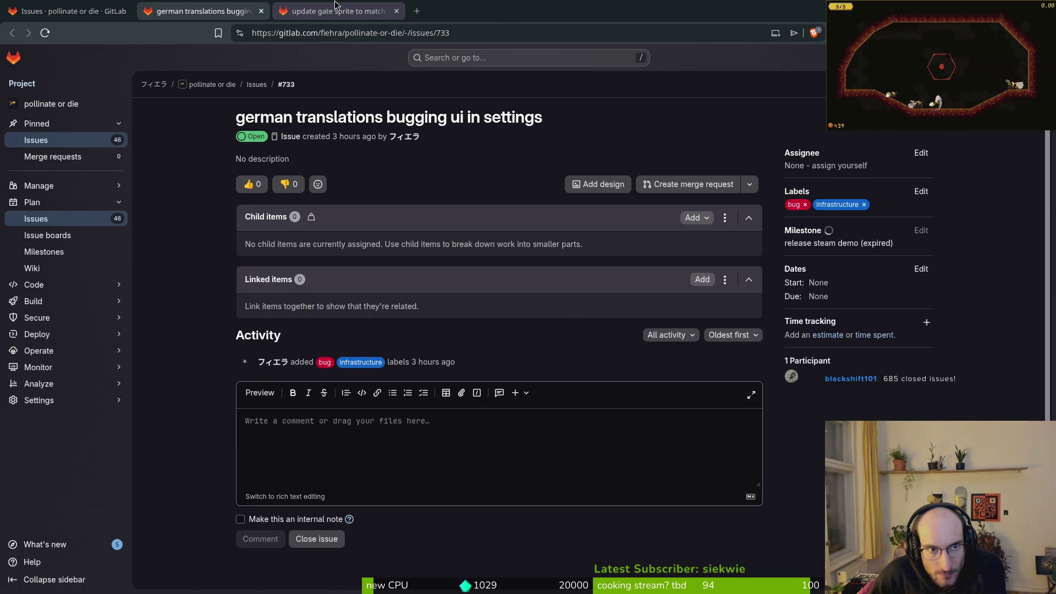
pyautogui.click(921, 230)
pyautogui.click(858, 315)
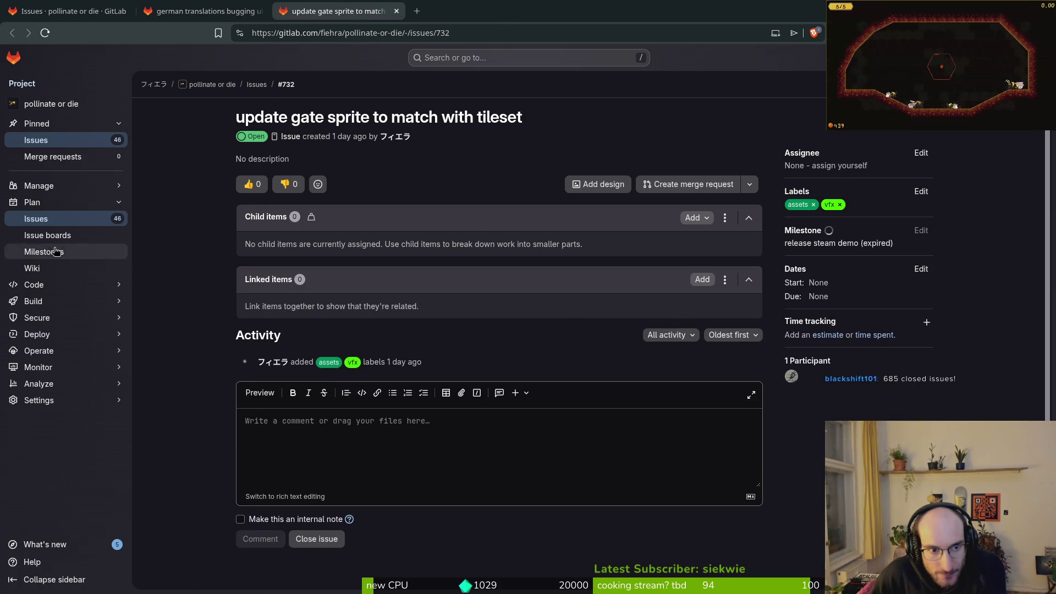
# - Set the release steam demo milestone's due date to January 18, 2026
pyautogui.click(49, 252)
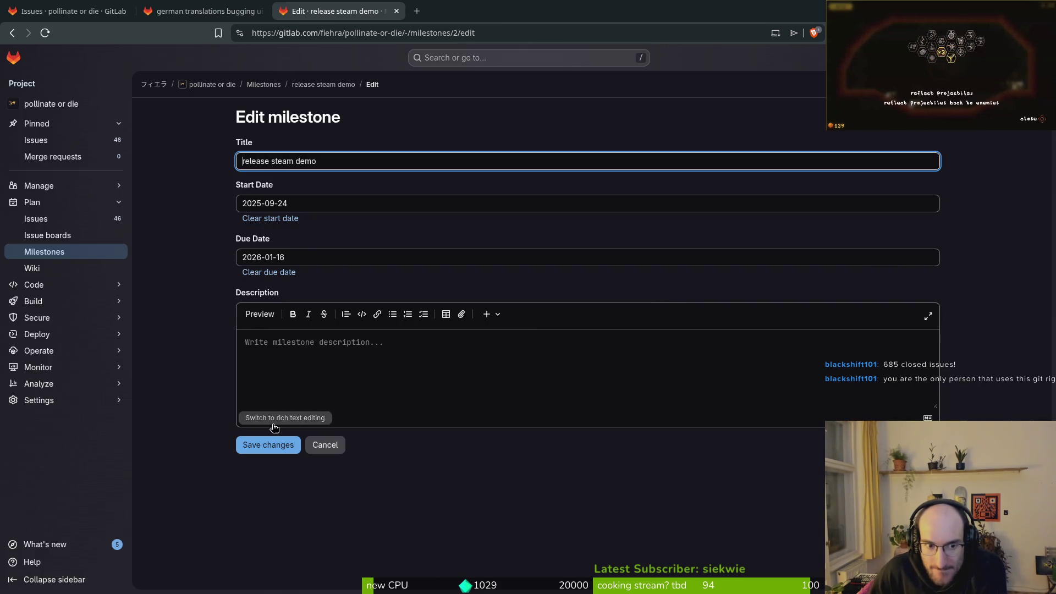
pyautogui.click(309, 260)
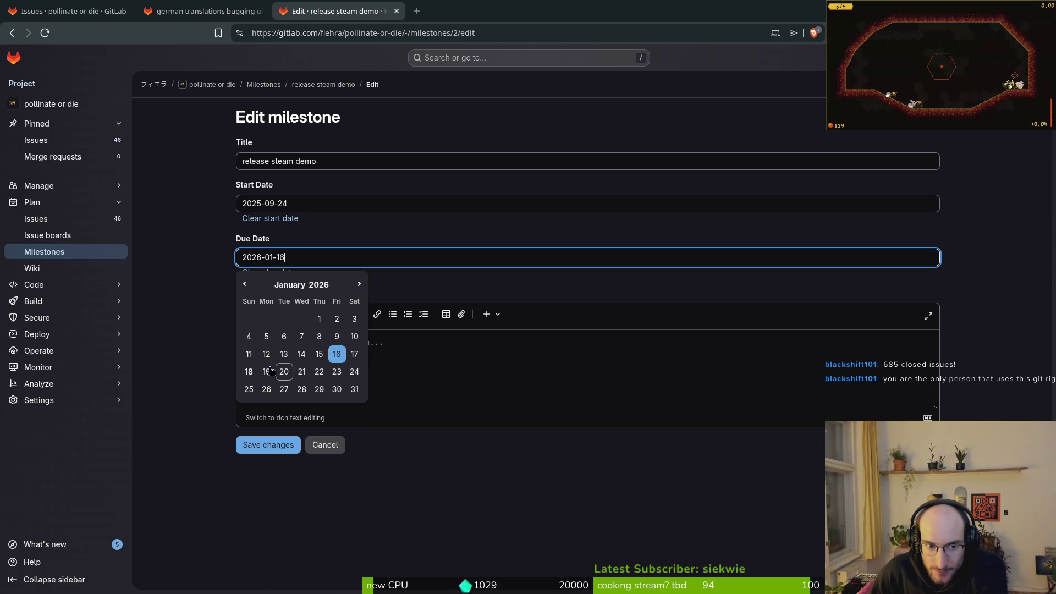
pyautogui.click(249, 372)
pyautogui.click(260, 444)
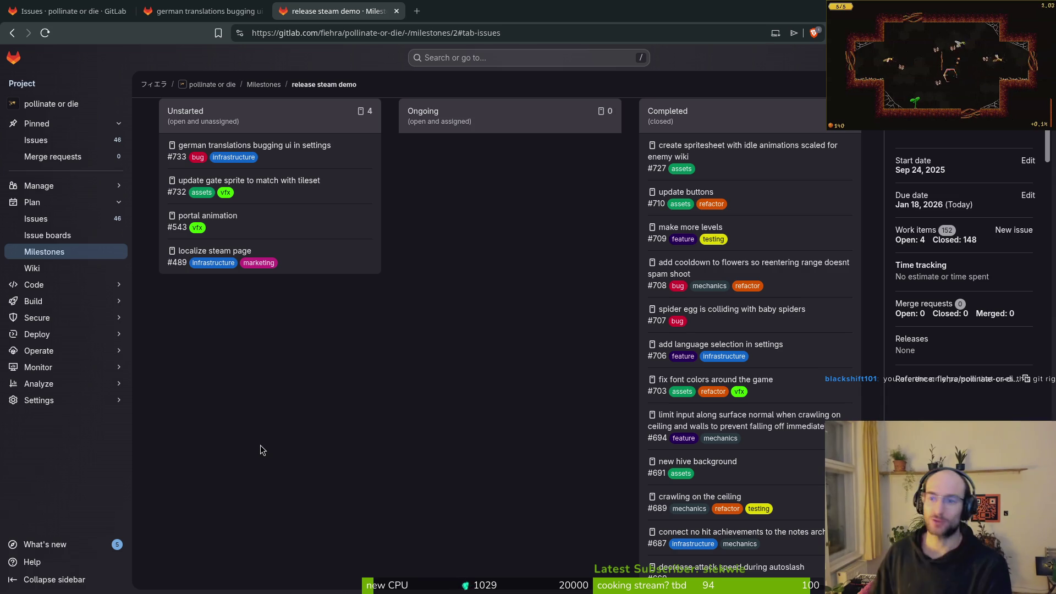
# - Go back to the project's issues list, then open the user's profile page
pyautogui.scroll(3, 384, 496)
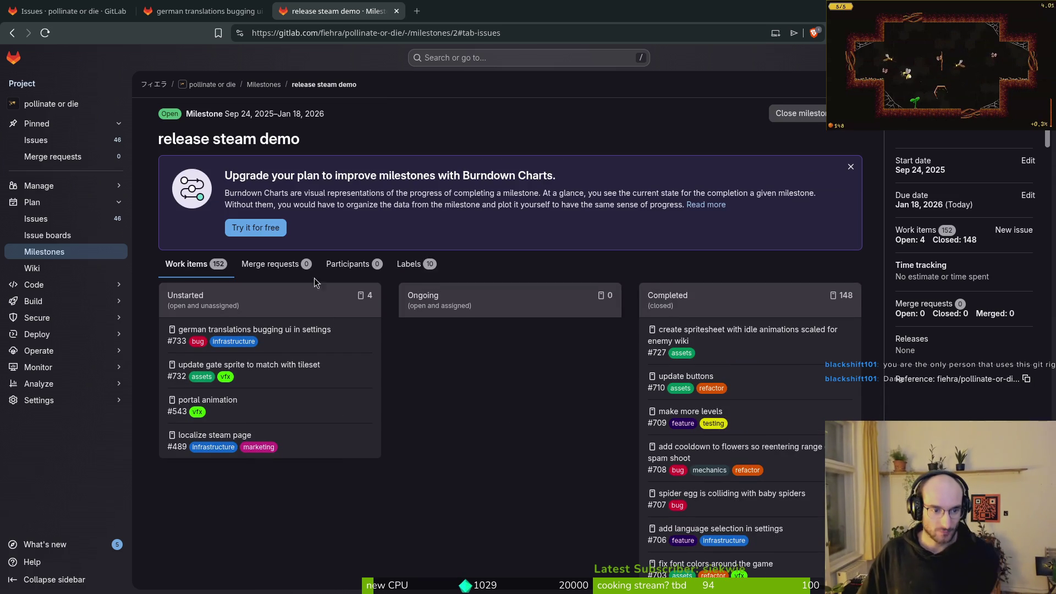
pyautogui.click(63, 220)
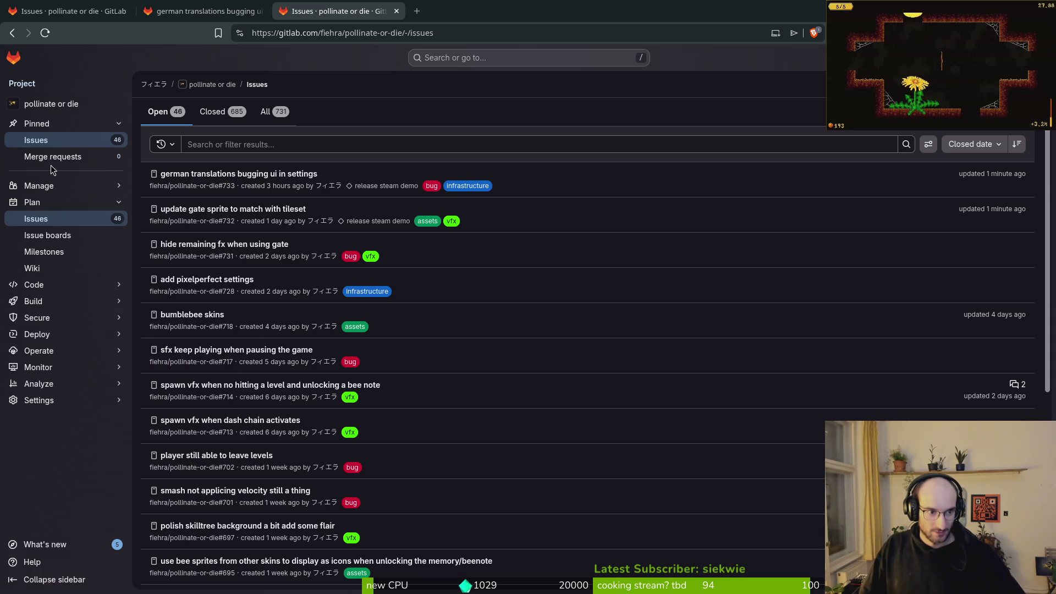
pyautogui.click(155, 85)
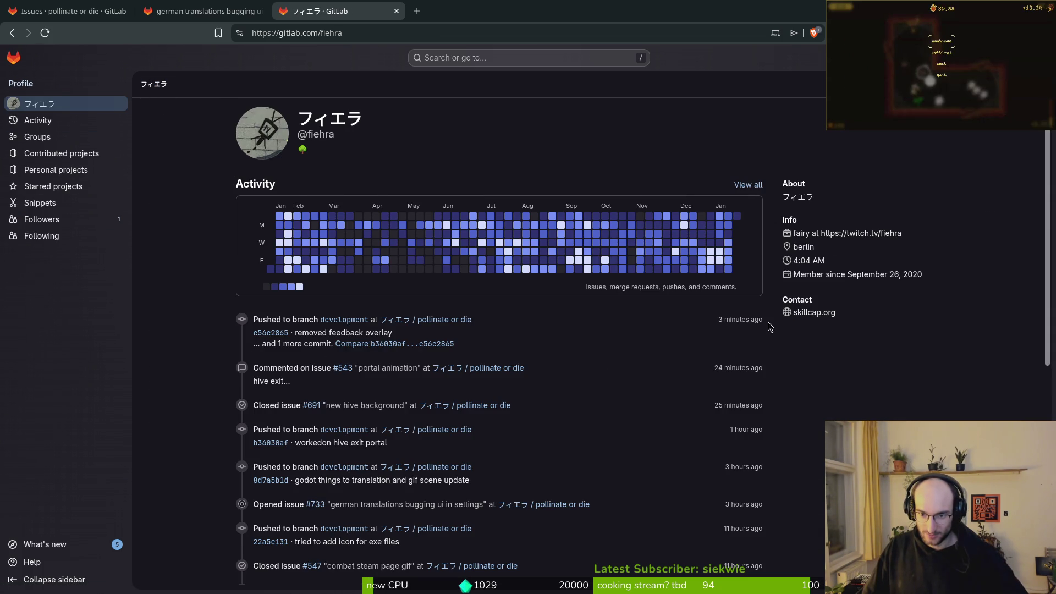
pyautogui.click(445, 321)
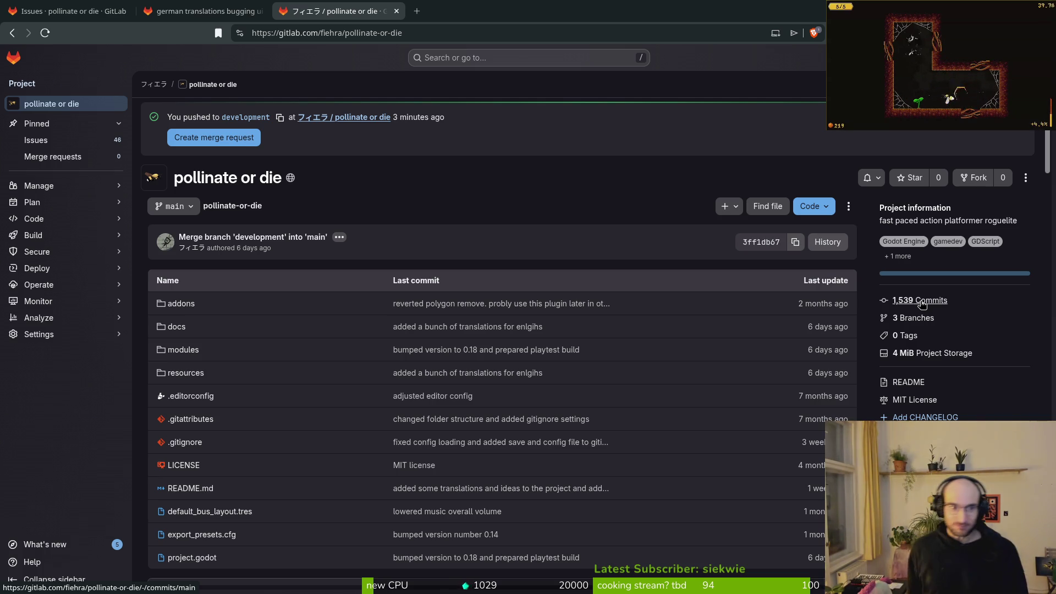
pyautogui.click(253, 118)
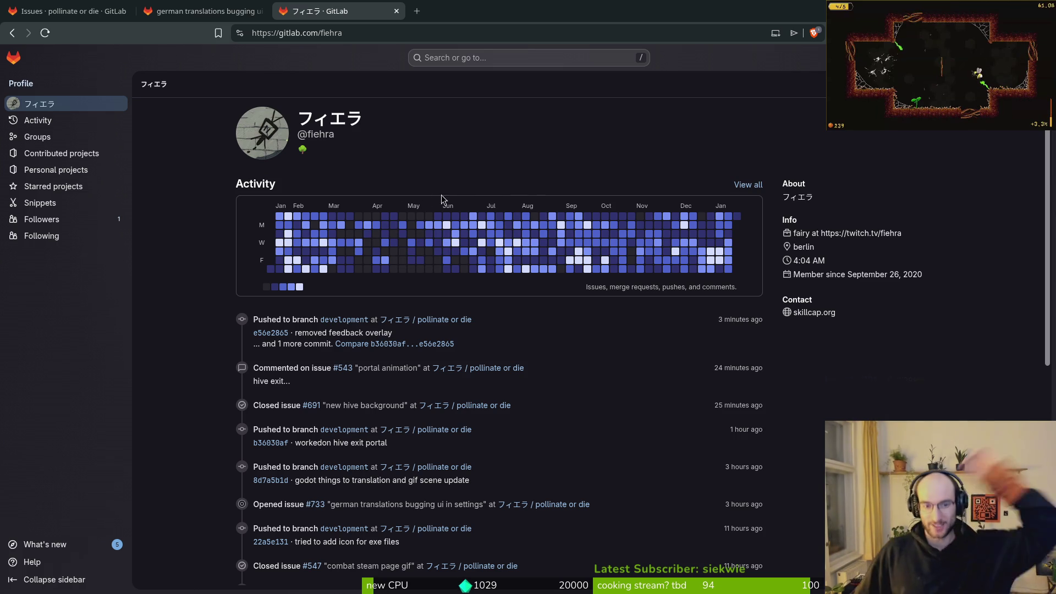
pyautogui.click(448, 229)
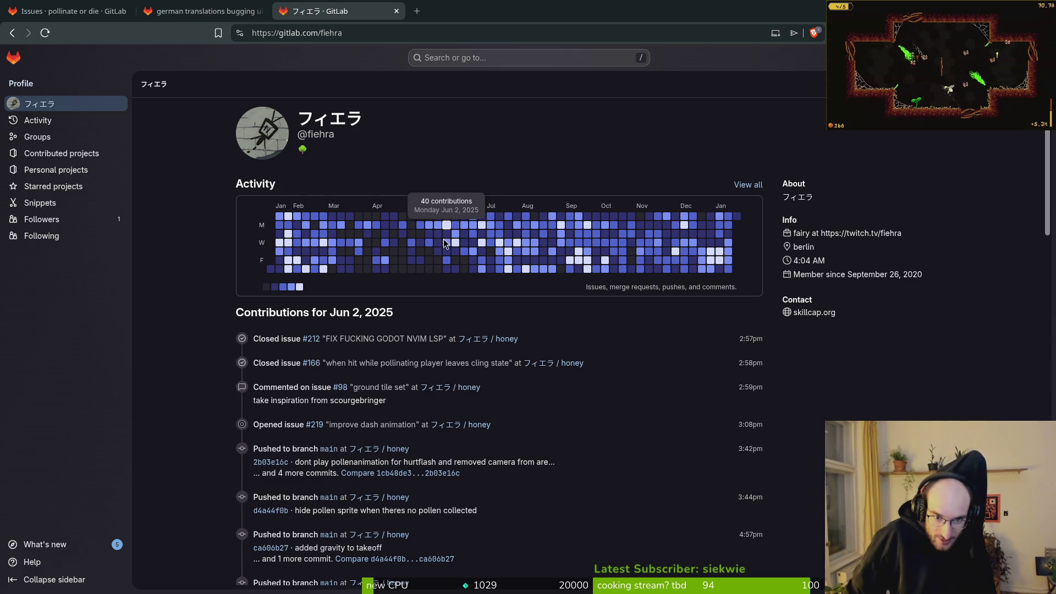
# - Switch the heatmap to Jun 1, then back to Jun 2, and scroll through the listed contributions
pyautogui.click(447, 217)
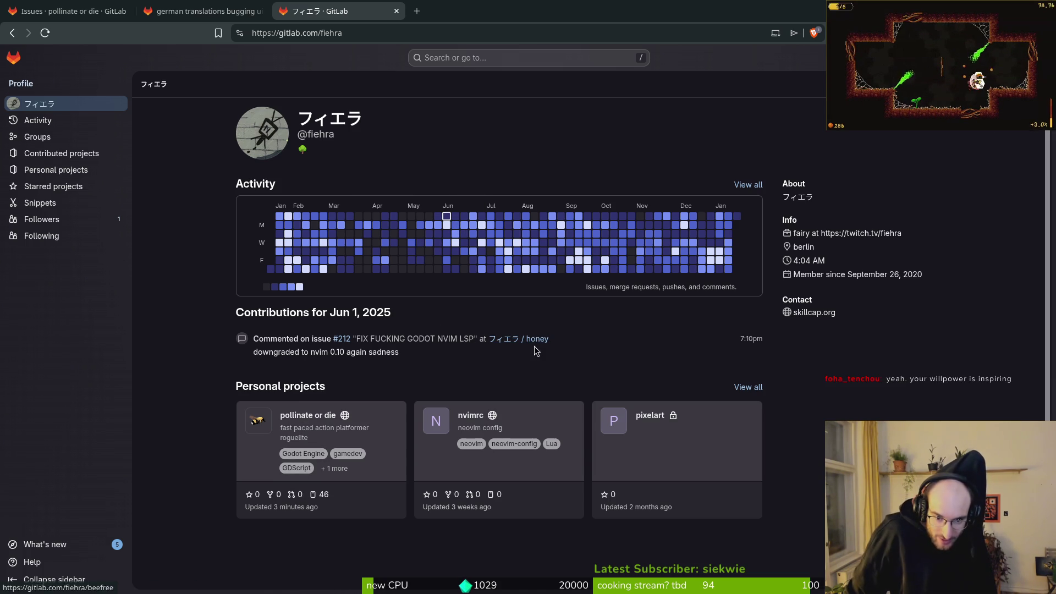
pyautogui.click(447, 225)
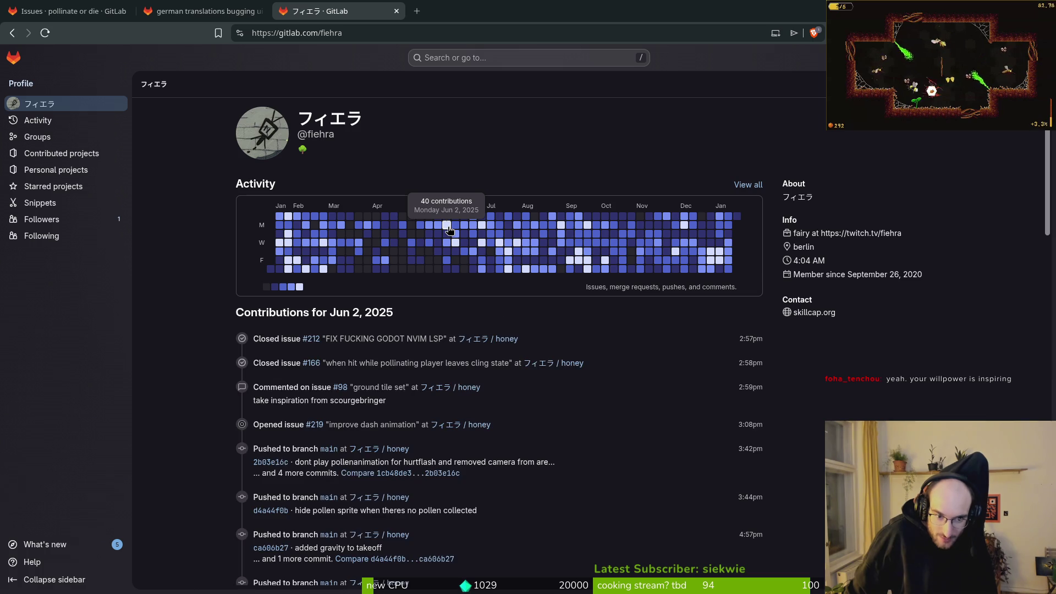
pyautogui.scroll(-5, 467, 407)
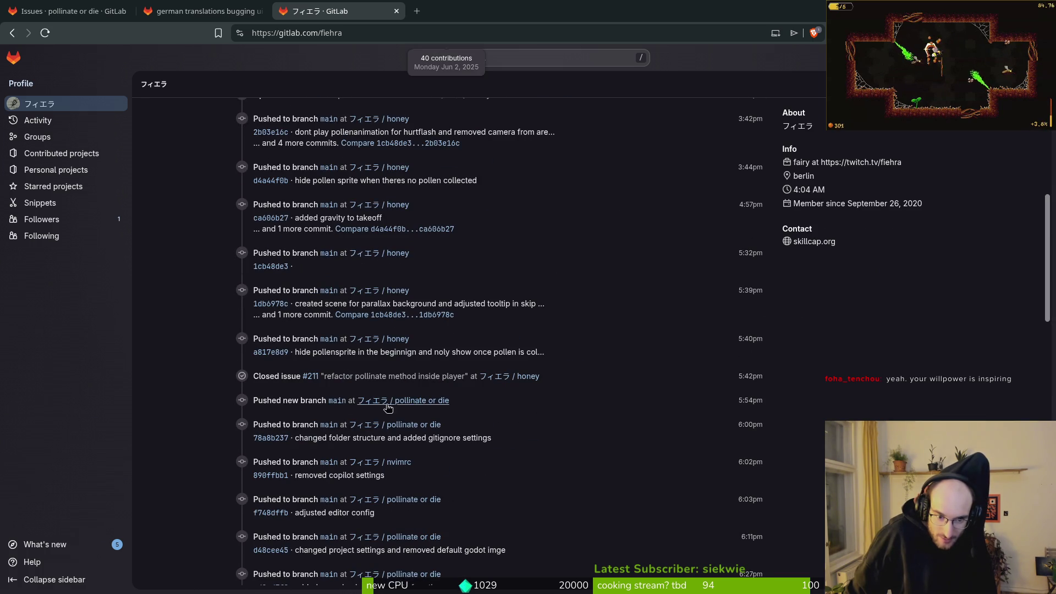
pyautogui.moveTo(257, 401); pyautogui.dragTo(434, 401)
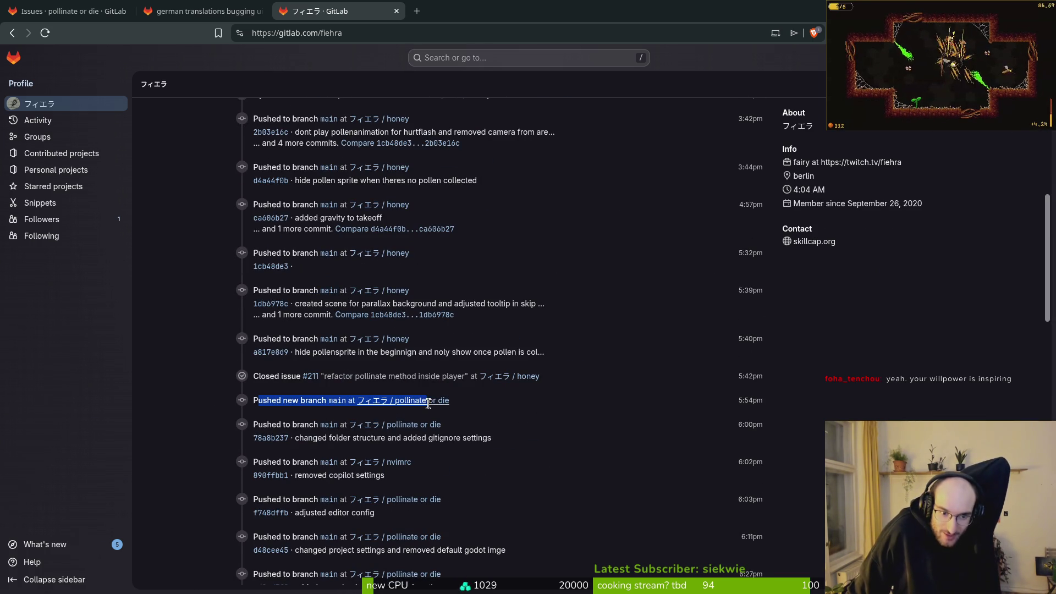
pyautogui.scroll(3, 408, 427)
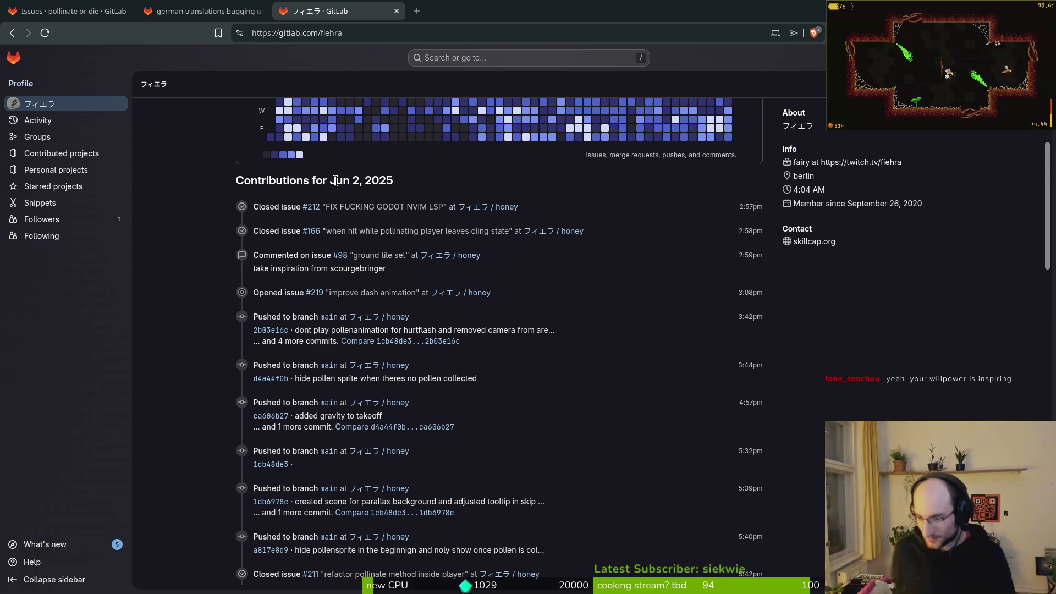
pyautogui.scroll(2, 312, 147)
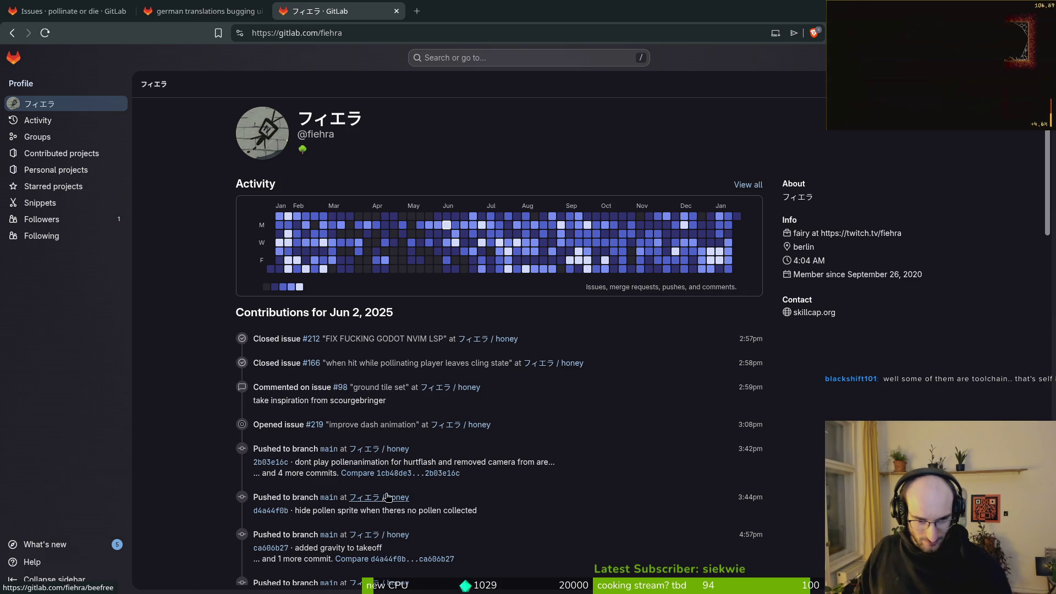
pyautogui.scroll(-2, 436, 441)
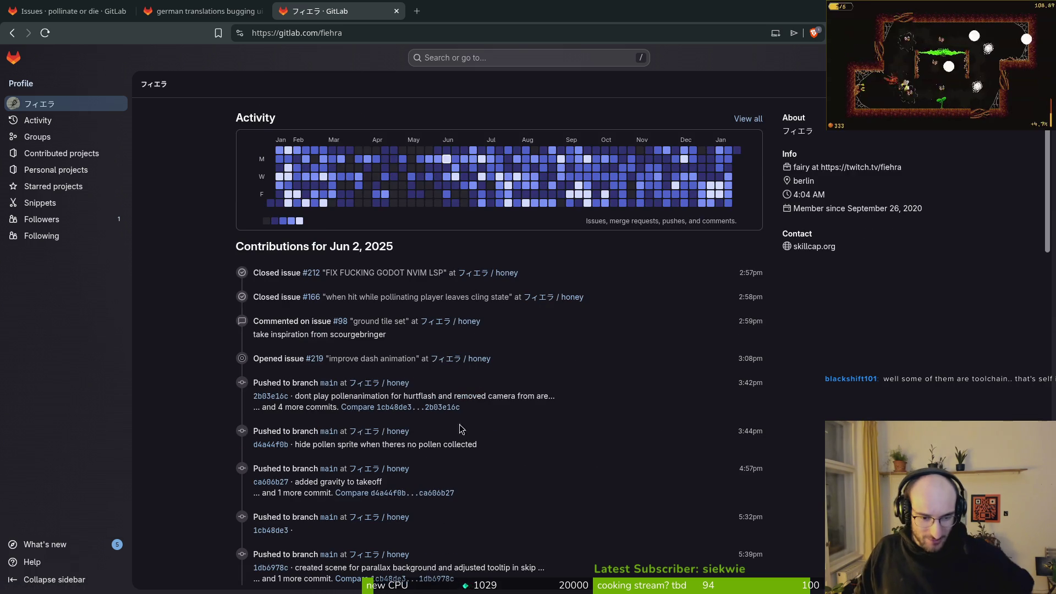
pyautogui.scroll(2, 455, 323)
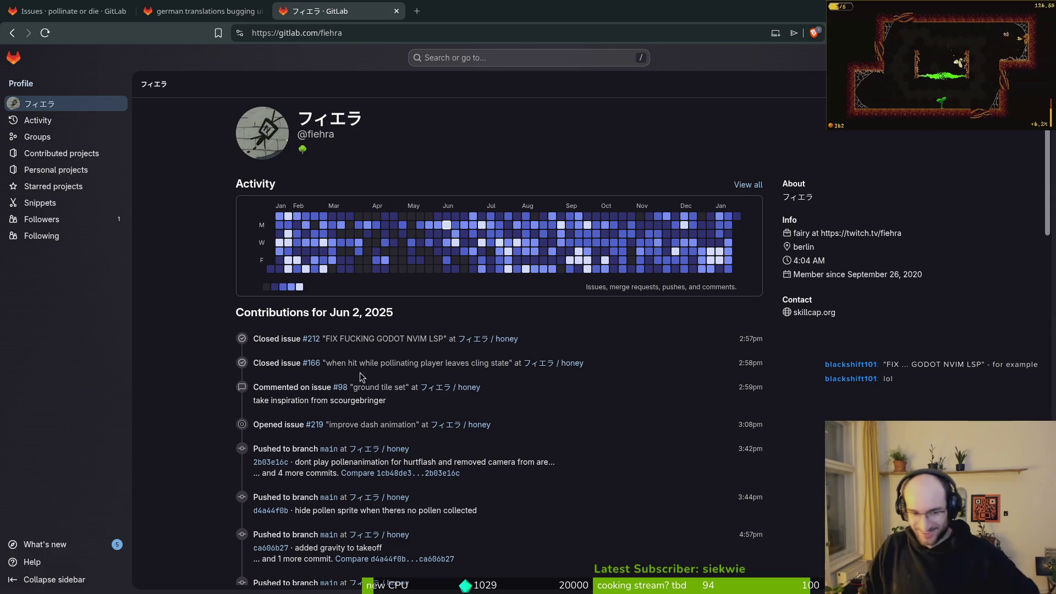
# - Highlight issue #212's title line in the list, then close the profile page
pyautogui.moveTo(449, 338); pyautogui.dragTo(344, 337)
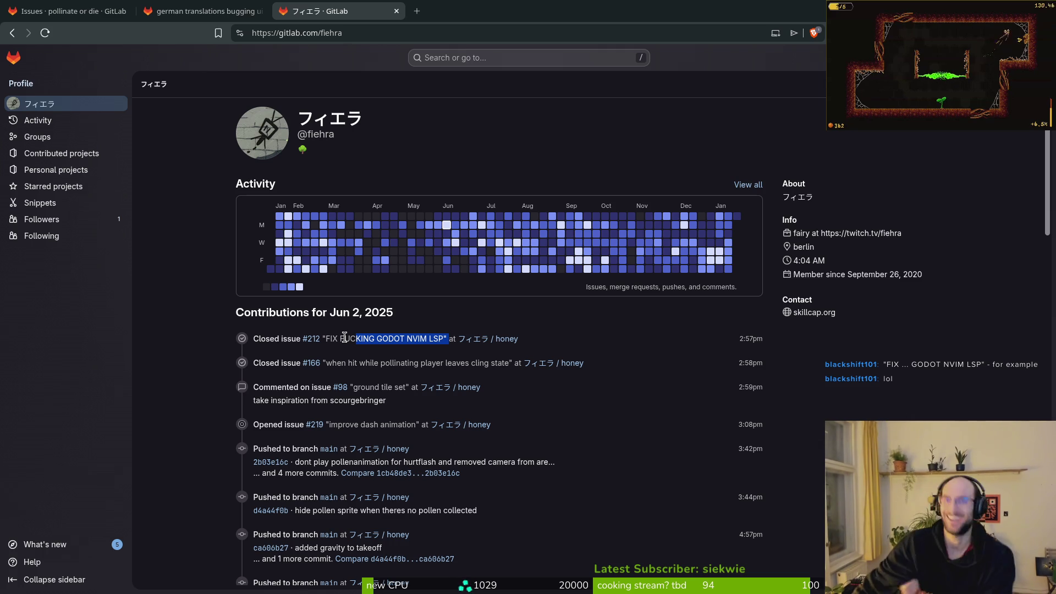
pyautogui.click(193, 229)
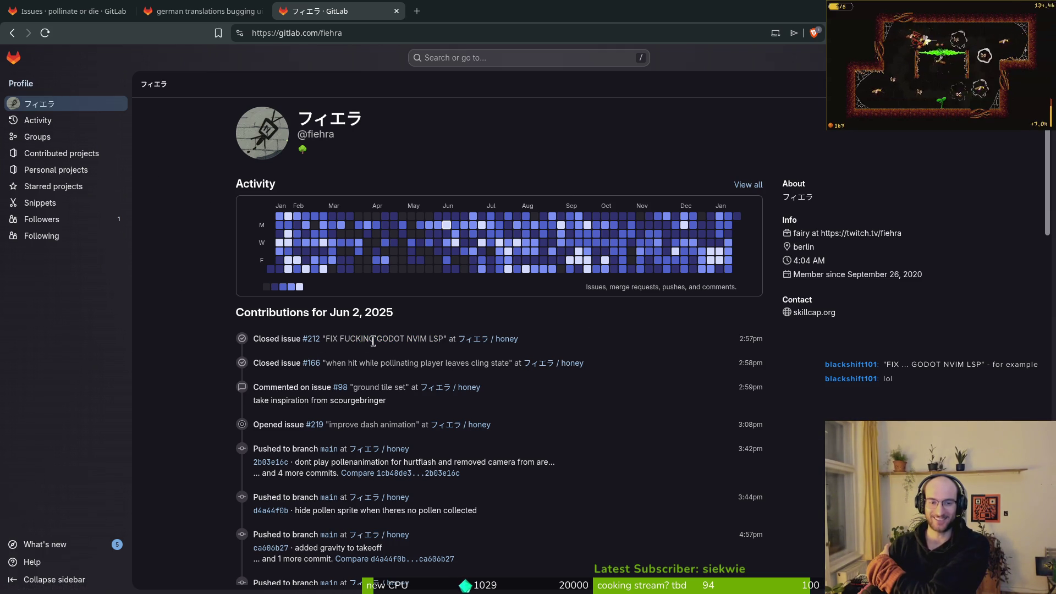
pyautogui.moveTo(446, 339); pyautogui.dragTo(259, 338)
pyautogui.click(427, 285)
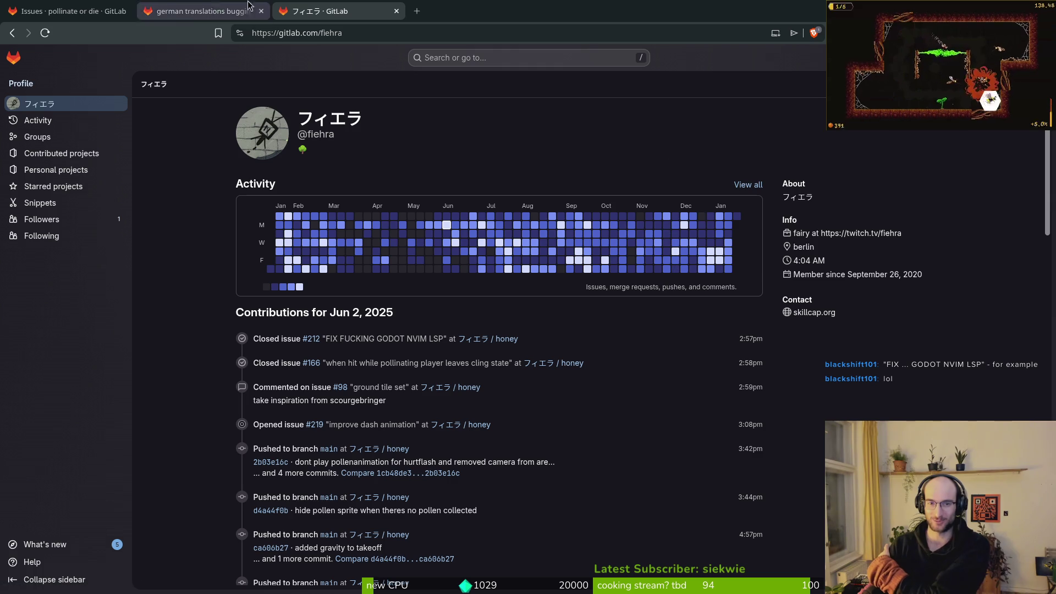
pyautogui.click(396, 11)
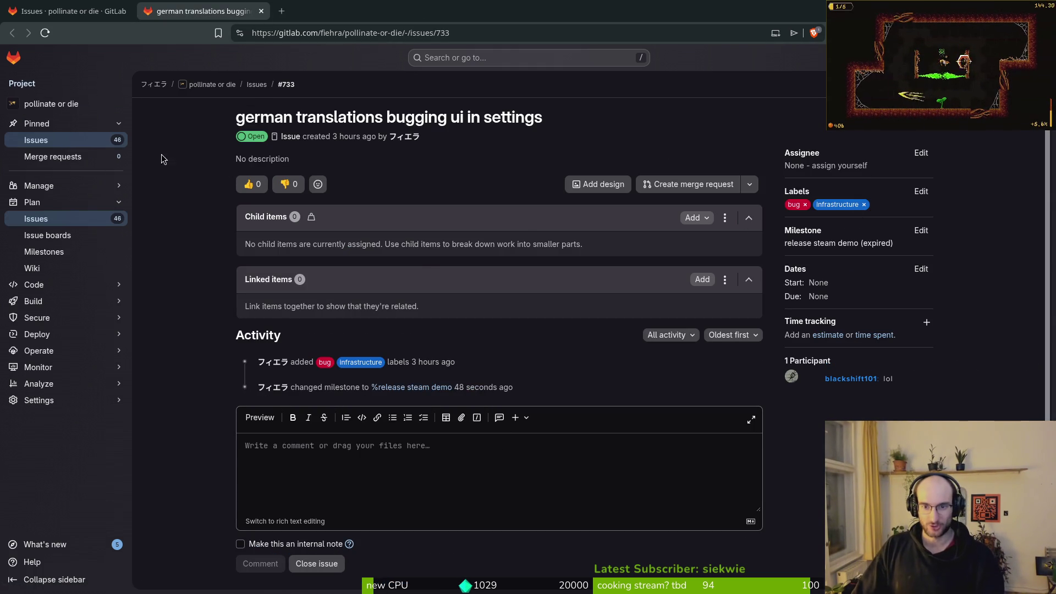
# - Close the extra tabs, keeping only the Issues list, and reload it
pyautogui.hotkey('ctrl', 'w')
pyautogui.hotkey('ctrl', 't')
pyautogui.hotkey('ctrl', 'w')
pyautogui.hotkey('ctrl', 'w')
pyautogui.press('F5')
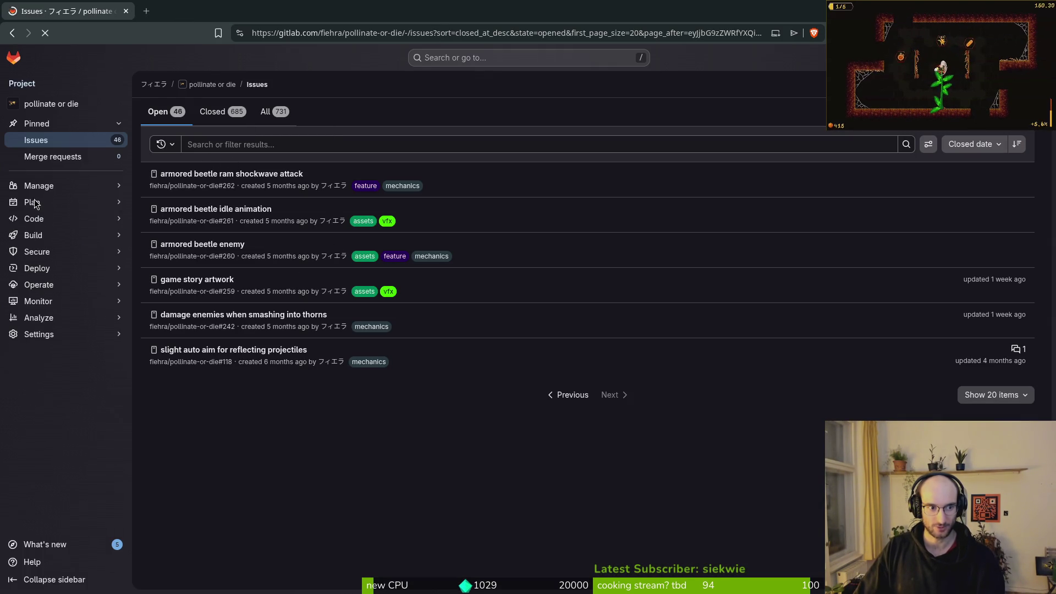
# - Open the release steam demo milestone from Plan > Milestones
pyautogui.click(38, 204)
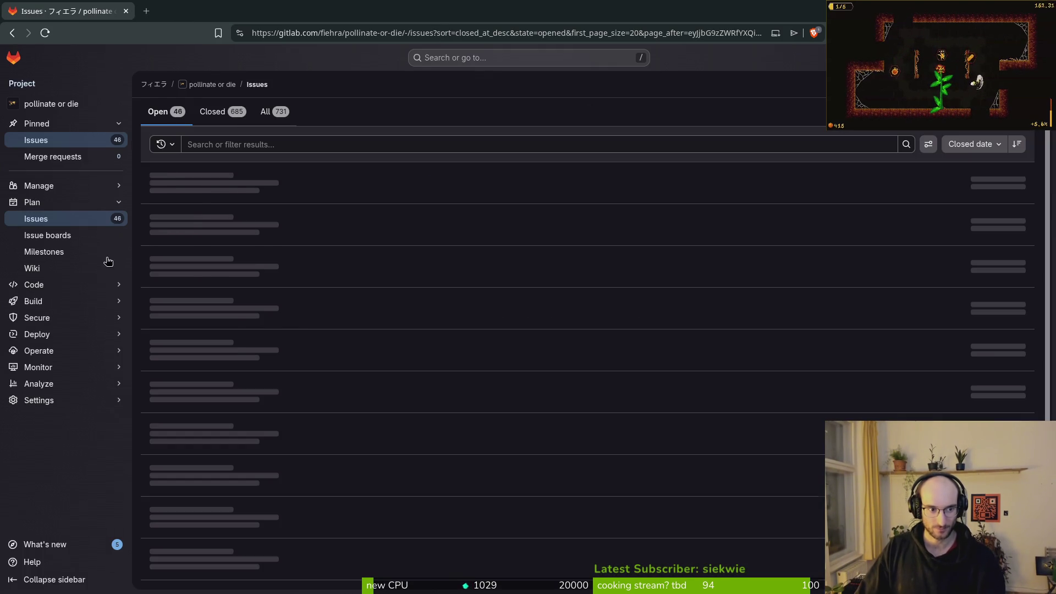
pyautogui.click(83, 255)
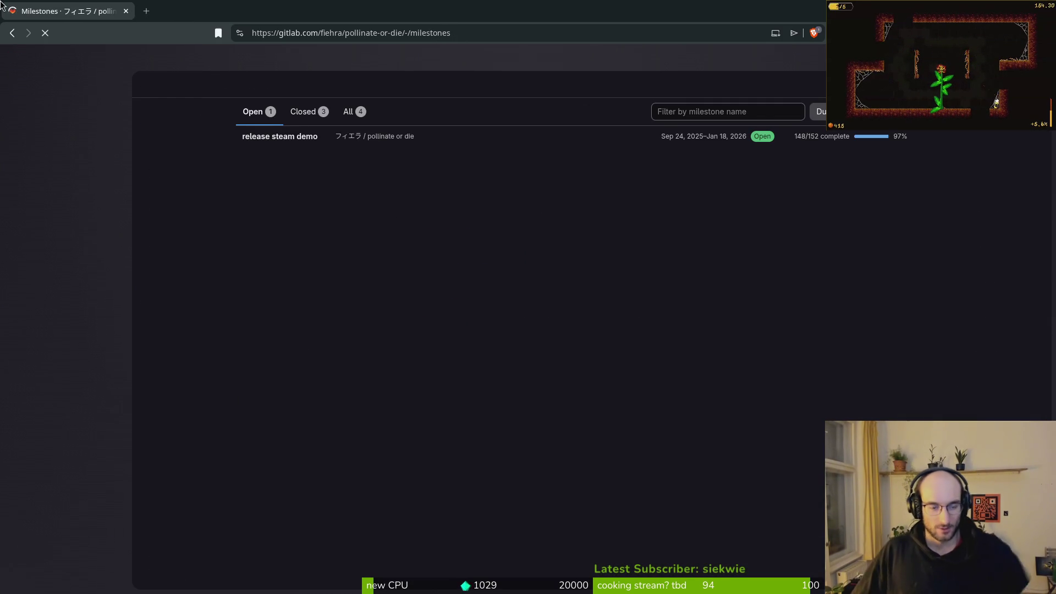
pyautogui.click(278, 142)
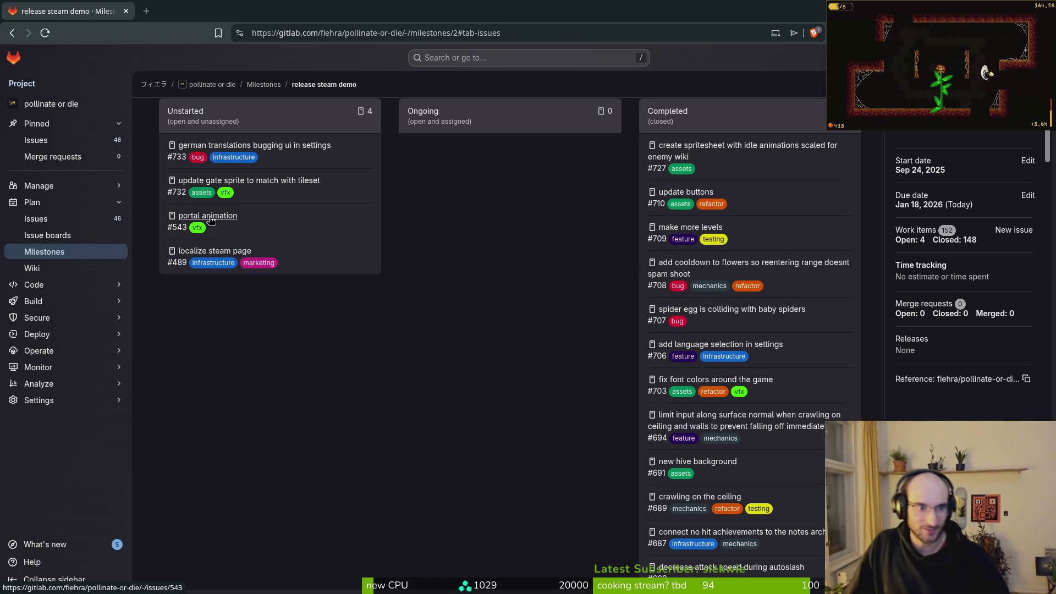
# - Select the german translations and portal animation issue titles, then move to an empty workspace
pyautogui.scroll(3, 275, 297)
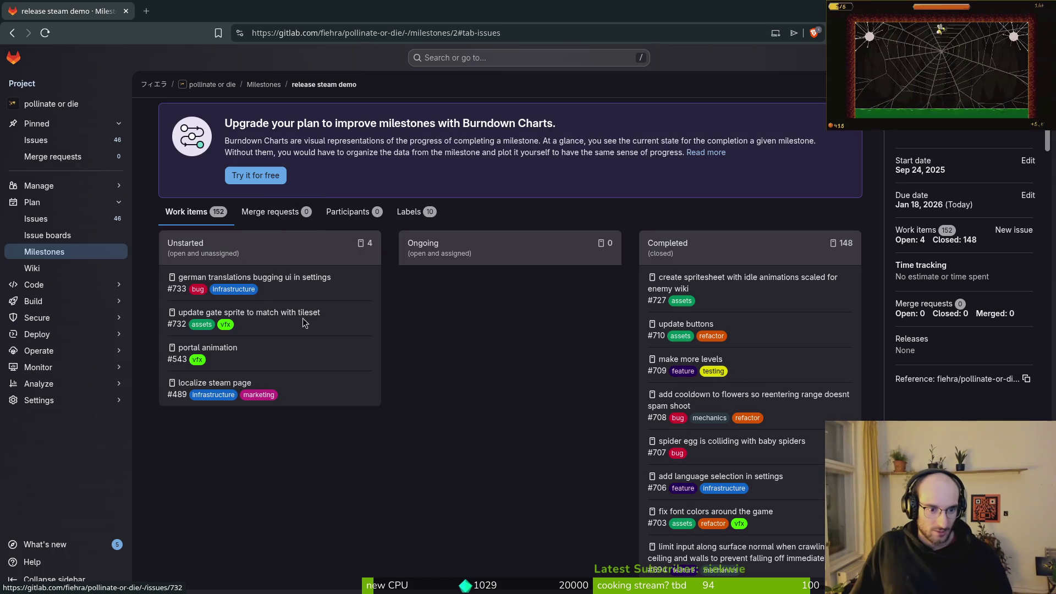
pyautogui.moveTo(306, 313); pyautogui.dragTo(352, 318)
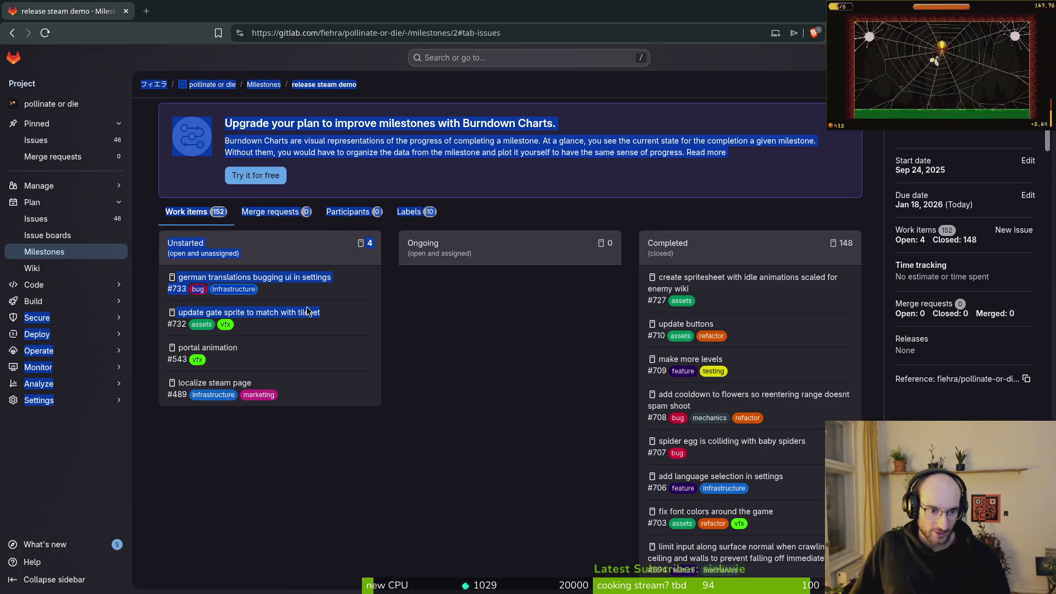
pyautogui.click(345, 323)
pyautogui.moveTo(354, 279); pyautogui.dragTo(175, 279)
pyautogui.moveTo(238, 347); pyautogui.dragTo(175, 355)
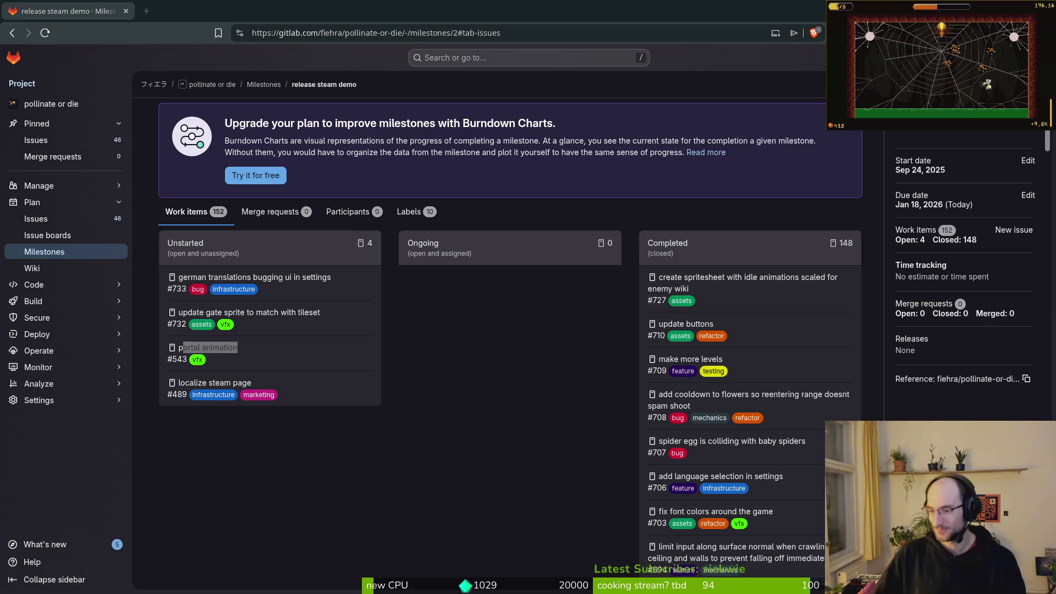
pyautogui.hotkey('alt', 'Tab')
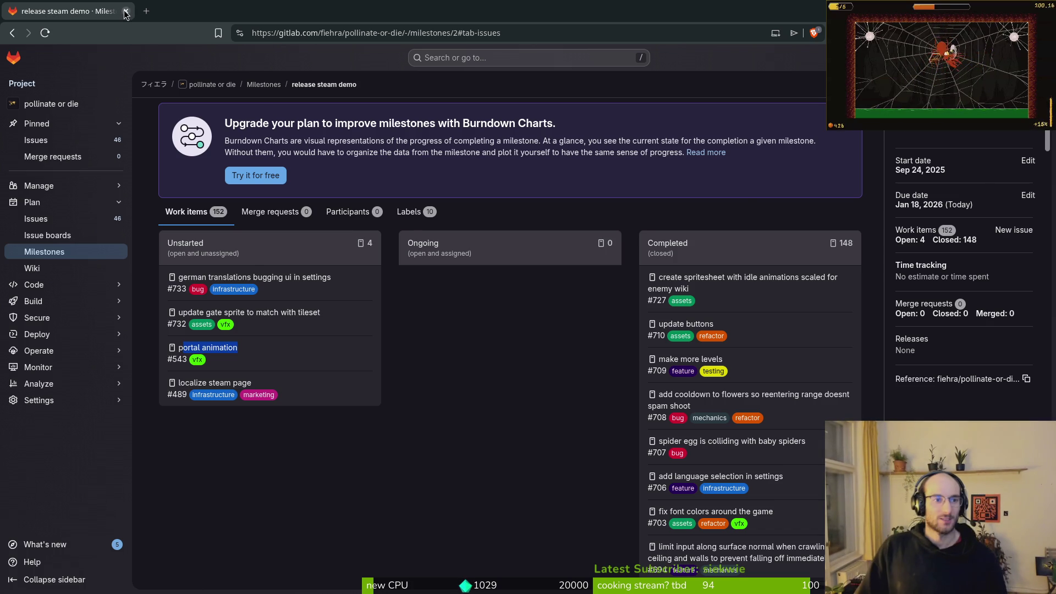
pyautogui.press('super+2')
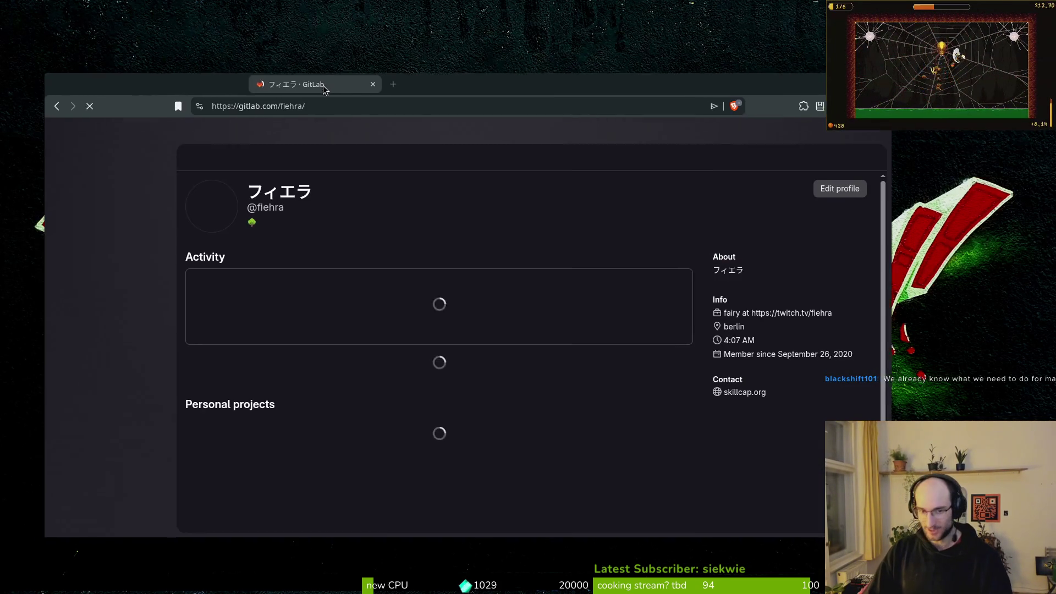
# - Go to the Twitch stream manager dashboard in a new tab and close the GitLab tab
pyautogui.hotkey('ctrl', 't')
pyautogui.write('das')
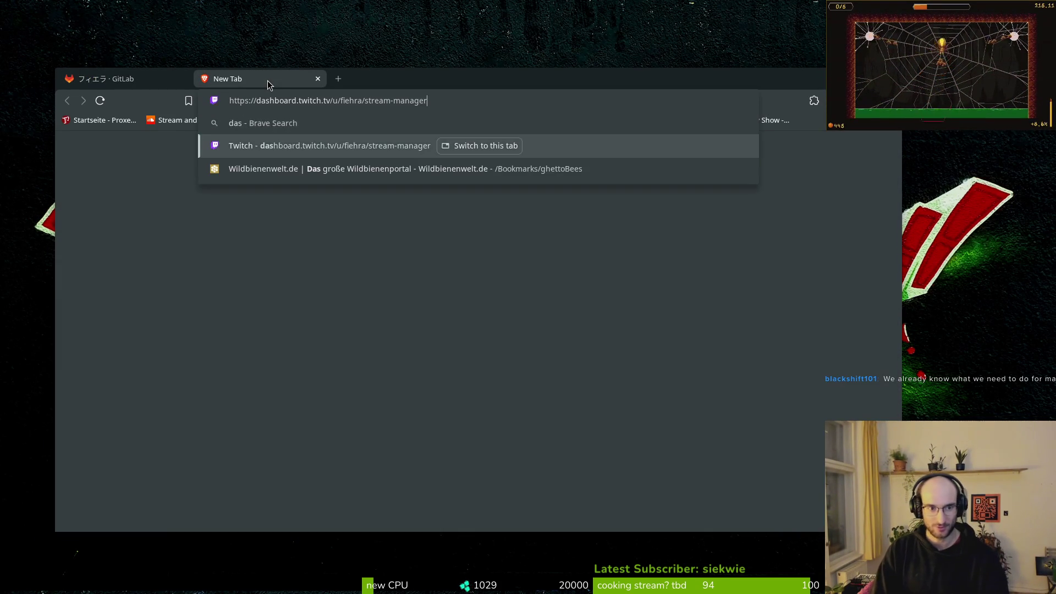
pyautogui.press('Return')
pyautogui.click(119, 82)
pyautogui.middleClick(119, 82)
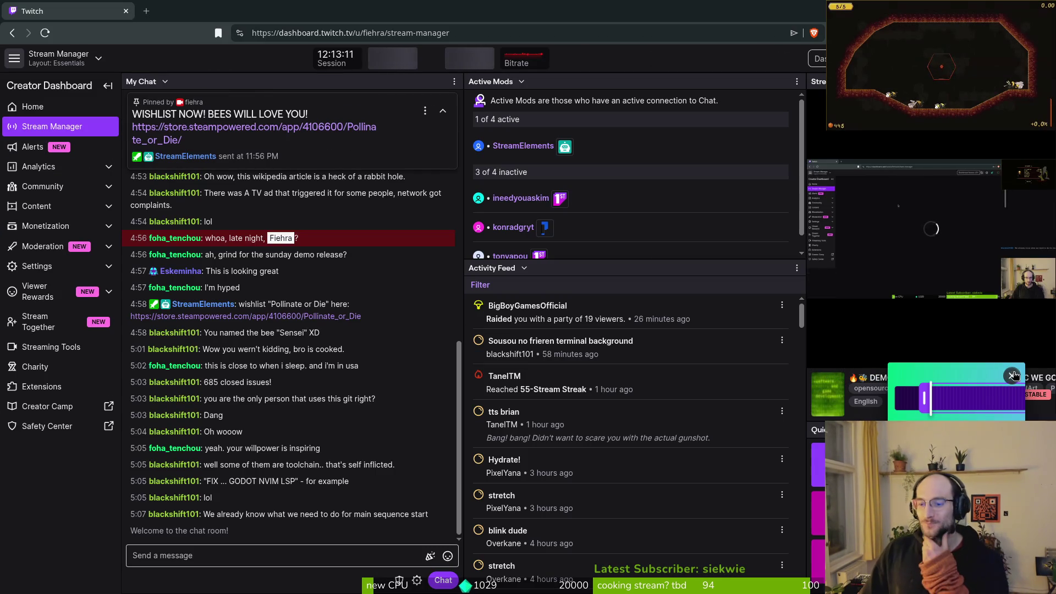
# - Bring up the Raid Channel list and browse the candidates
pyautogui.click(847, 514)
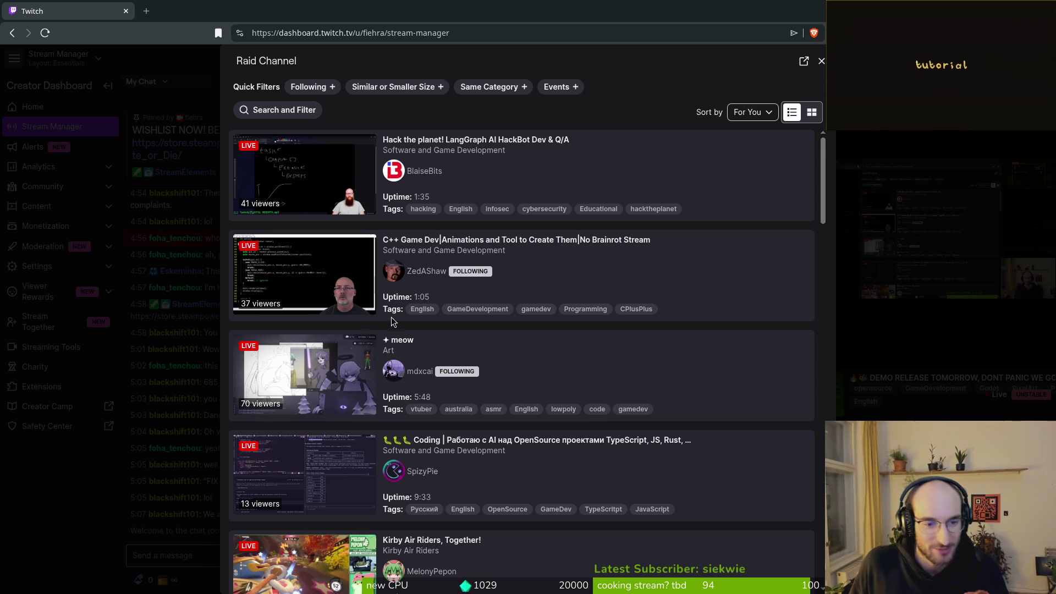
pyautogui.scroll(-8, 530, 298)
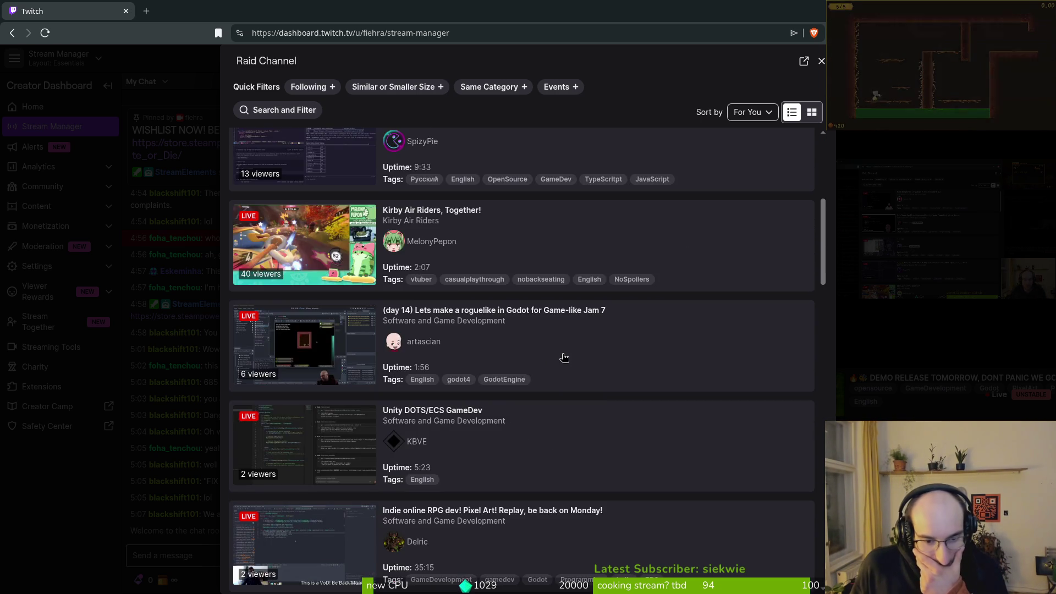
pyautogui.scroll(4, 580, 367)
pyautogui.scroll(-5, 581, 366)
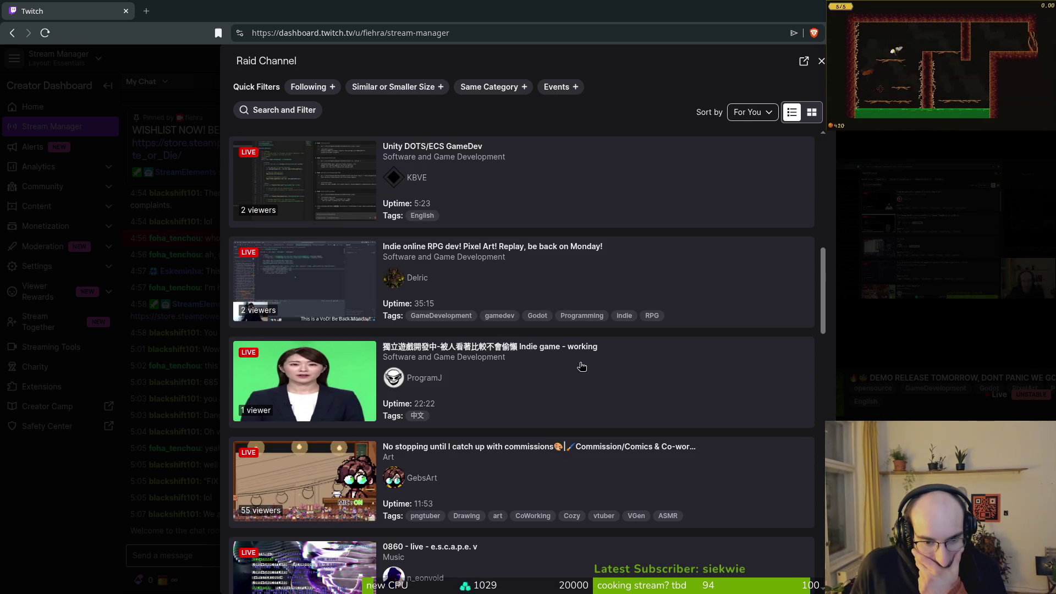
pyautogui.scroll(3, 570, 360)
# - Filter the raid candidates to Following and scroll through the followed channels
pyautogui.click(308, 86)
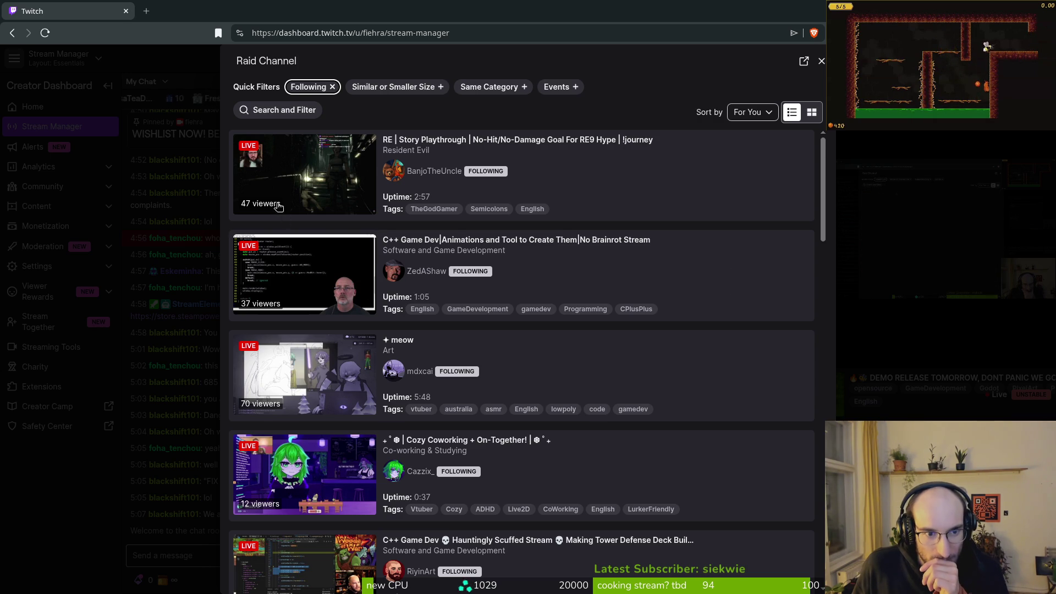
pyautogui.scroll(-2, 327, 326)
pyautogui.scroll(-1, 330, 330)
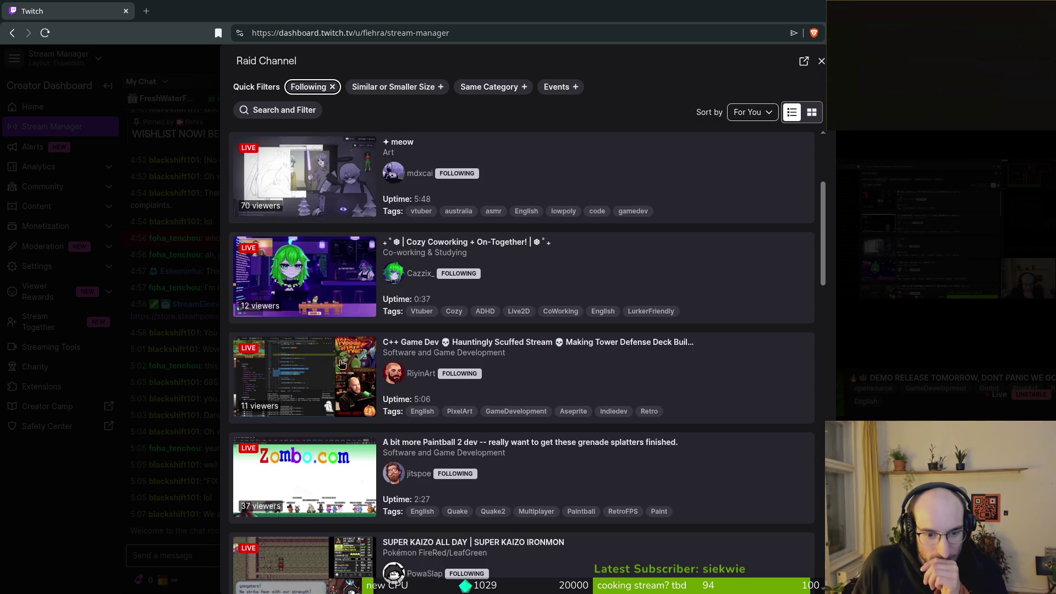
pyautogui.scroll(-1, 344, 363)
pyautogui.scroll(-4, 347, 434)
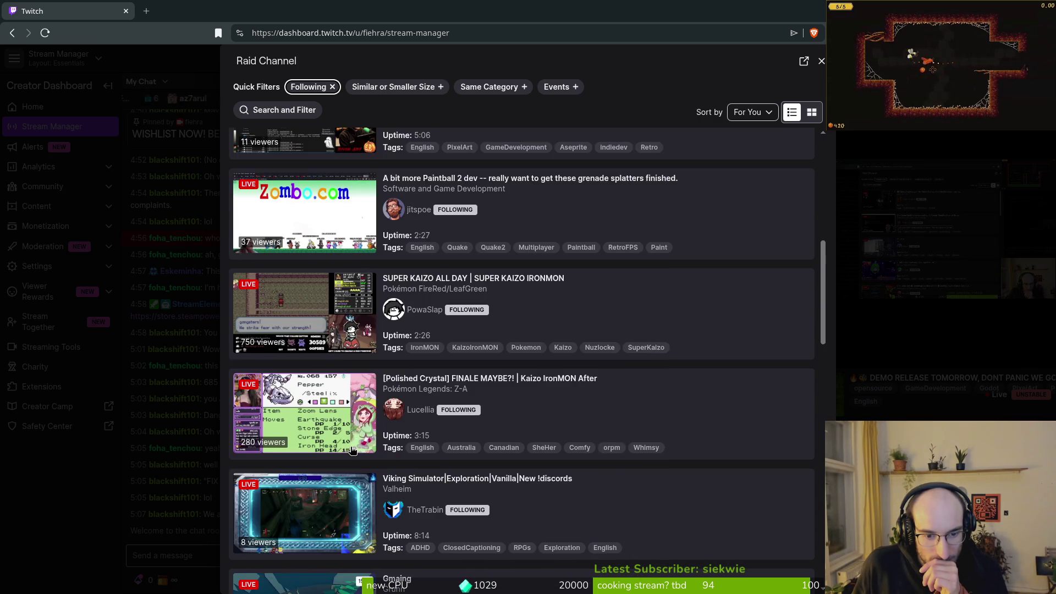
pyautogui.scroll(-1, 346, 441)
pyautogui.scroll(-2, 346, 441)
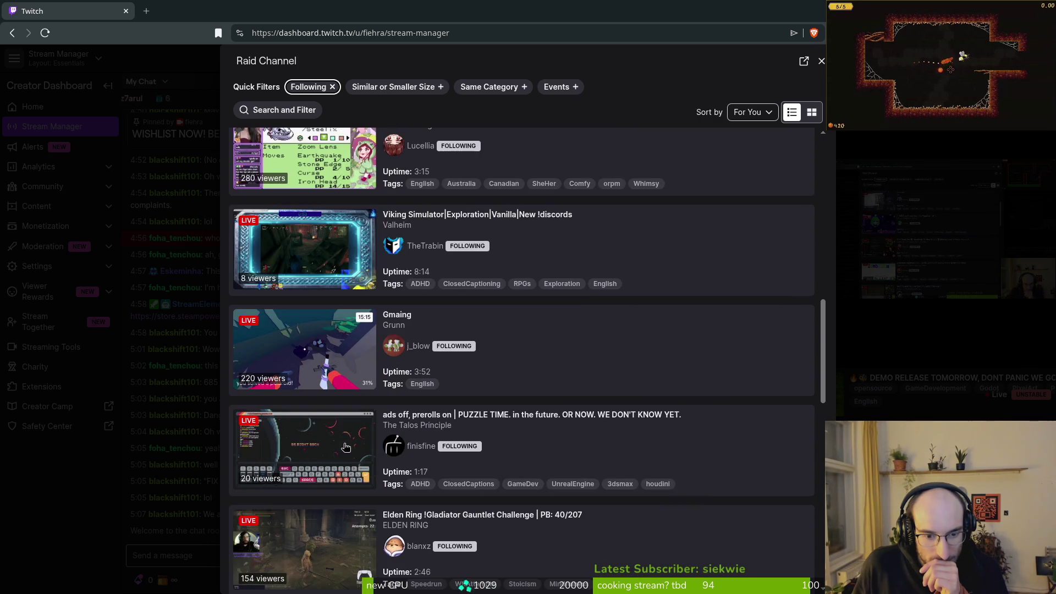
pyautogui.scroll(-1, 342, 441)
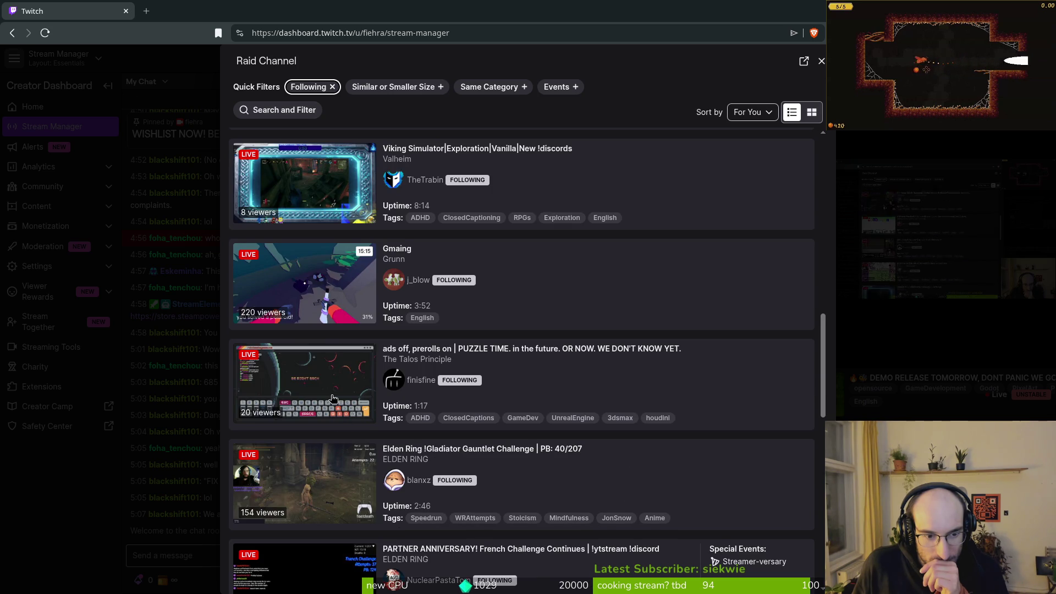
pyautogui.scroll(-1, 336, 413)
pyautogui.scroll(-7, 333, 401)
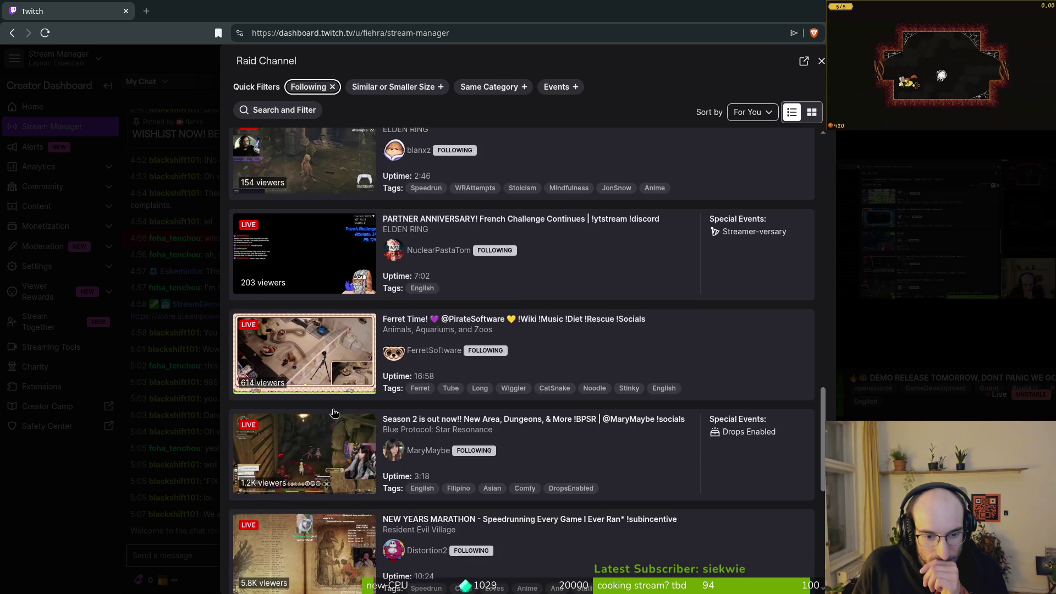
pyautogui.scroll(-3, 328, 405)
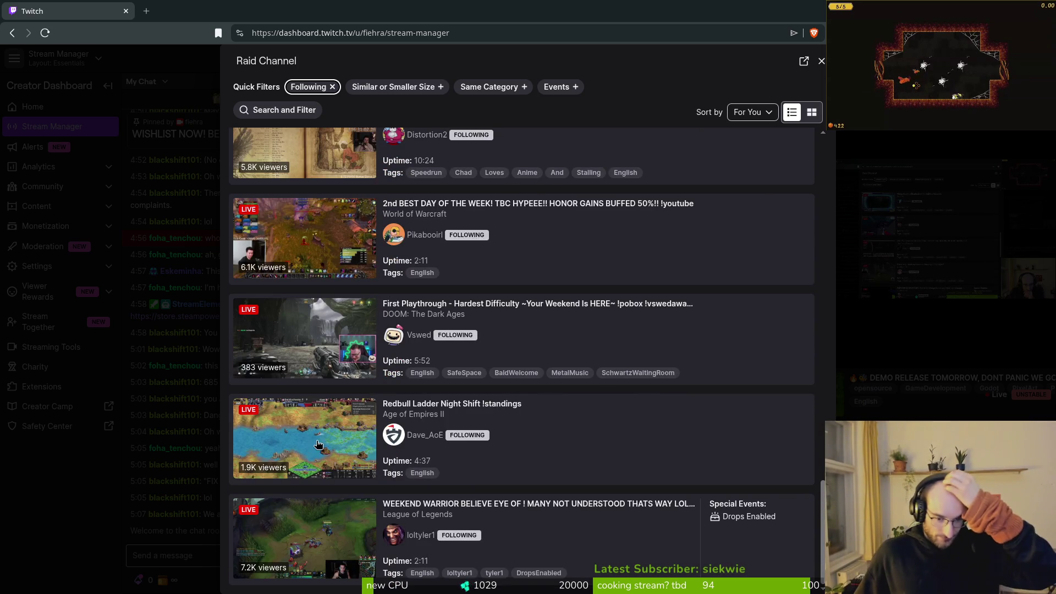
pyautogui.scroll(4, 313, 445)
pyautogui.scroll(4, 338, 427)
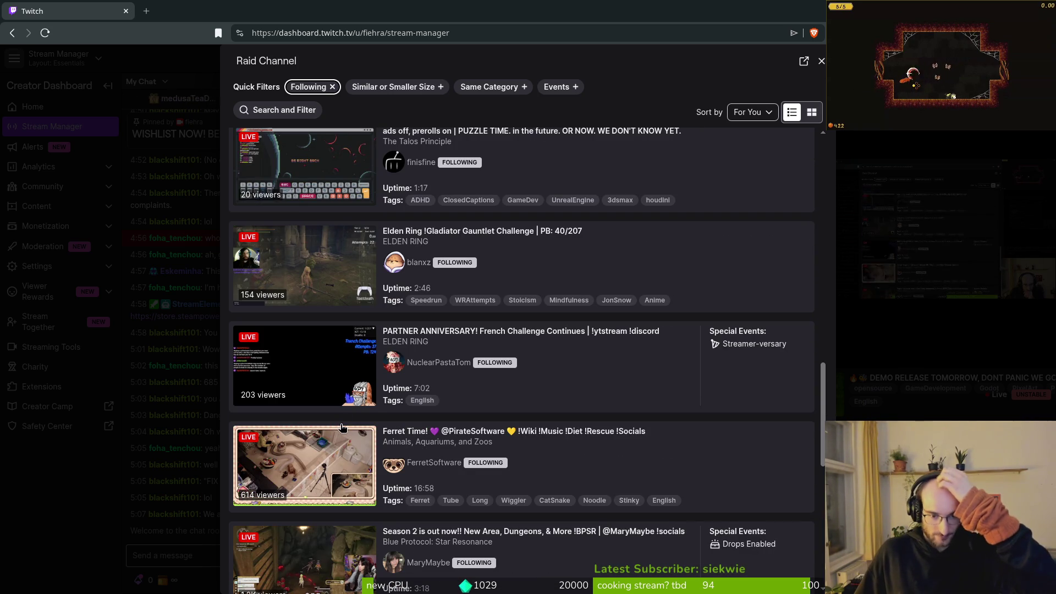
pyautogui.scroll(5, 346, 396)
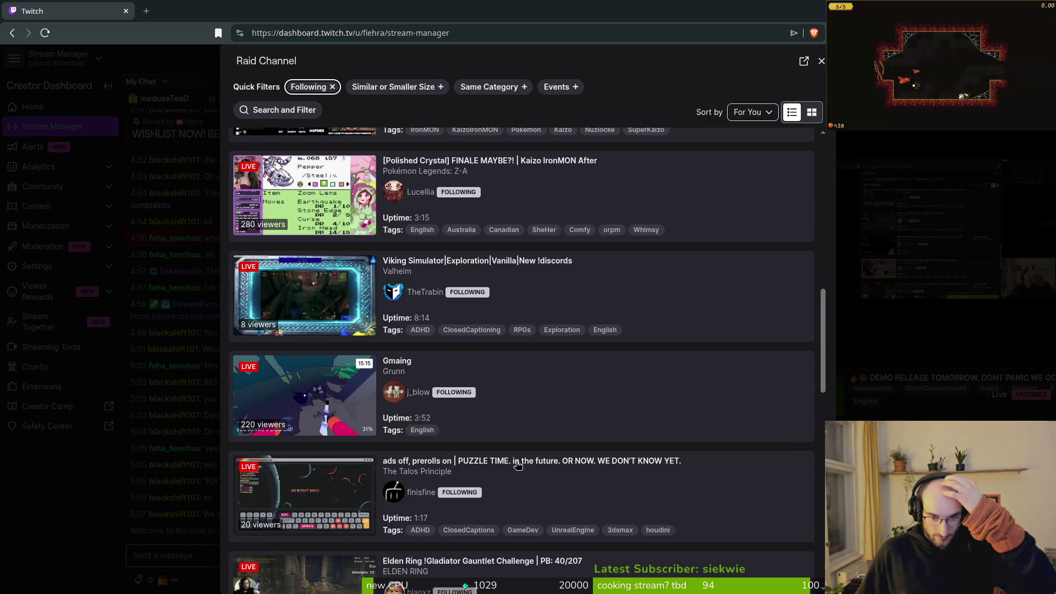
# - Preview The Talos Principle stream, close it, and return to the raid channel picker
pyautogui.click(364, 498)
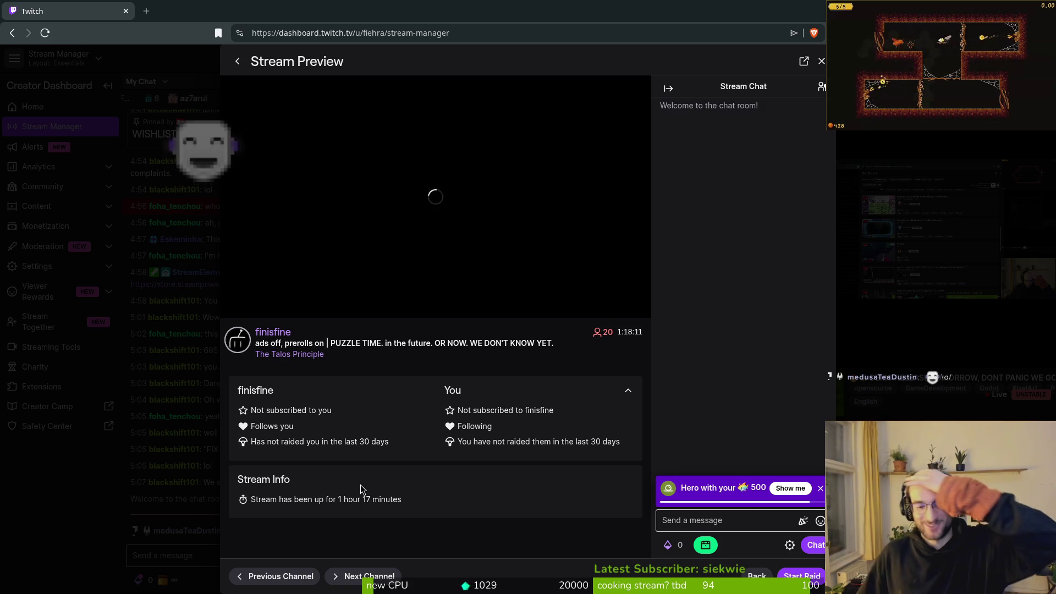
pyautogui.moveTo(393, 299)
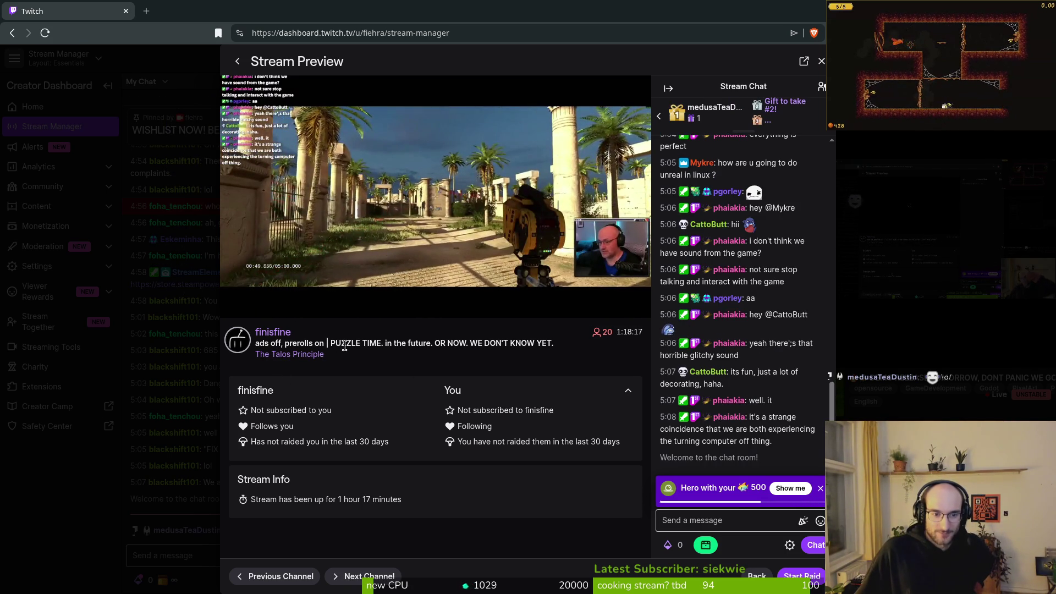
pyautogui.click(50, 502)
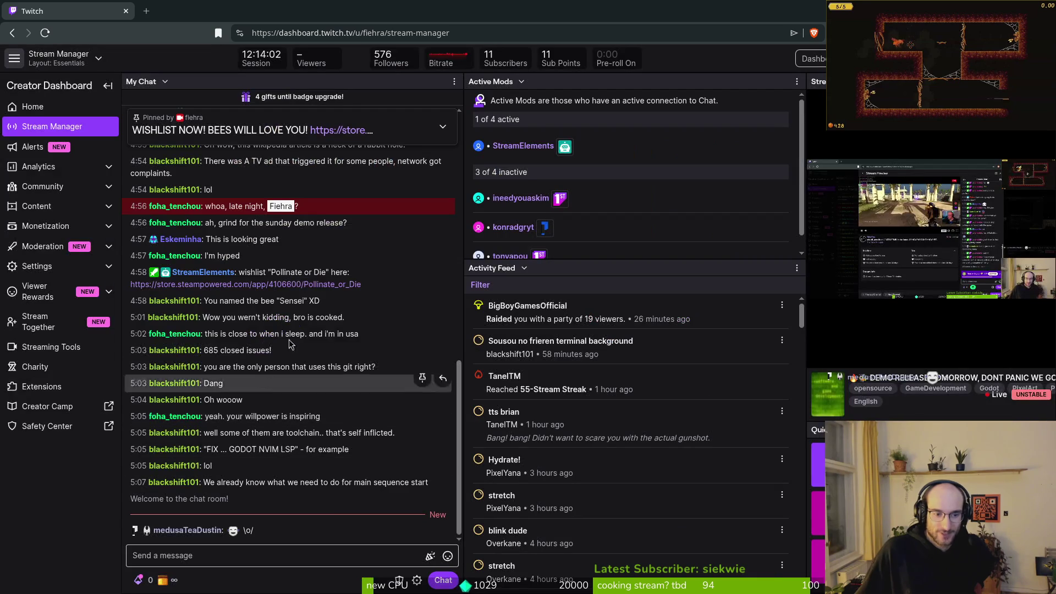
pyautogui.click(818, 462)
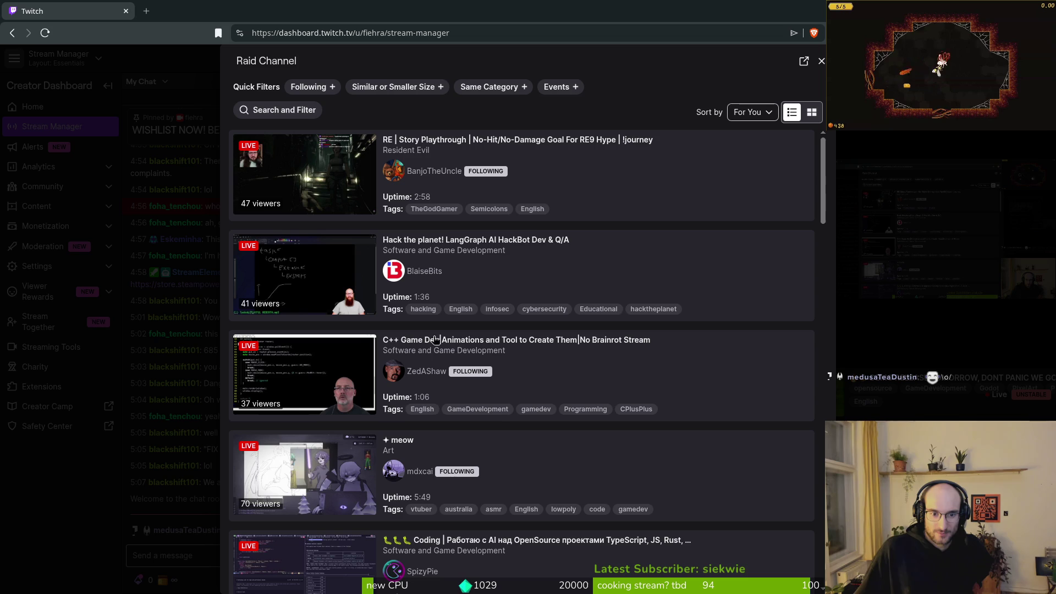
# - Search channels for 'gidit', preview the Resident Evil stream, and return to the list
pyautogui.click(285, 116)
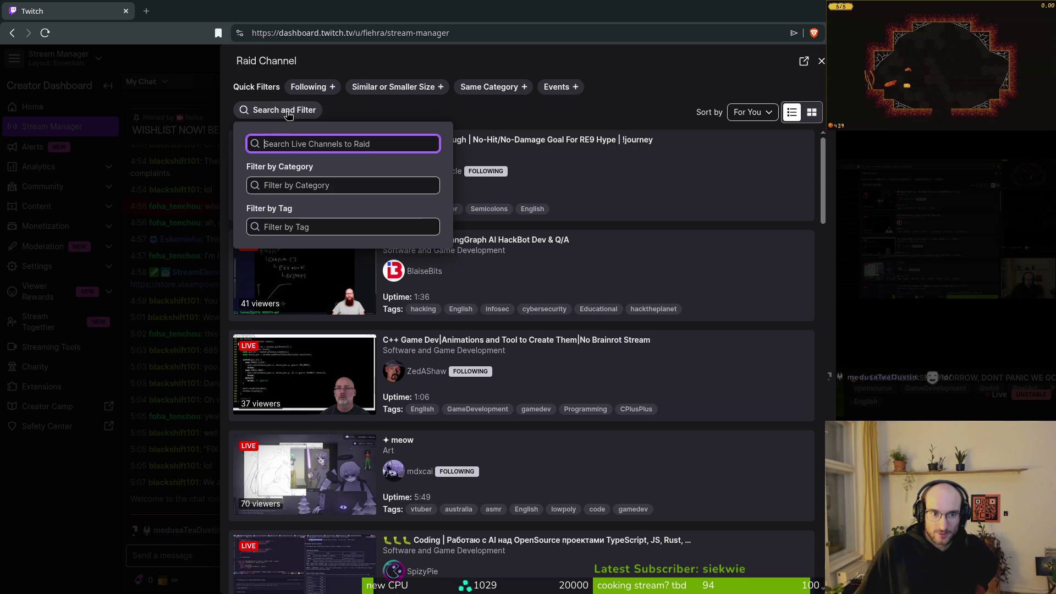
pyautogui.write('gidit')
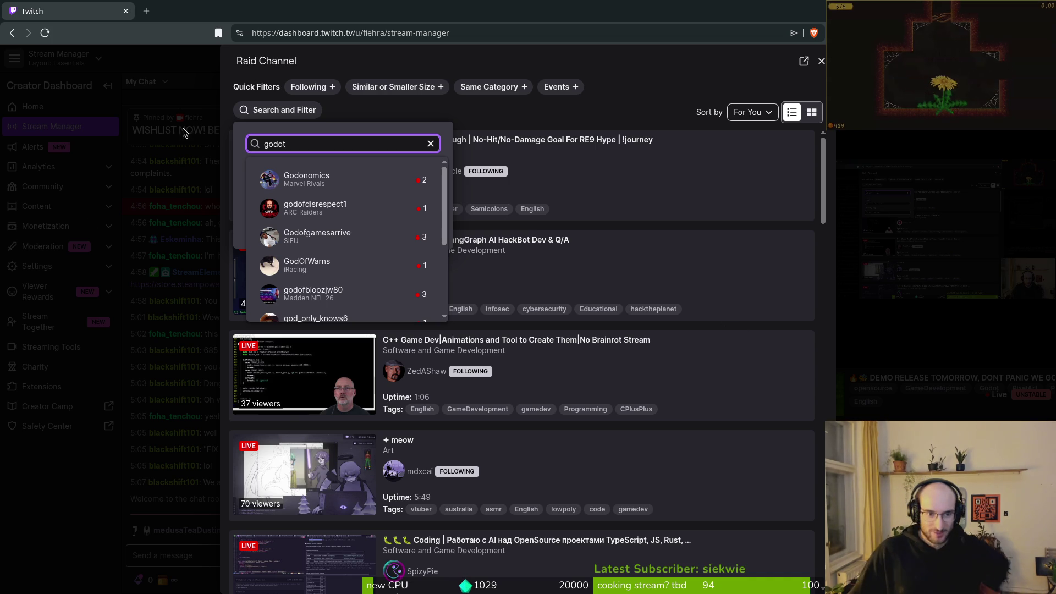
pyautogui.click(649, 201)
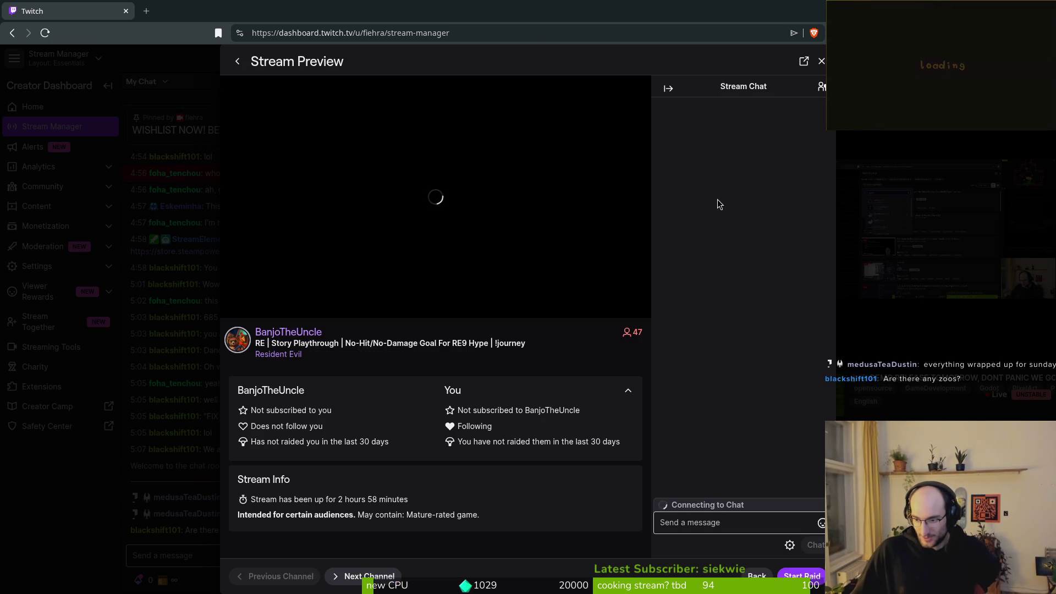
pyautogui.click(237, 61)
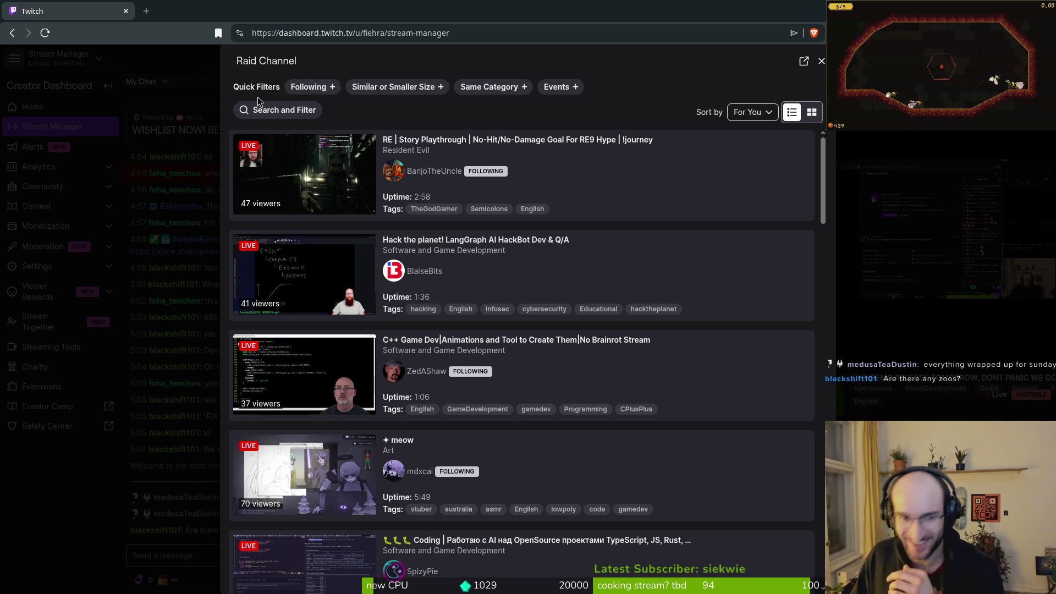
pyautogui.click(294, 111)
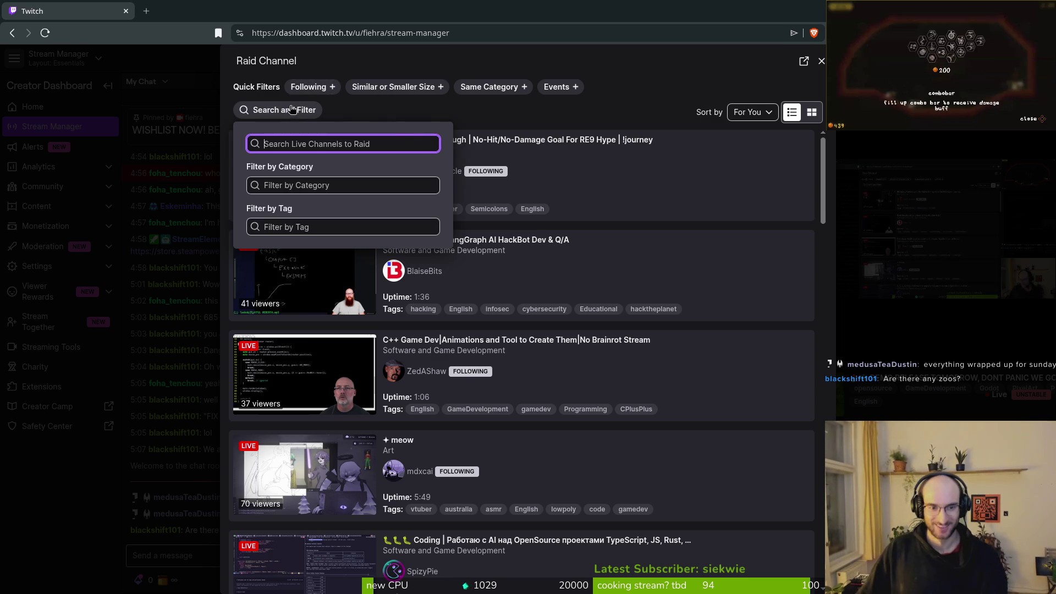
pyautogui.press('Escape')
# - Apply the Same Category quick filter to show only Software and Game Development streams
pyautogui.scroll(-6, 494, 383)
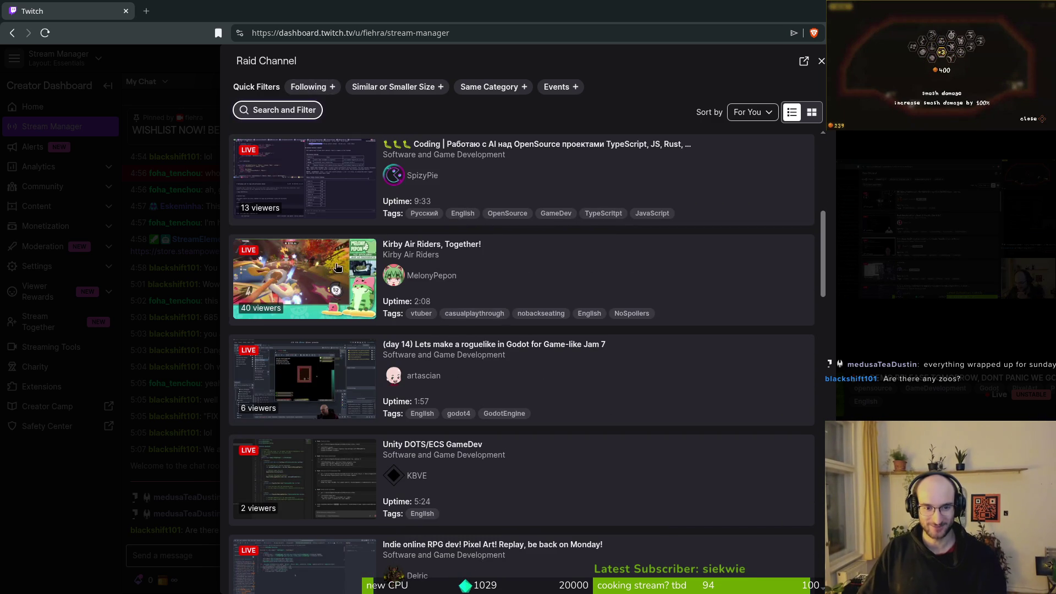
pyautogui.scroll(-4, 418, 288)
pyautogui.scroll(-4, 479, 359)
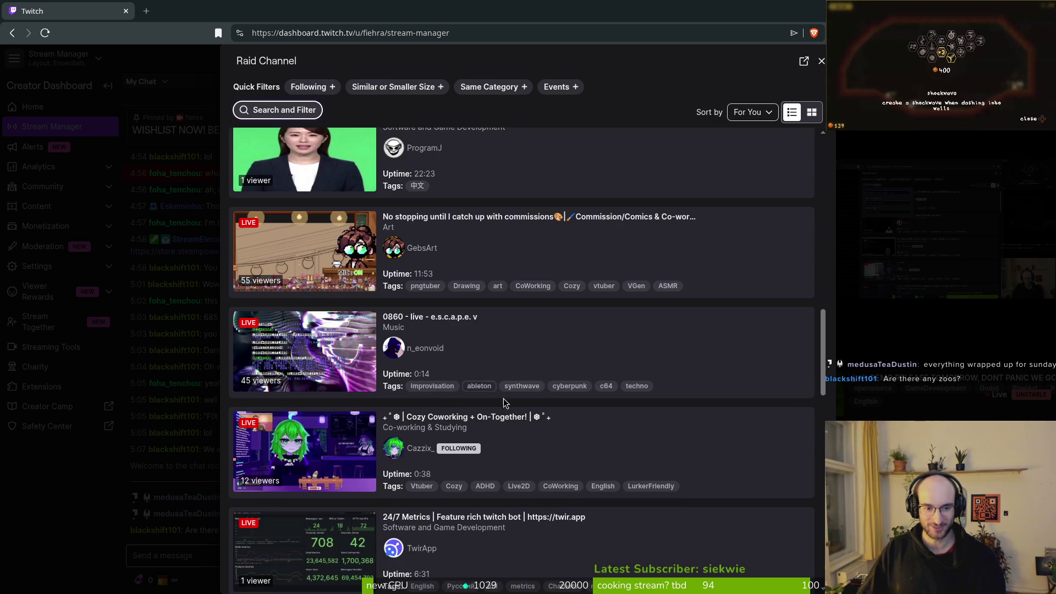
pyautogui.scroll(-5, 500, 402)
pyautogui.scroll(3, 360, 228)
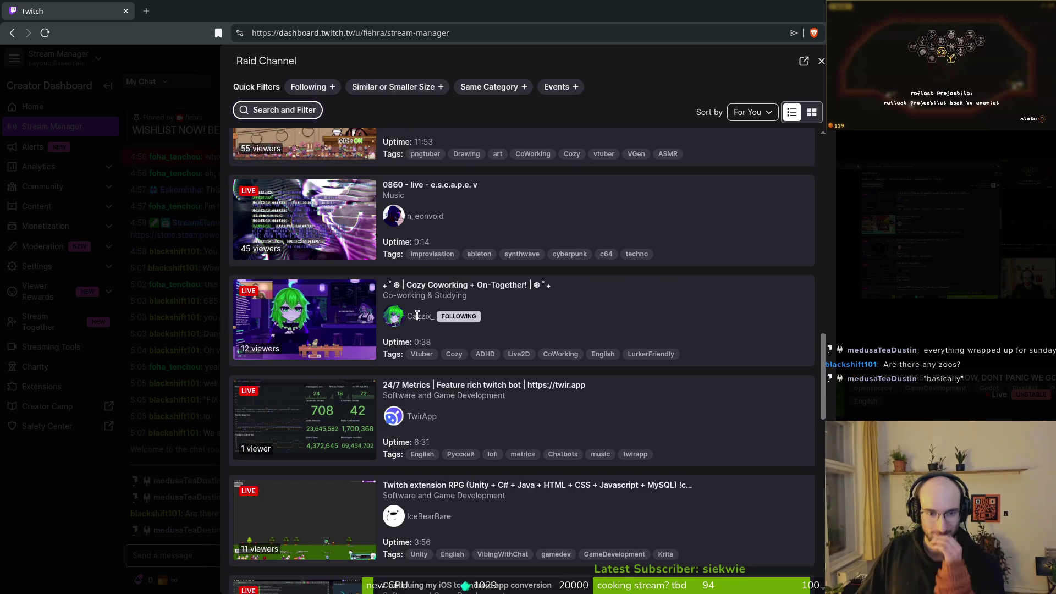
pyautogui.scroll(6, 384, 220)
pyautogui.click(494, 87)
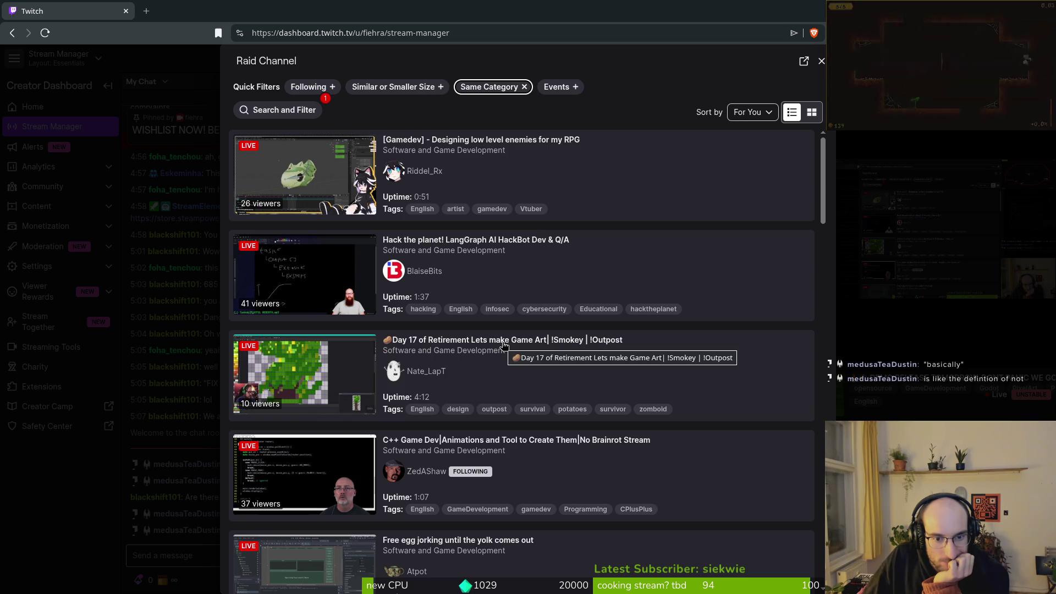
pyautogui.scroll(-2, 517, 399)
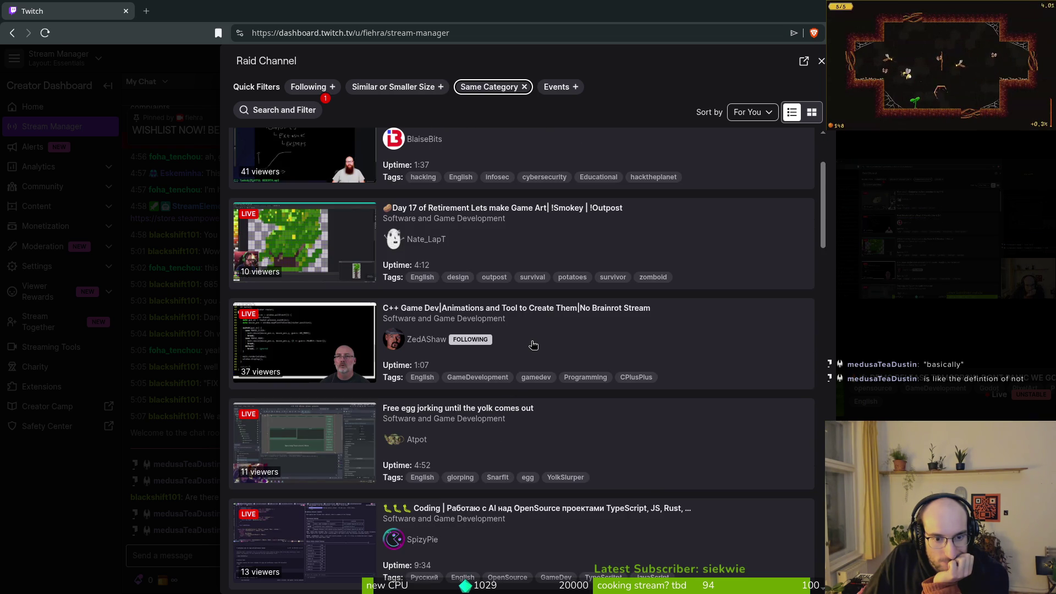
pyautogui.scroll(-3, 533, 345)
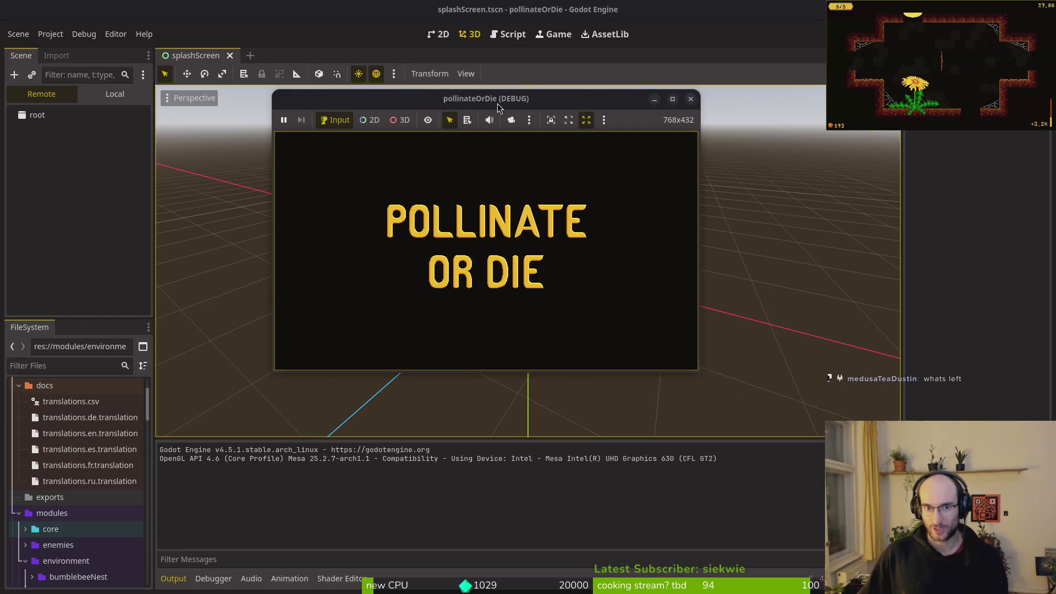
# - Maximize the game window and flip the settings language between German and Russian
pyautogui.doubleClick(497, 103)
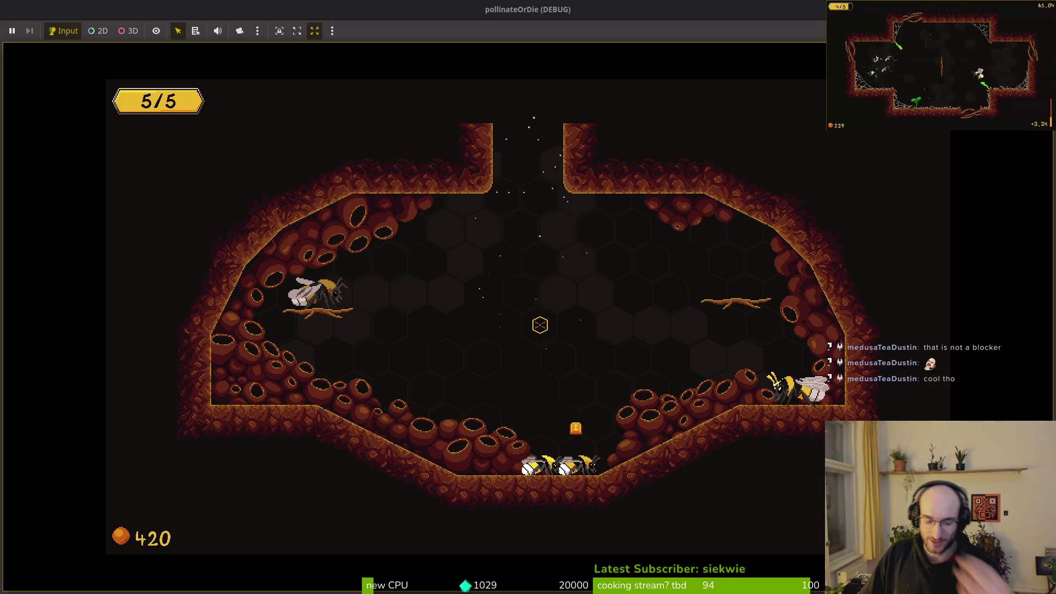
pyautogui.press('Escape')
pyautogui.press('Down')
pyautogui.press('Return')
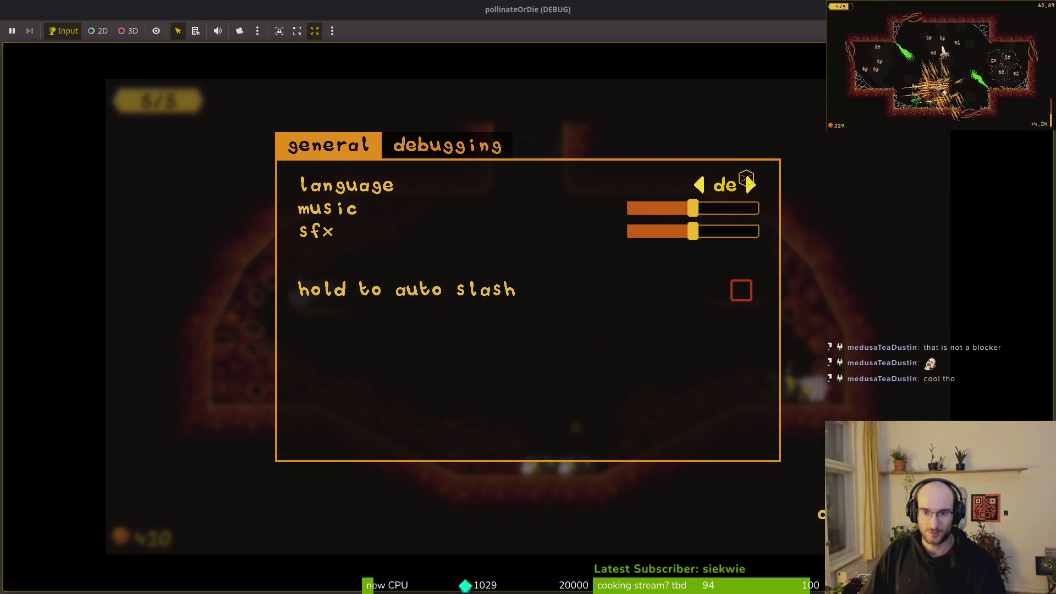
pyautogui.click(694, 183)
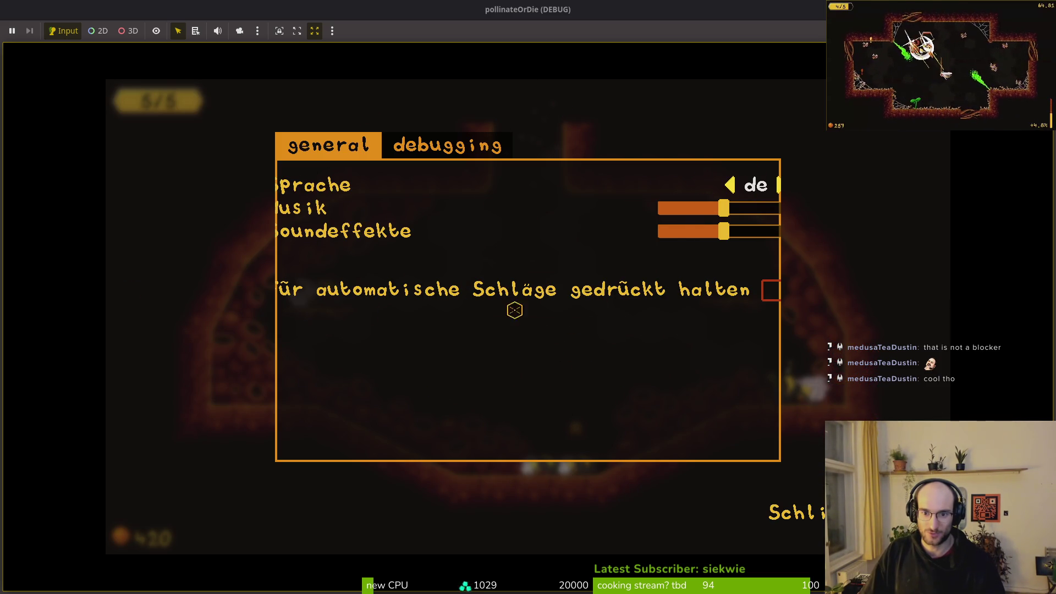
pyautogui.click(728, 185)
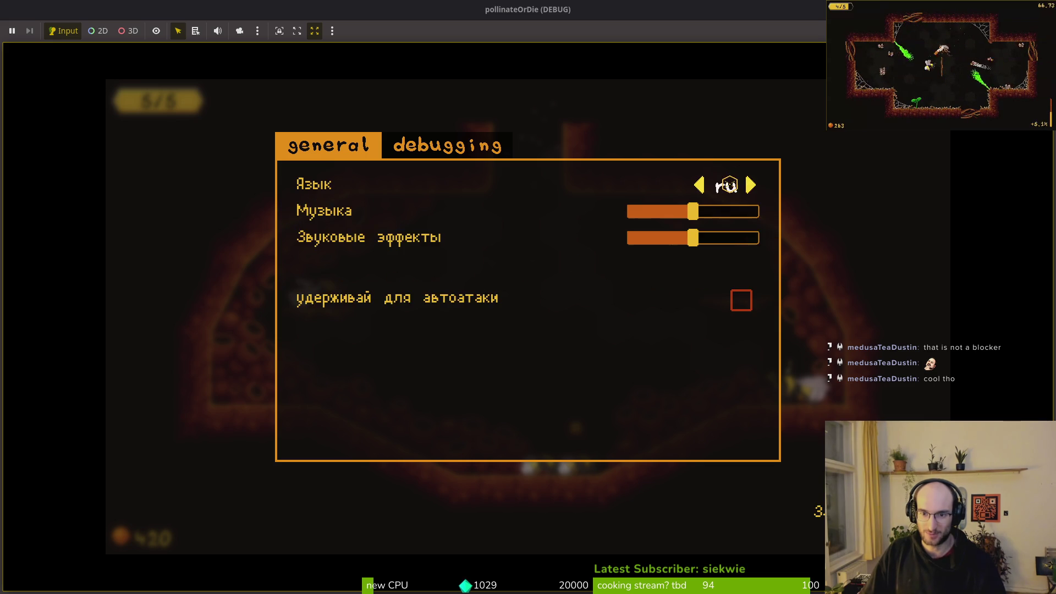
pyautogui.click(751, 184)
pyautogui.click(728, 184)
pyautogui.press('Escape')
pyautogui.click(557, 261)
# - Reopen settings and cycle the language through French and Spanish back to English
pyautogui.press('Escape')
pyautogui.click(546, 299)
pyautogui.click(706, 187)
pyautogui.click(705, 187)
pyautogui.click(706, 187)
pyautogui.click(705, 187)
pyautogui.click(777, 185)
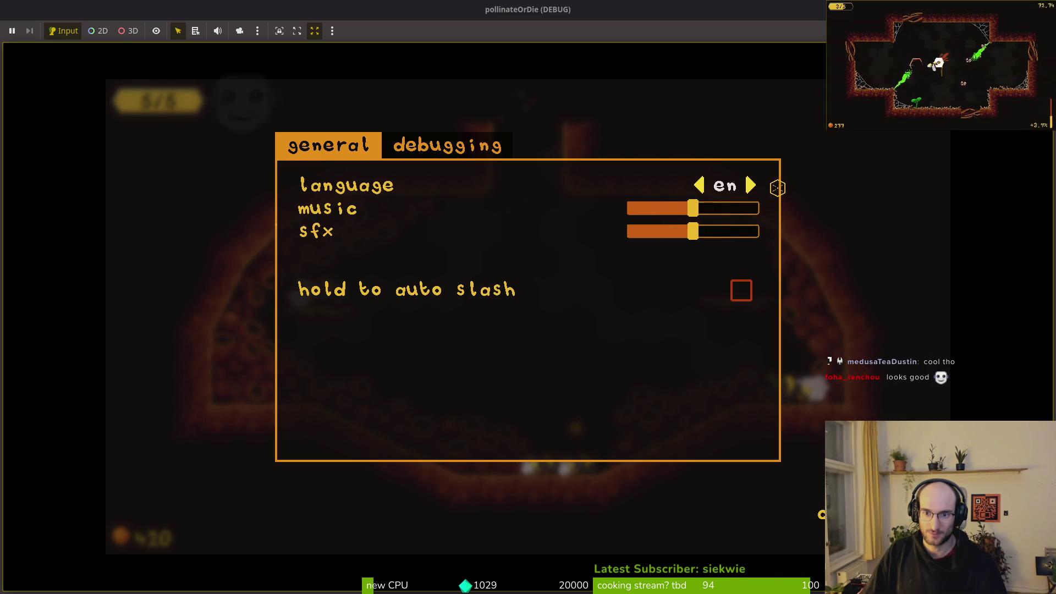
# - Quit the level to the main menu and restart the debug run
pyautogui.press('Escape')
pyautogui.click(528, 337)
pyautogui.click(470, 341)
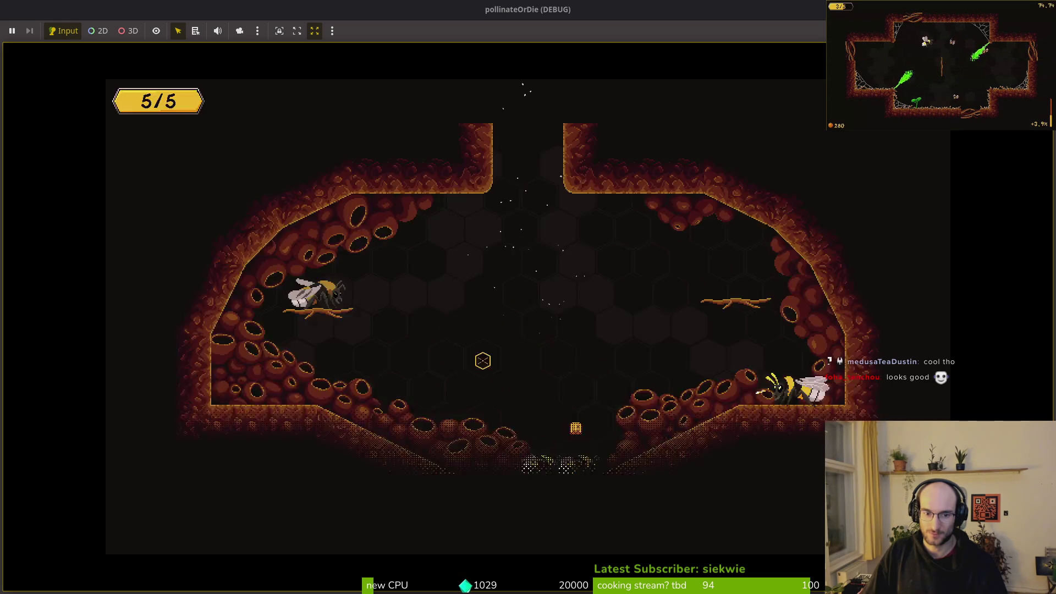
pyautogui.press('F5')
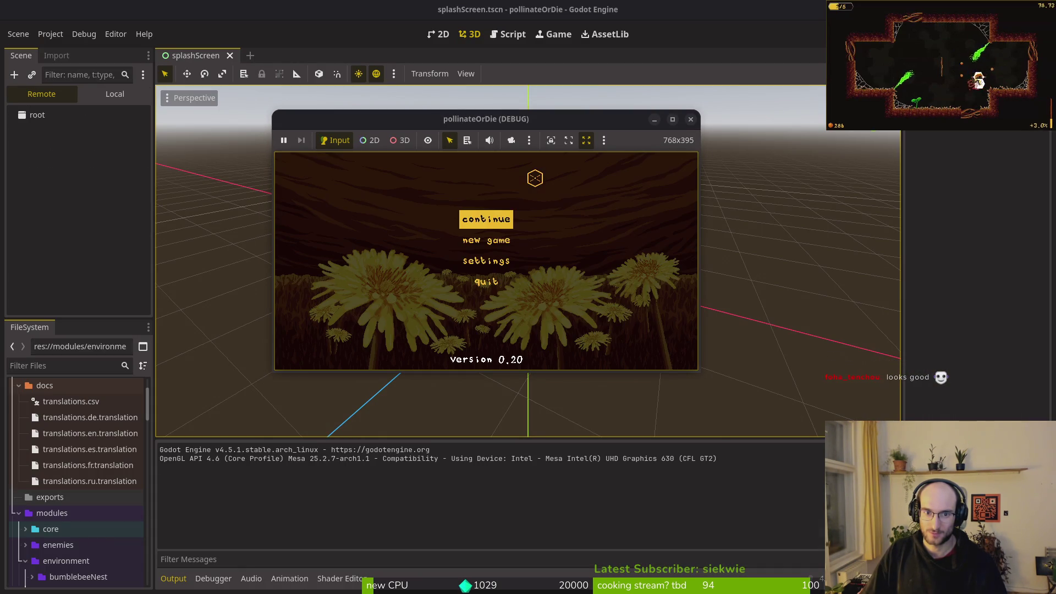
# - Start a new game, relaunch the debug run, then stop it
pyautogui.click(471, 253)
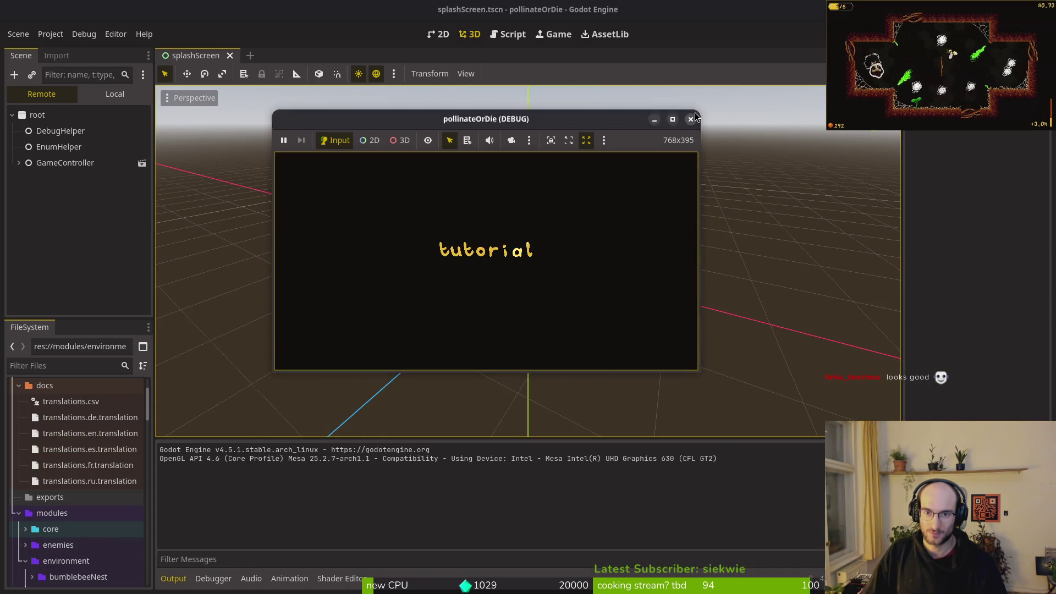
pyautogui.press('F5')
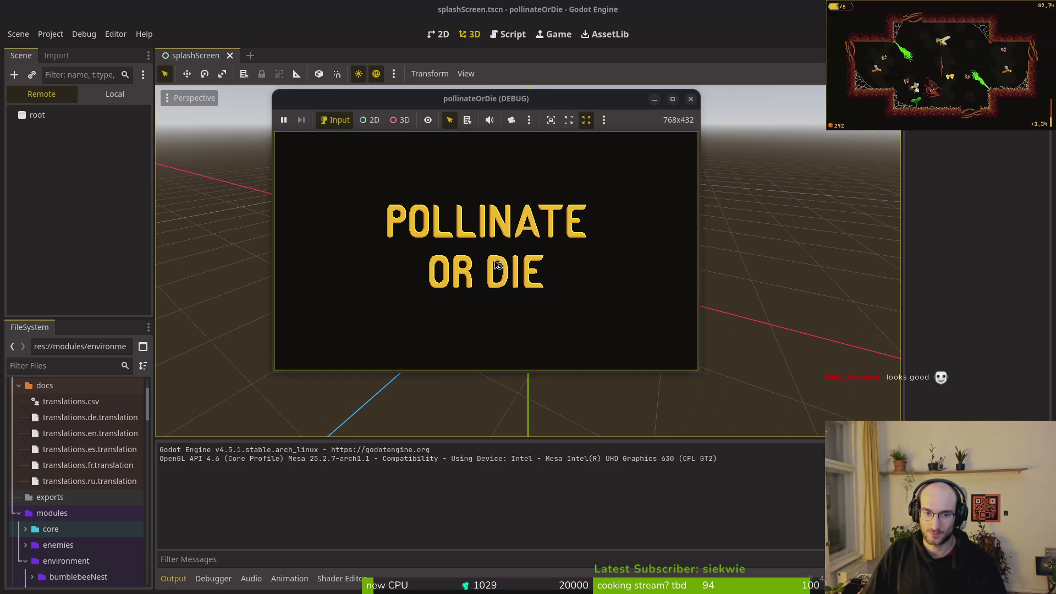
pyautogui.click(493, 257)
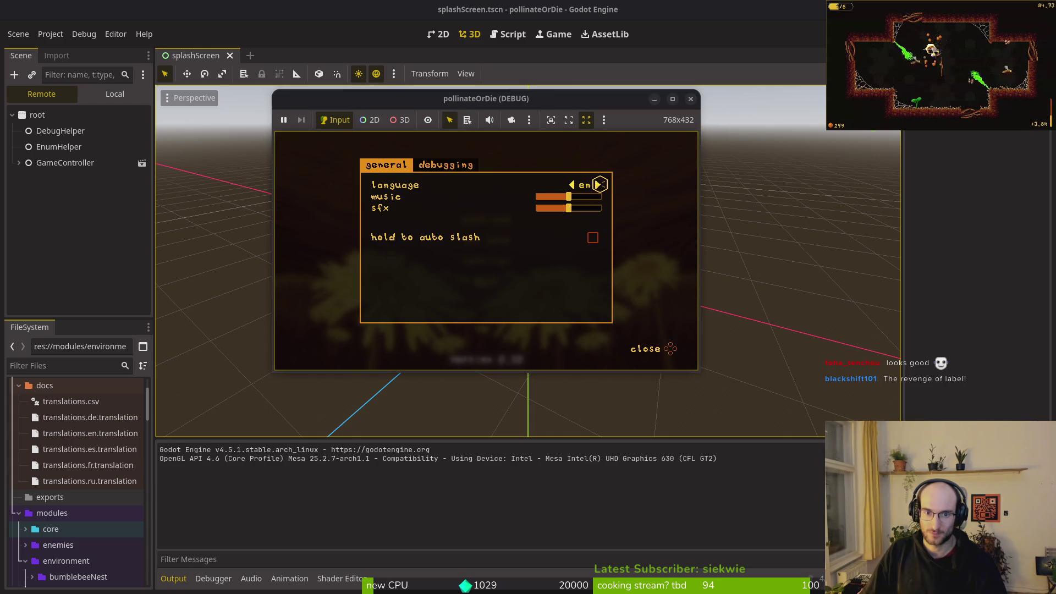
pyautogui.click(690, 98)
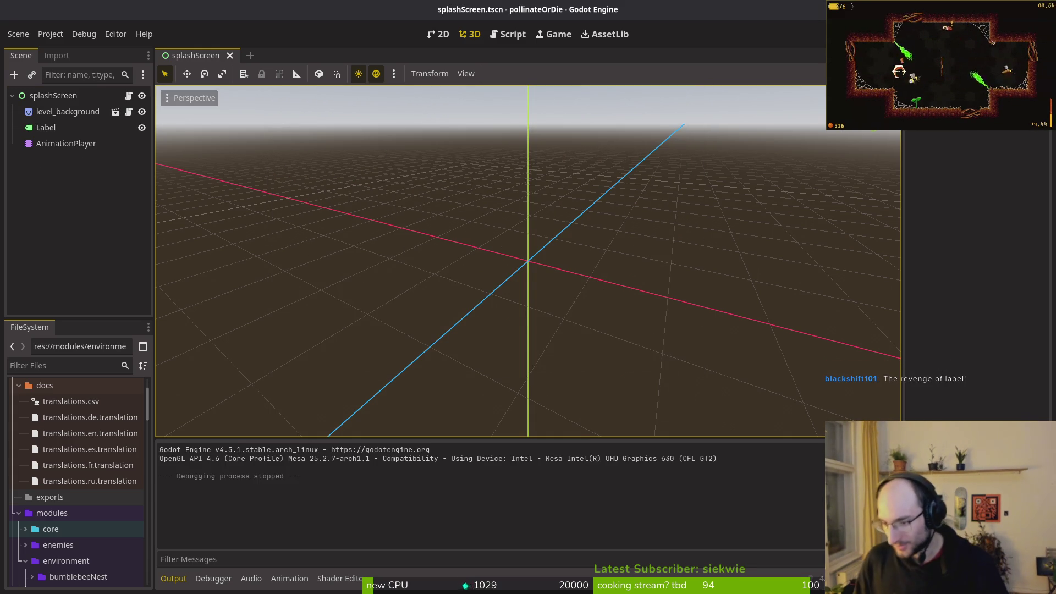
# - Relaunch the game, continue the saved game, and open Settings from the pause menu
pyautogui.press('F5')
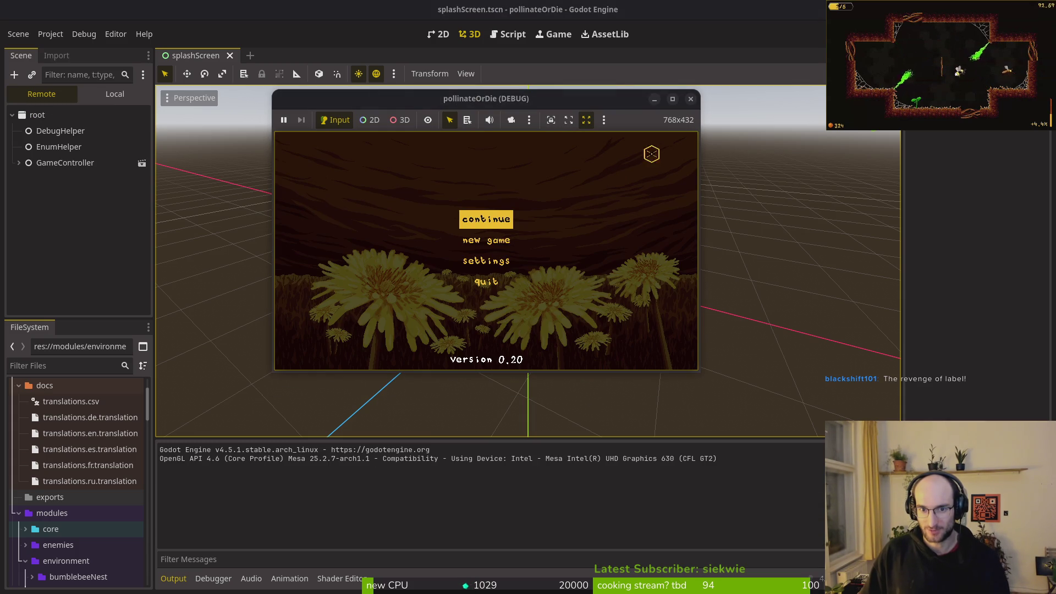
pyautogui.click(509, 220)
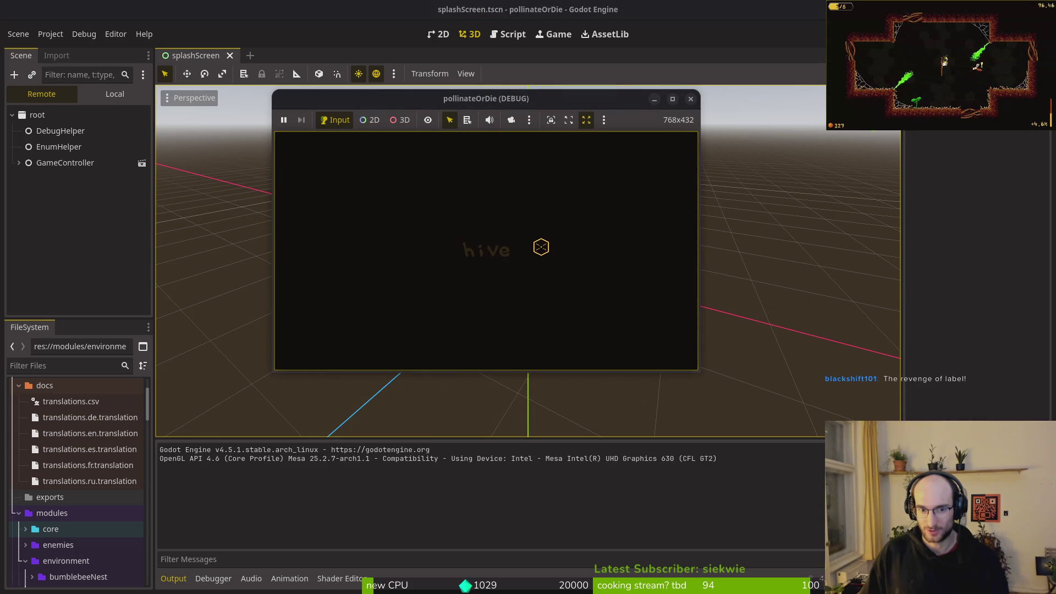
pyautogui.press('Escape')
pyautogui.press('Down')
pyautogui.press('Return')
# - Cycle the language to German, Russian, then English, and stop the game
pyautogui.click(598, 186)
pyautogui.click(577, 185)
pyautogui.click(573, 184)
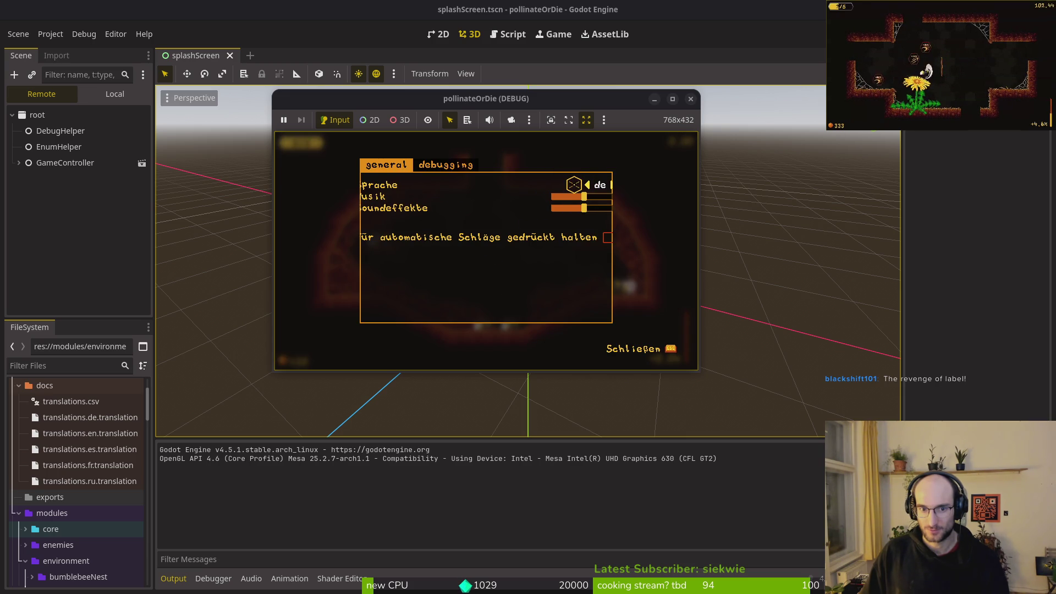
pyautogui.click(592, 185)
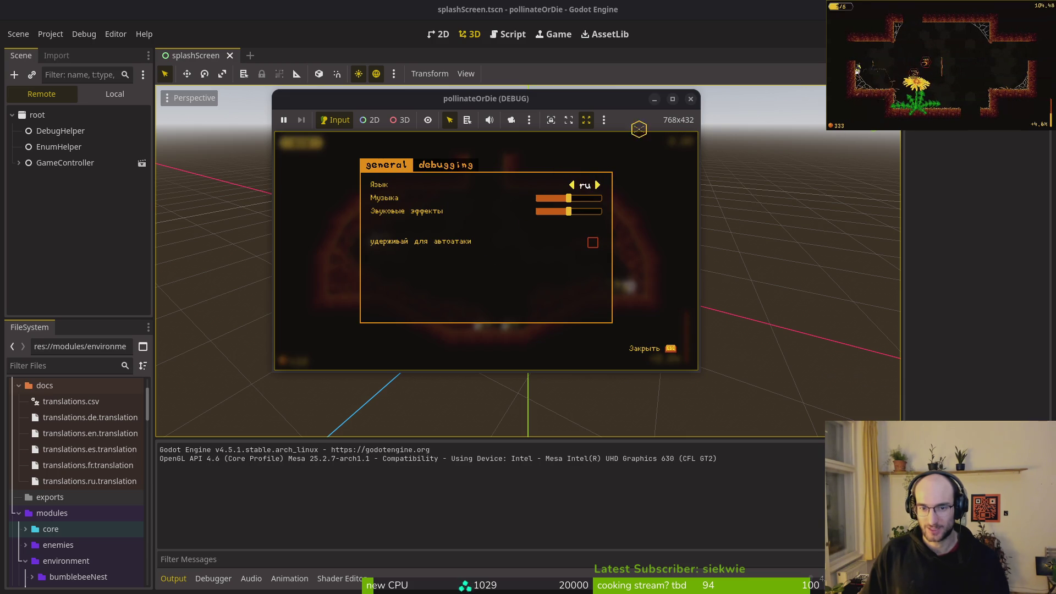
pyautogui.click(575, 185)
pyautogui.click(691, 99)
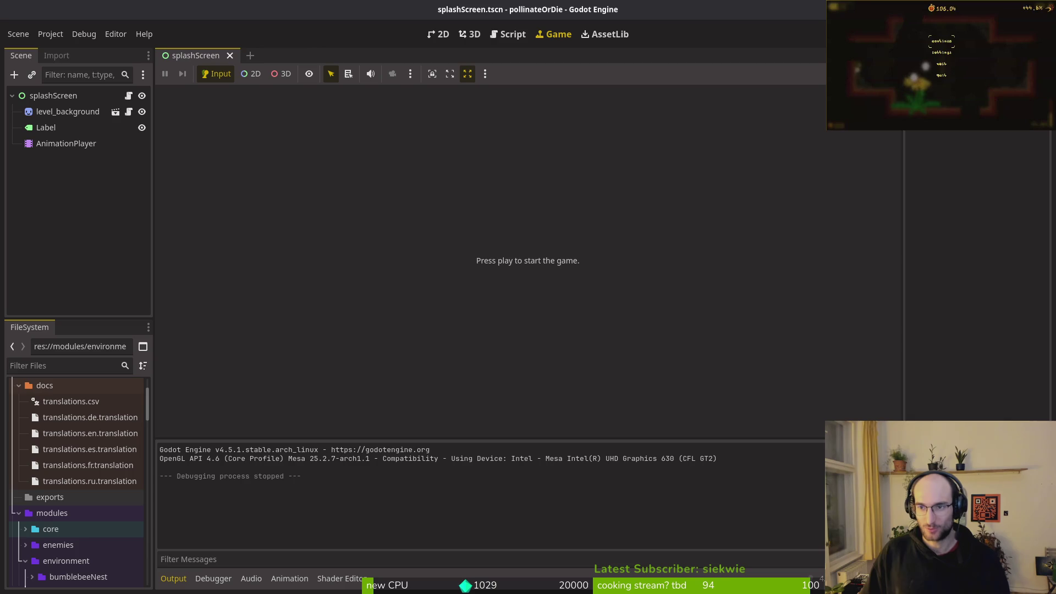
pyautogui.hotkey('alt', 'Tab')
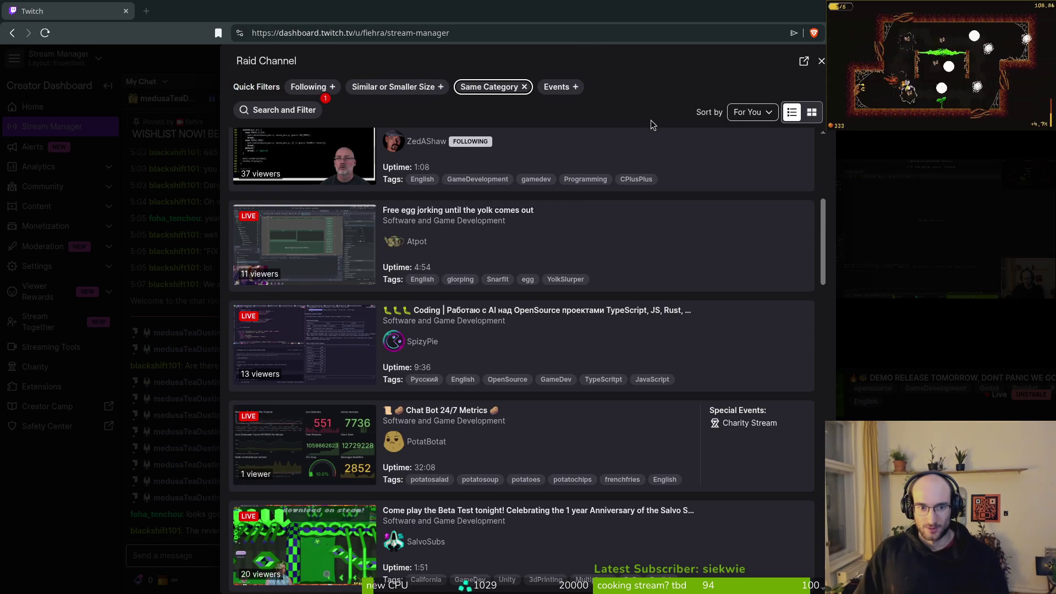
# - Swap the raid list filter from Same Category to Following and browse the results
pyautogui.scroll(-6, 552, 391)
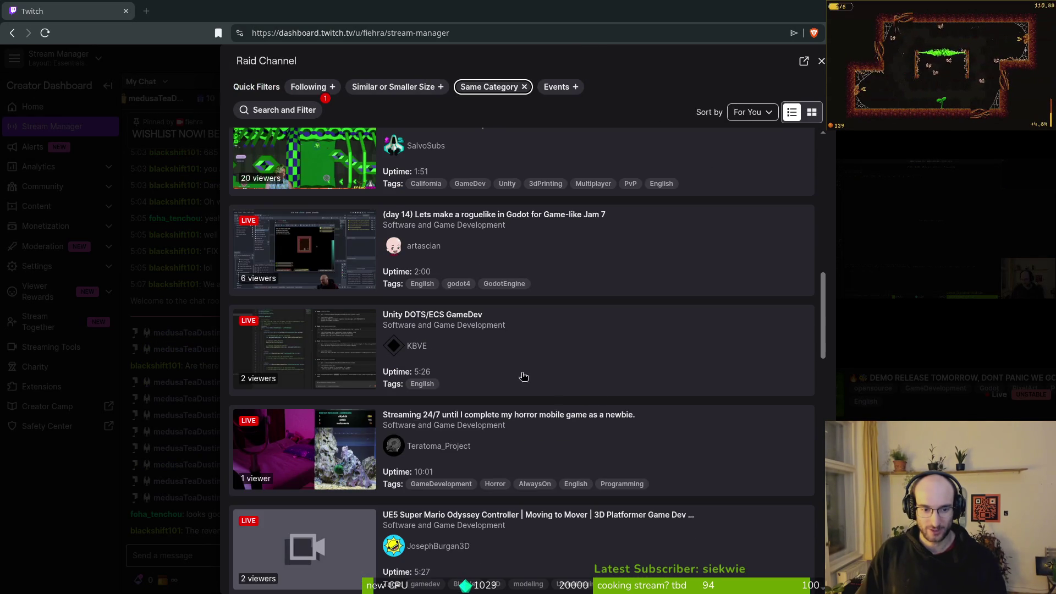
pyautogui.scroll(5, 516, 378)
pyautogui.scroll(6, 533, 293)
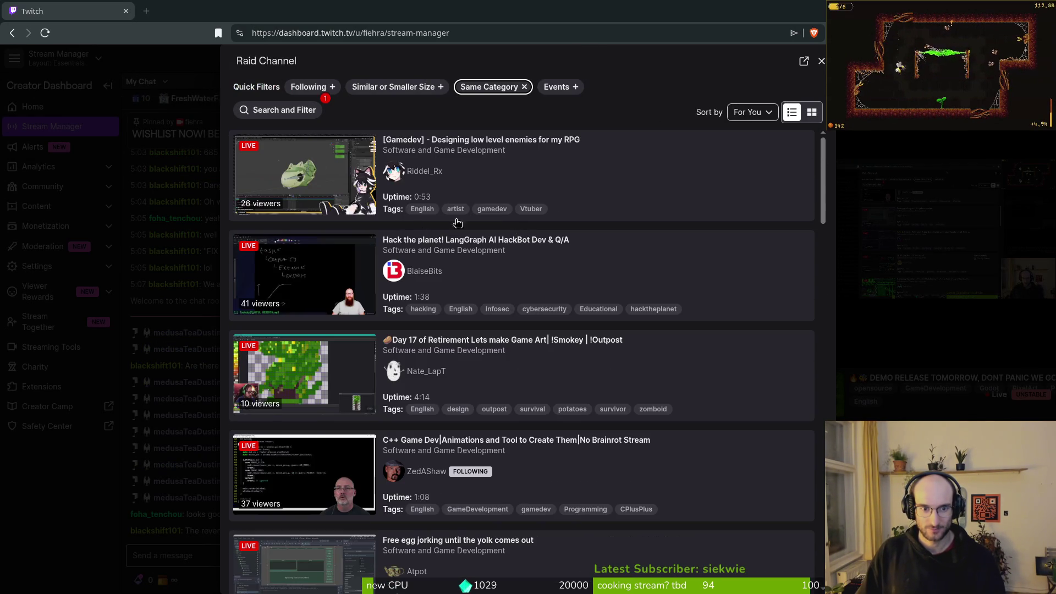
pyautogui.scroll(-15, 453, 275)
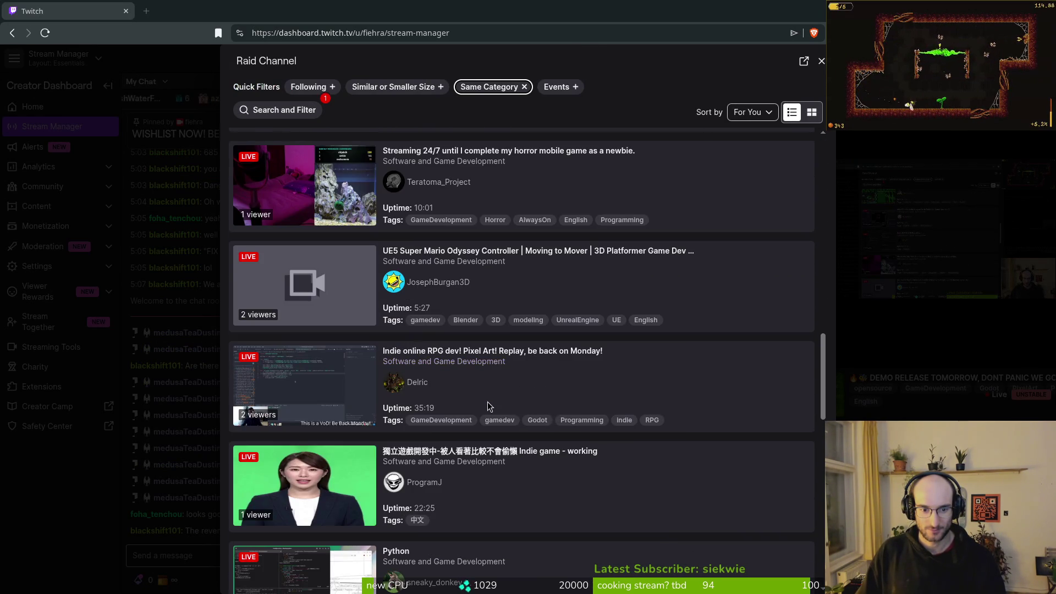
pyautogui.scroll(-6, 489, 401)
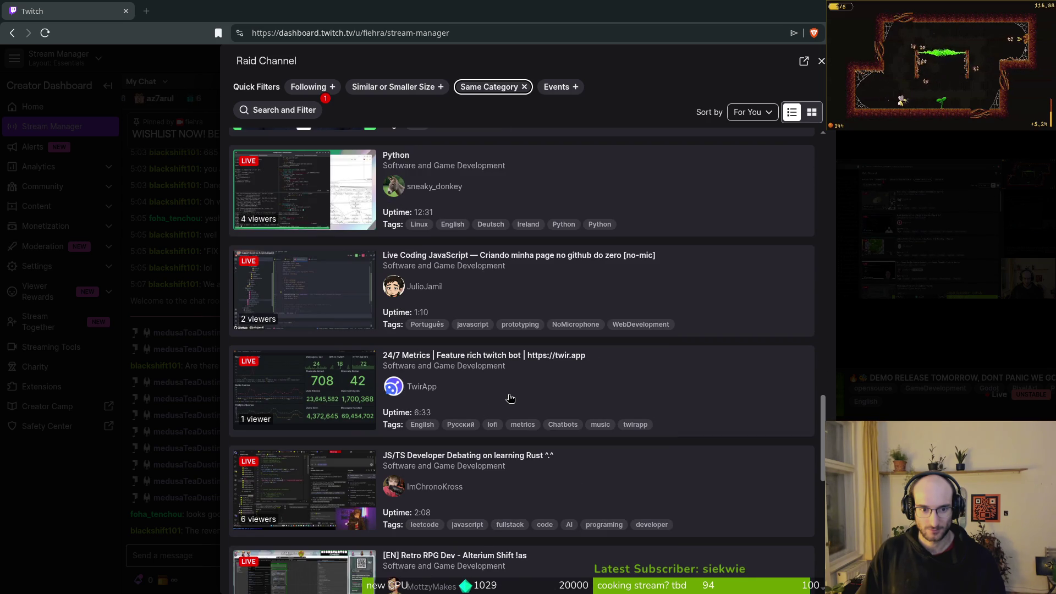
pyautogui.scroll(-2, 510, 395)
pyautogui.scroll(-8, 517, 395)
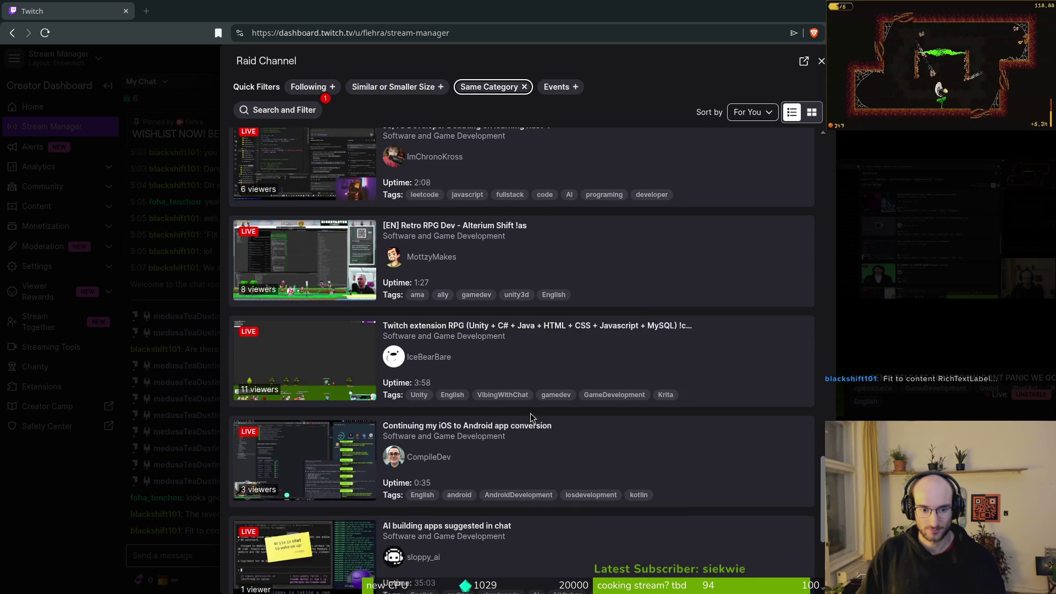
pyautogui.scroll(-4, 599, 441)
pyautogui.scroll(10, 598, 443)
pyautogui.click(332, 87)
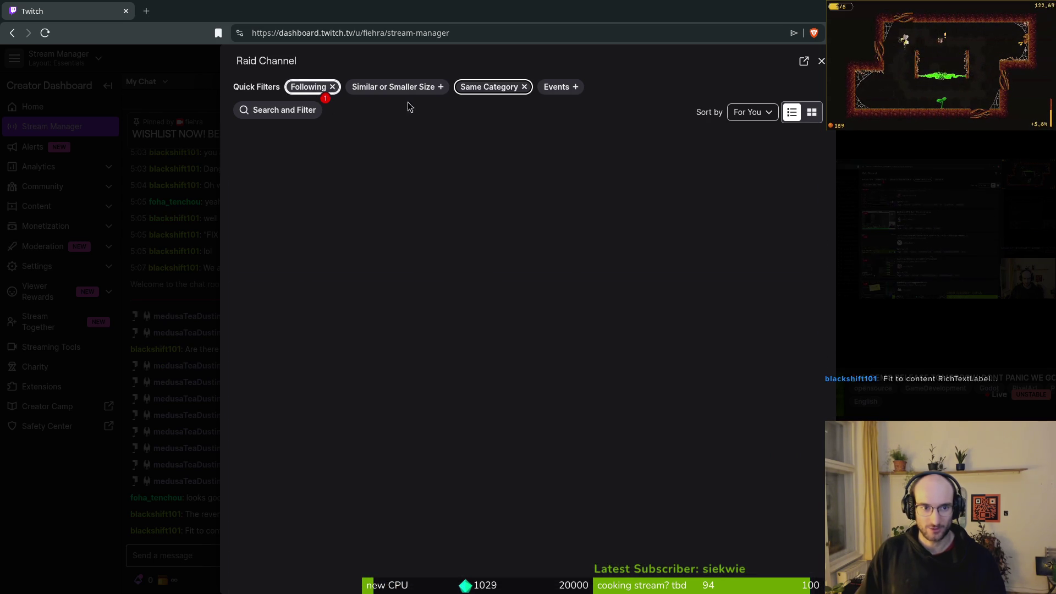
pyautogui.click(523, 87)
pyautogui.scroll(-8, 518, 417)
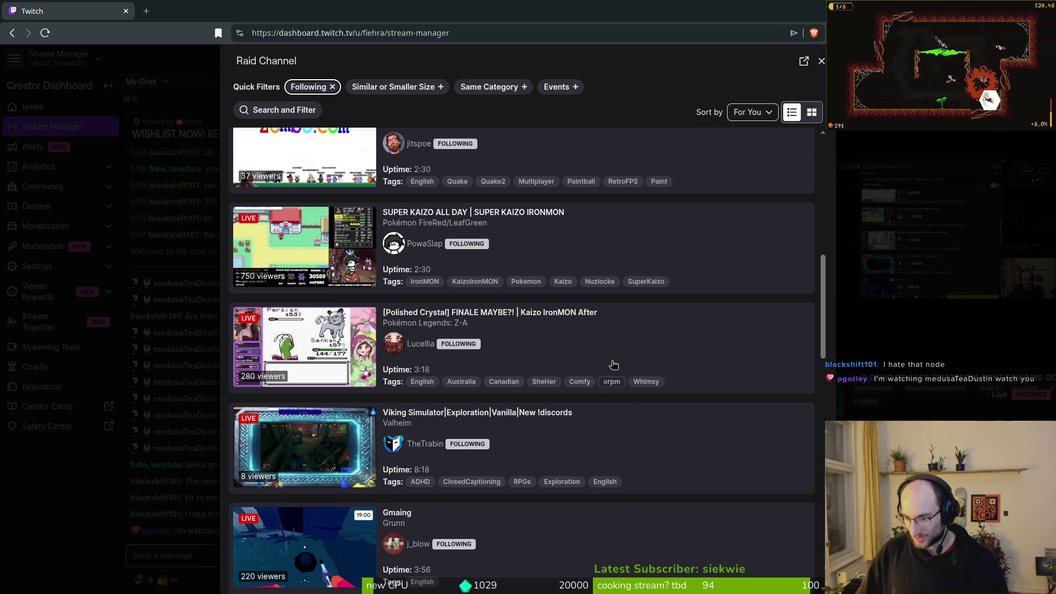
pyautogui.scroll(10, 533, 355)
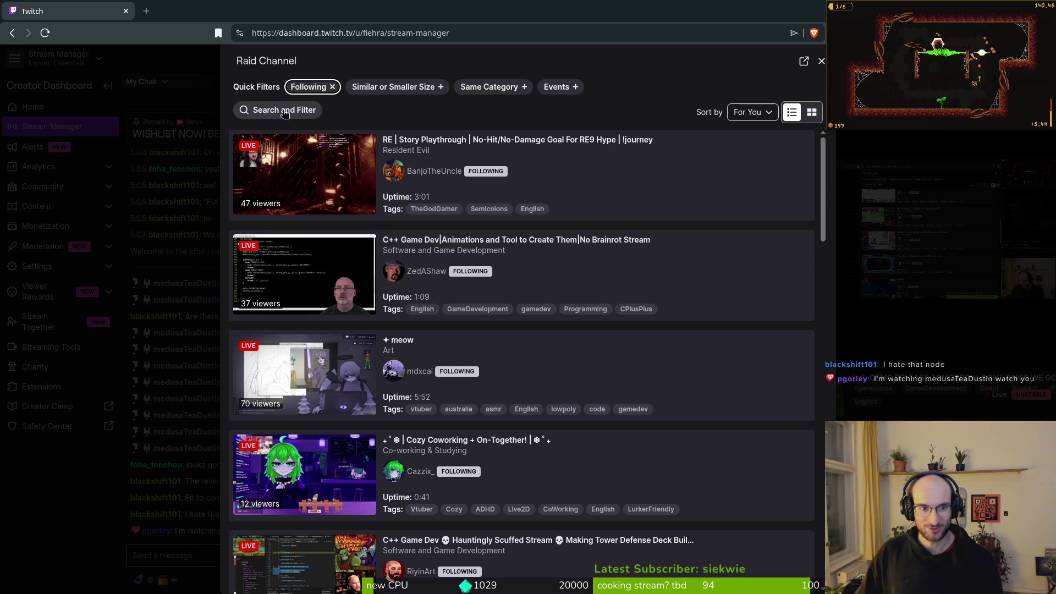
# - Search live channels for the raid target's channel name and preview the first match
pyautogui.click(271, 111)
pyautogui.write('med')
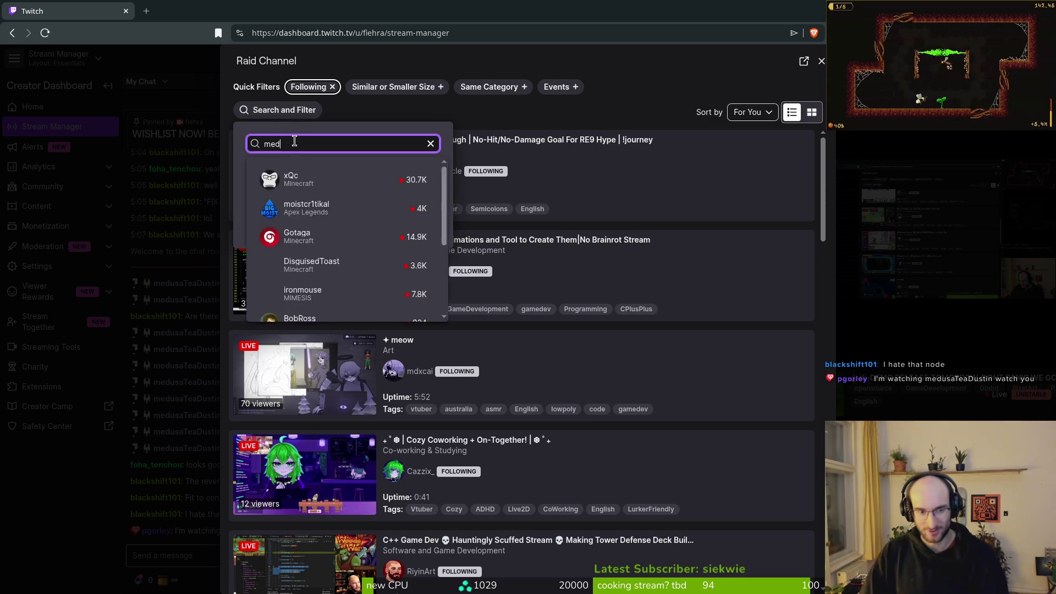
pyautogui.write('usa')
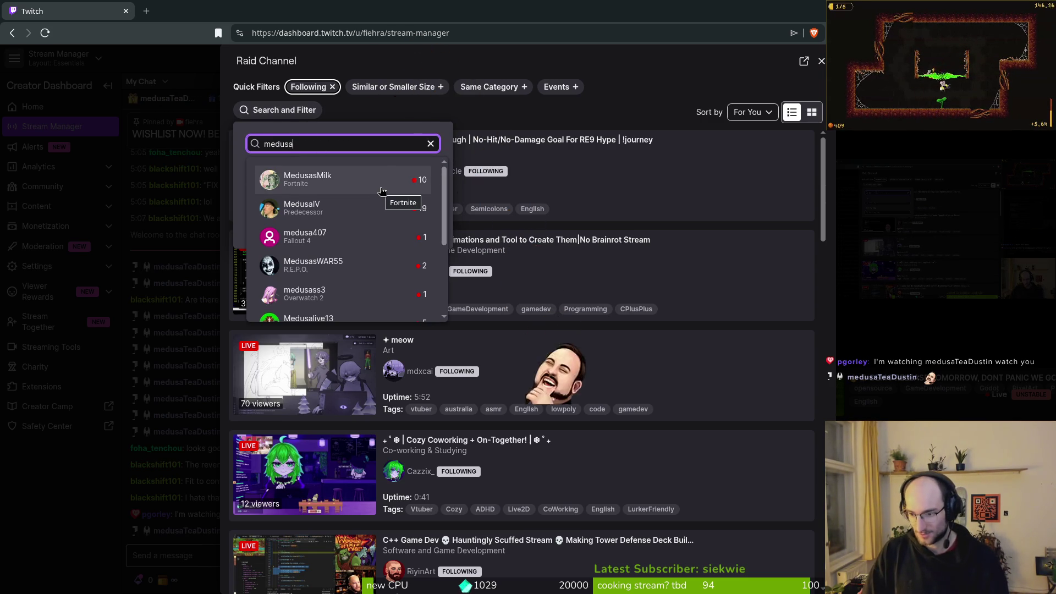
pyautogui.write('tea')
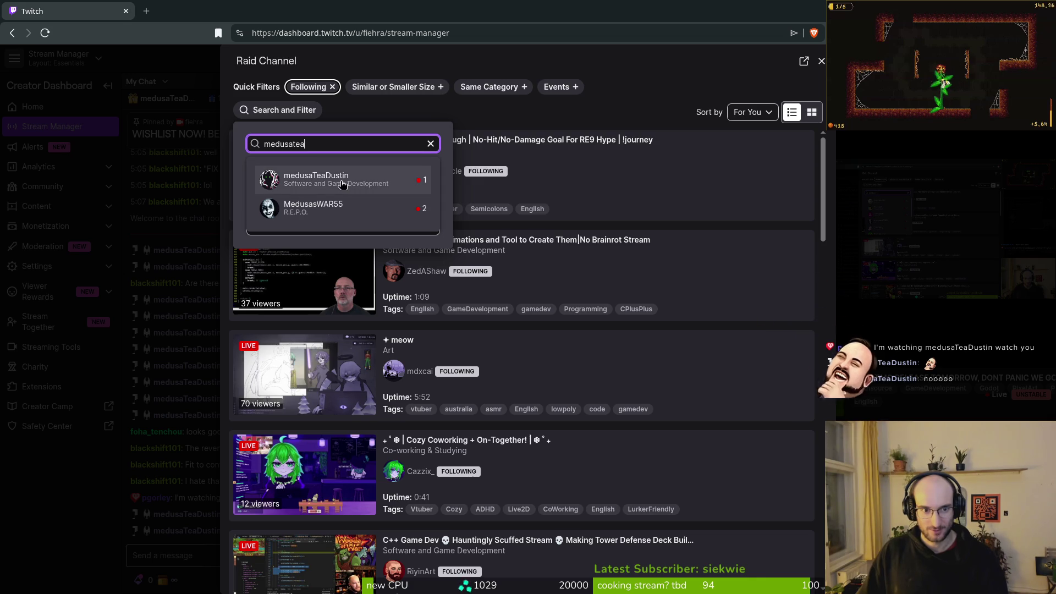
pyautogui.click(341, 181)
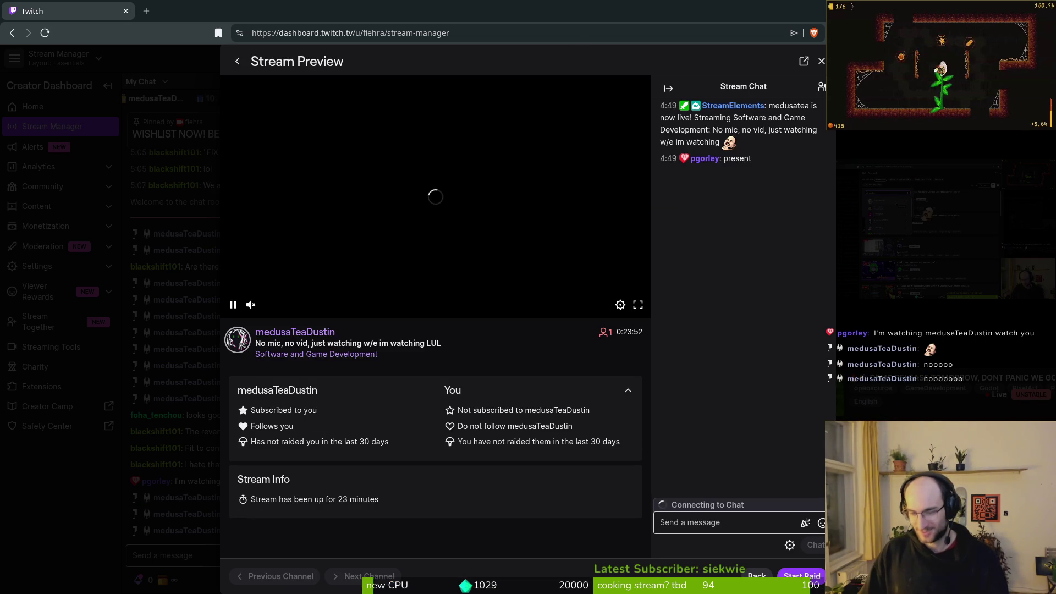